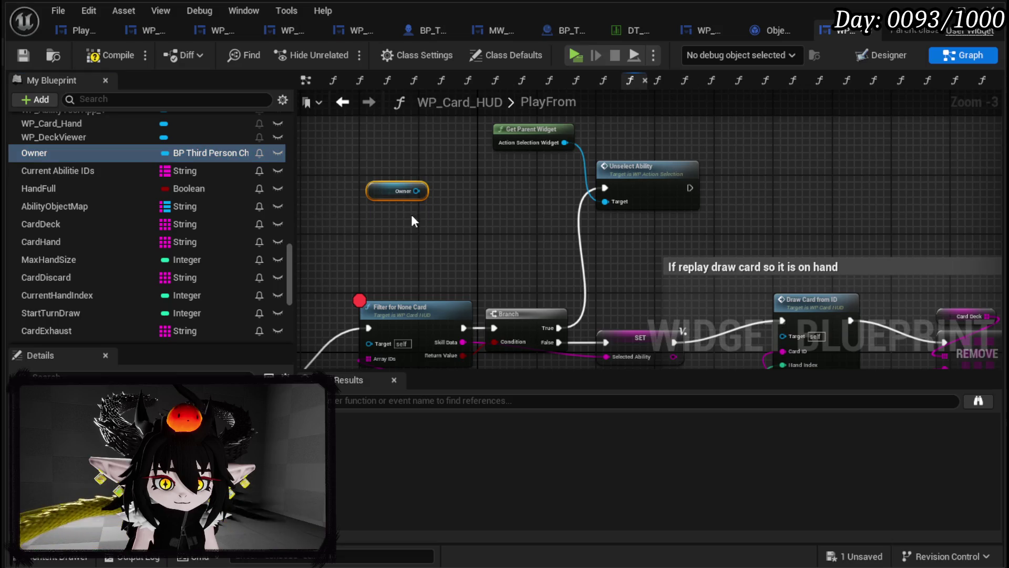
- Add a Set In Animation node for Owner and route Branch True through it into Unselect Ability
{"action": "type", "text": "Set"}
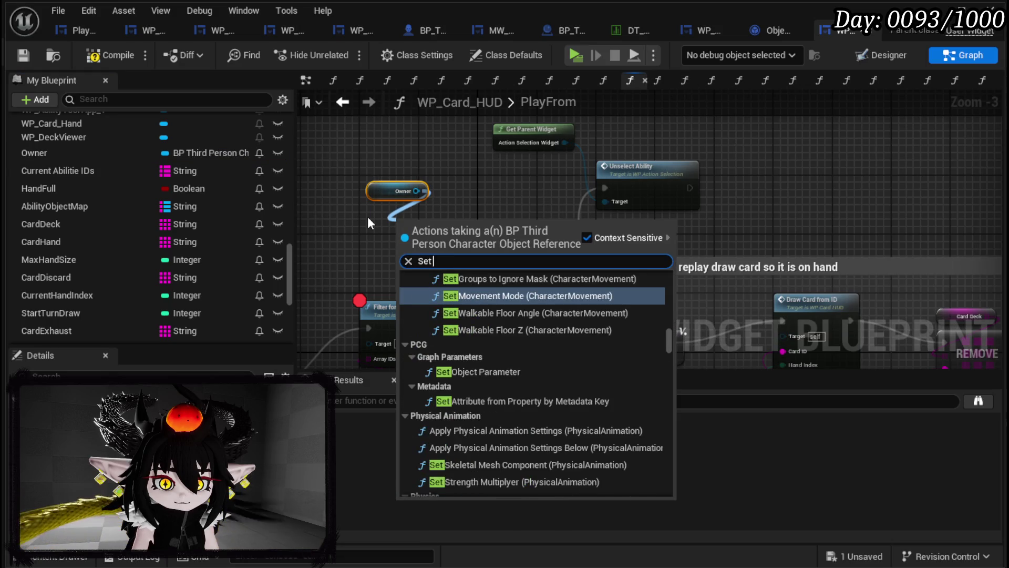
{"action": "type", "text": " in animation"}
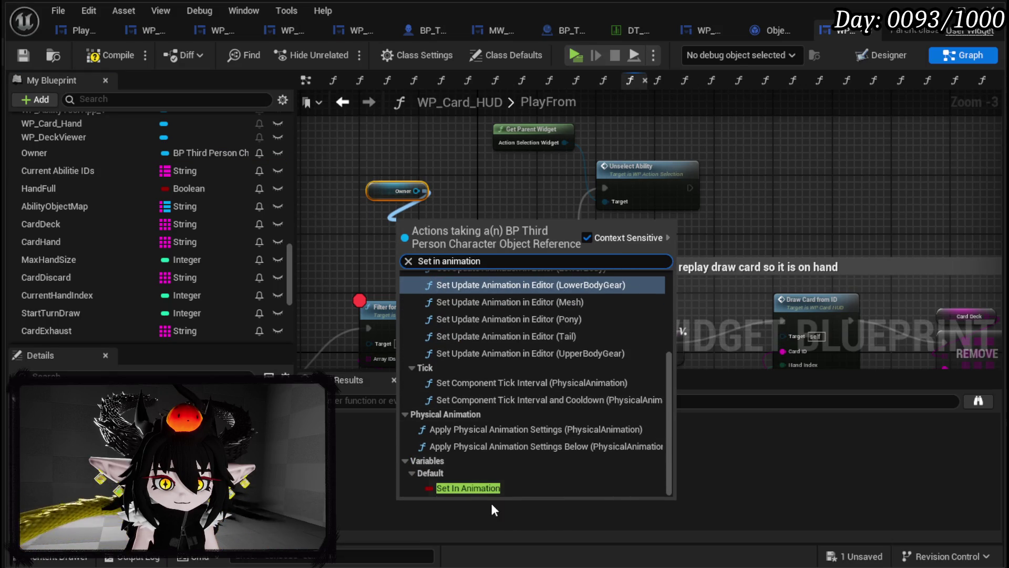
{"action": "left_click", "coordinate": [471, 492]}
{"action": "left_click_drag", "start_coordinate": [541, 202], "coordinate": [667, 184]}
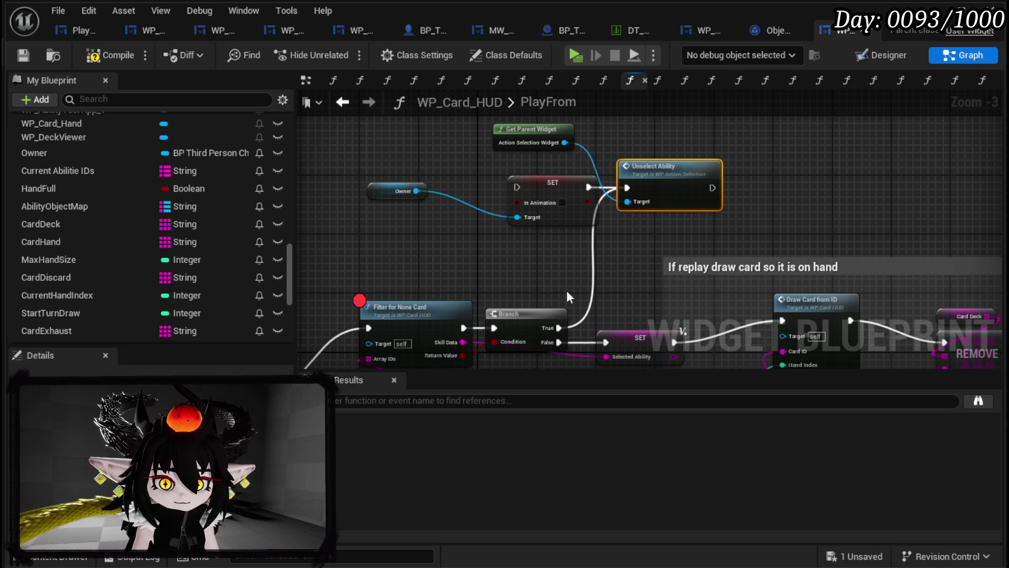
{"action": "mouse_move", "coordinate": [559, 328]}
{"action": "left_mouse_down"}
{"action": "mouse_move", "coordinate": [512, 177]}
{"action": "mouse_move", "coordinate": [516, 187]}
{"action": "left_mouse_up"}
- Tidy the SET, Owner, Get Parent Widget and Unselect Ability nodes, then compile and save WP_Card_HUD
{"action": "left_click", "coordinate": [681, 202]}
{"action": "left_click_drag", "start_coordinate": [682, 201], "coordinate": [762, 173]}
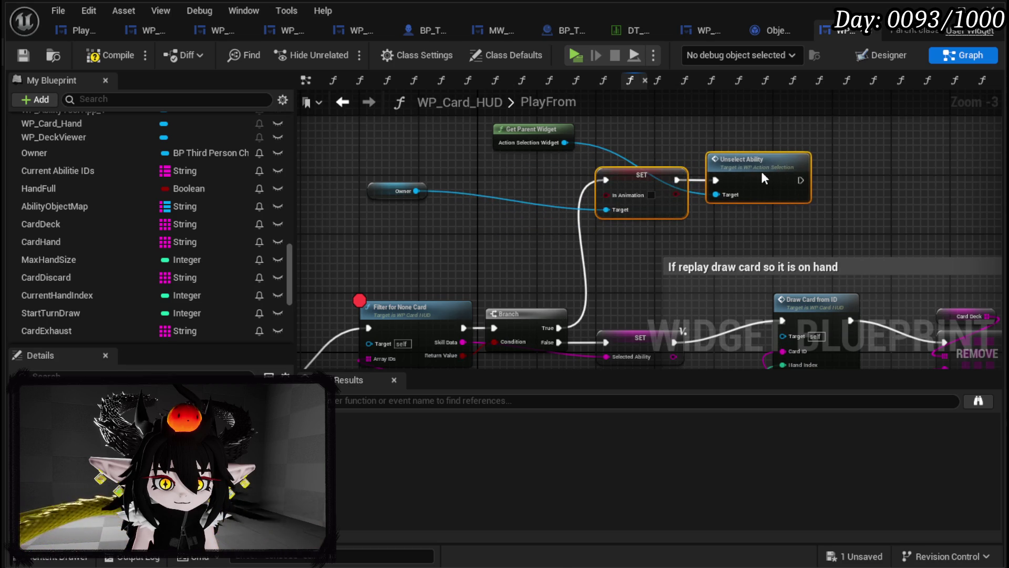
{"action": "left_click_drag", "start_coordinate": [384, 190], "coordinate": [604, 234]}
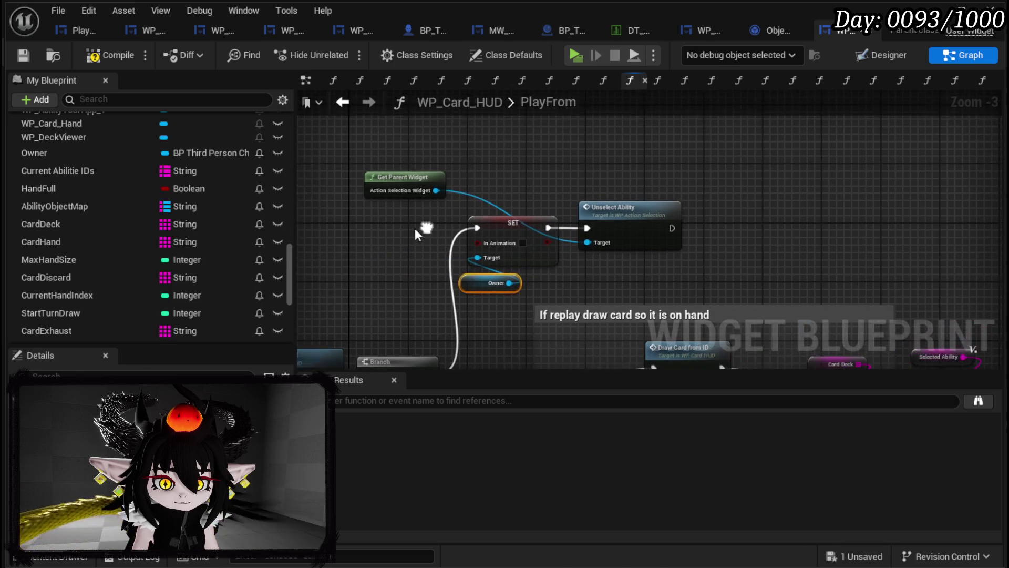
{"action": "left_click_drag", "start_coordinate": [407, 182], "coordinate": [615, 178]}
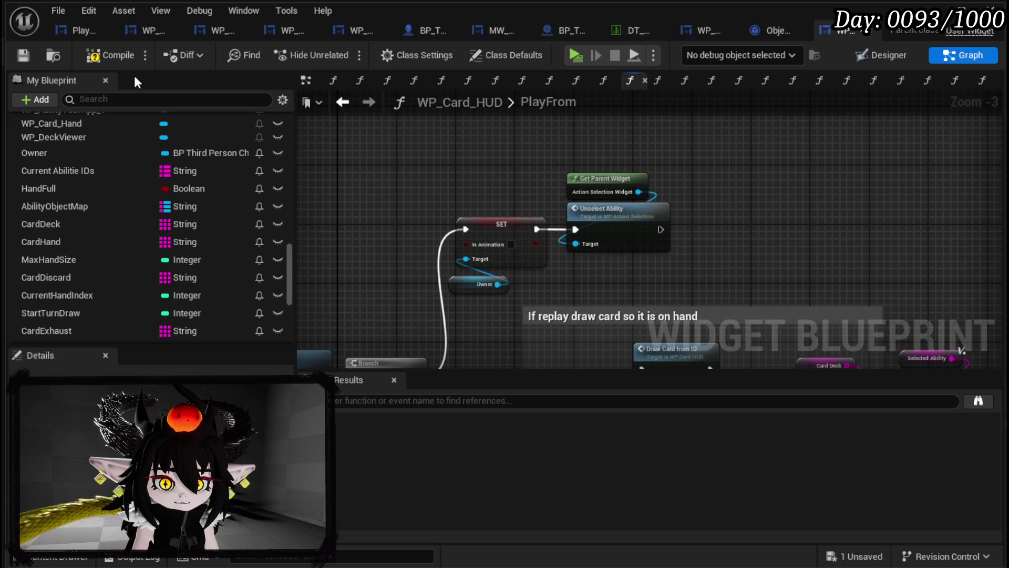
{"action": "left_click", "coordinate": [106, 64]}
{"action": "left_click", "coordinate": [19, 57]}
{"action": "mouse_move", "coordinate": [650, 273]}
{"action": "left_mouse_down"}
{"action": "mouse_move", "coordinate": [618, 96]}
{"action": "mouse_move", "coordinate": [265, 125]}
{"action": "left_mouse_up"}
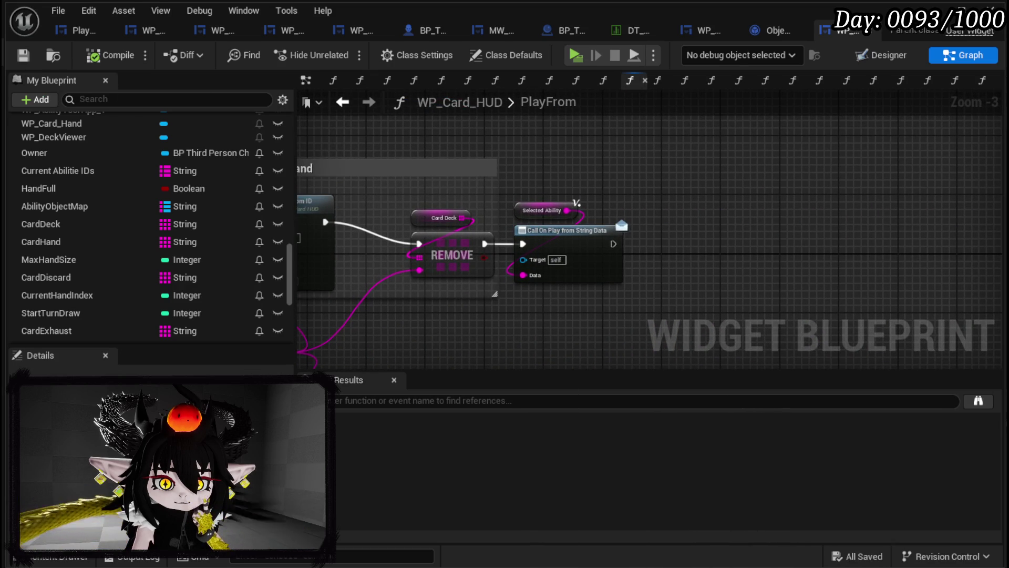
- Pan through WP_Card_HUD's PlayFrom, then open and browse WP_ActionSelection's UnselectAbility graph
{"action": "left_click_drag", "start_coordinate": [305, 157], "coordinate": [804, 157]}
{"action": "left_click_drag", "start_coordinate": [329, 210], "coordinate": [556, 165]}
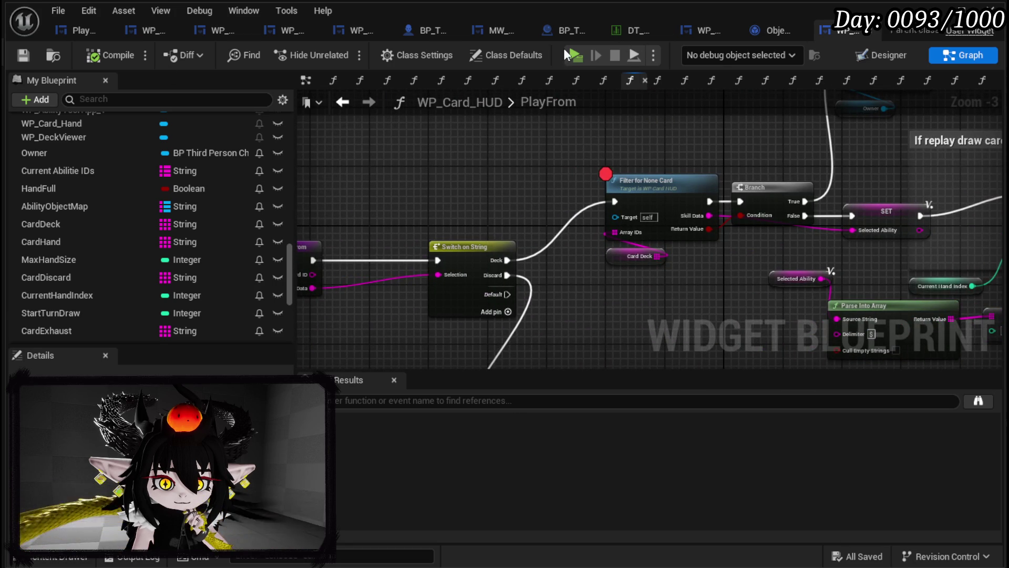
{"action": "left_click", "coordinate": [702, 32]}
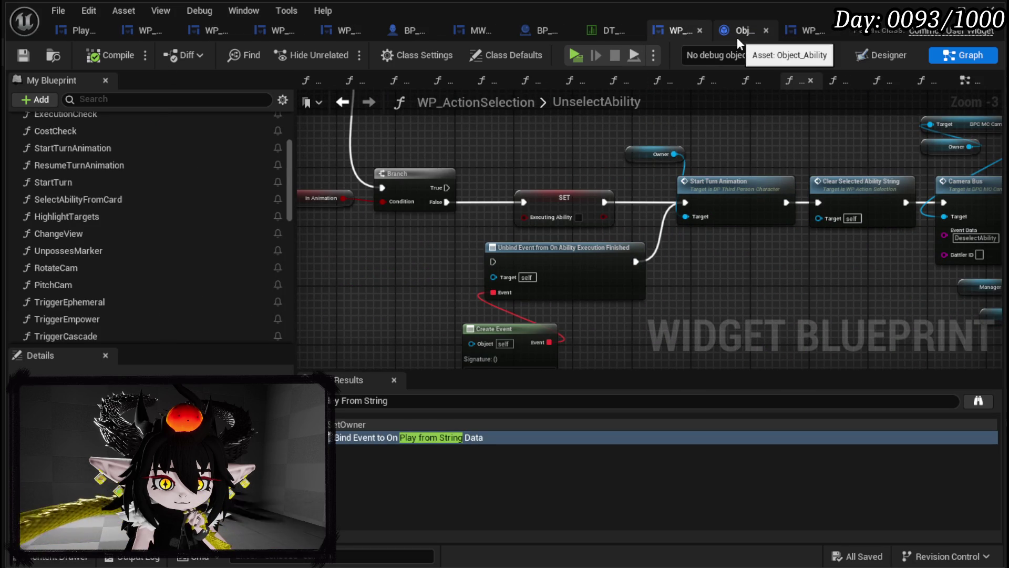
{"action": "scroll", "coordinate": [514, 156], "scroll_direction": "down", "scroll_amount": 1}
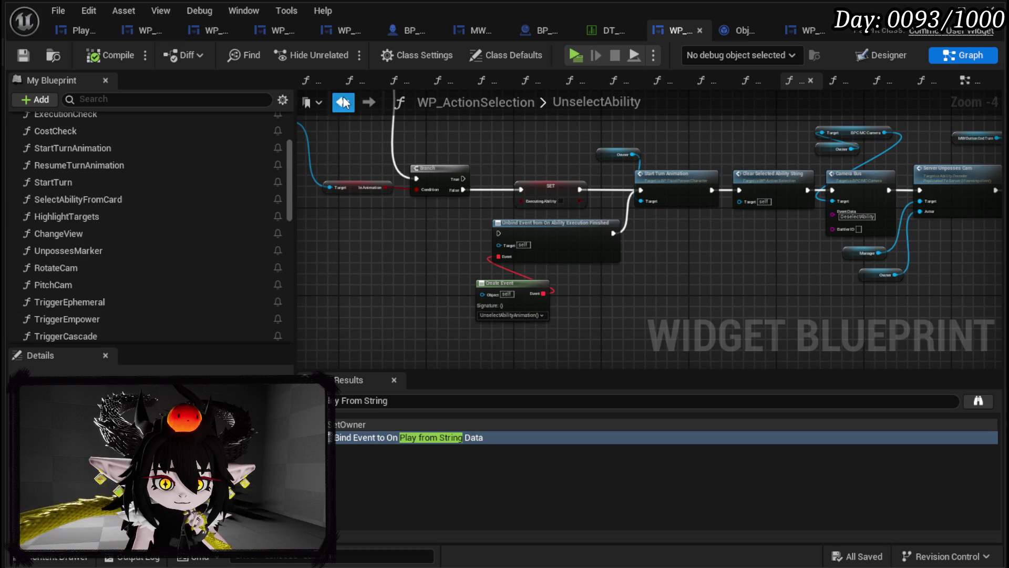
{"action": "left_click", "coordinate": [343, 102]}
{"action": "scroll", "coordinate": [544, 281], "scroll_direction": "down", "scroll_amount": 2}
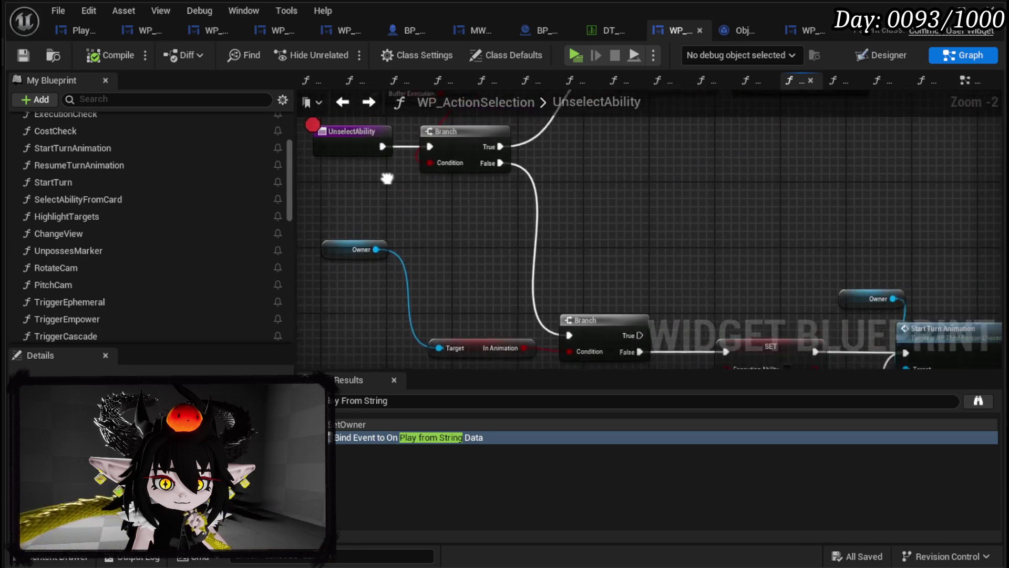
{"action": "scroll", "coordinate": [139, 278], "scroll_direction": "down", "scroll_amount": 2}
{"action": "scroll", "coordinate": [124, 282], "scroll_direction": "down", "scroll_amount": 10}
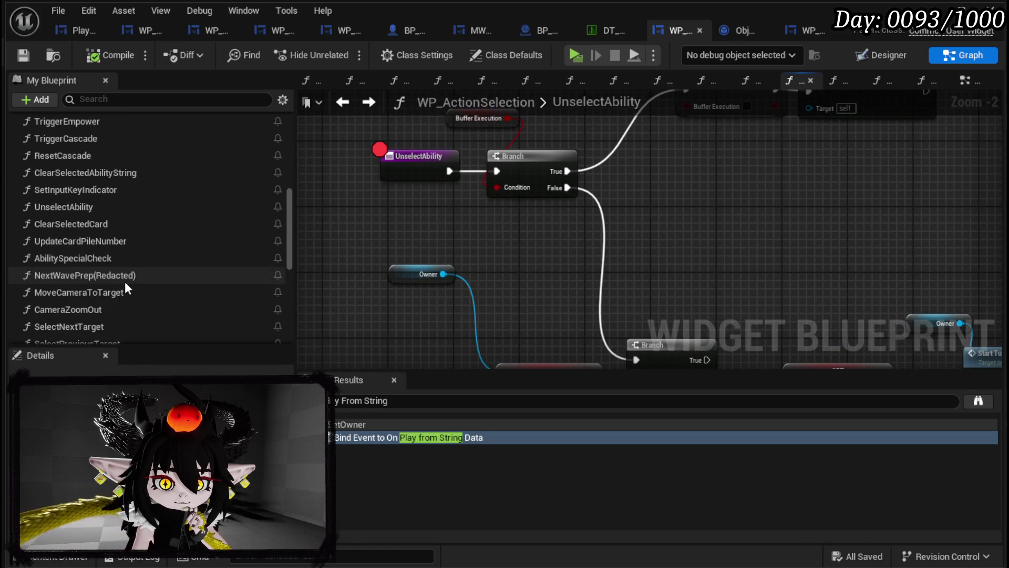
{"action": "scroll", "coordinate": [98, 303], "scroll_direction": "down", "scroll_amount": 2}
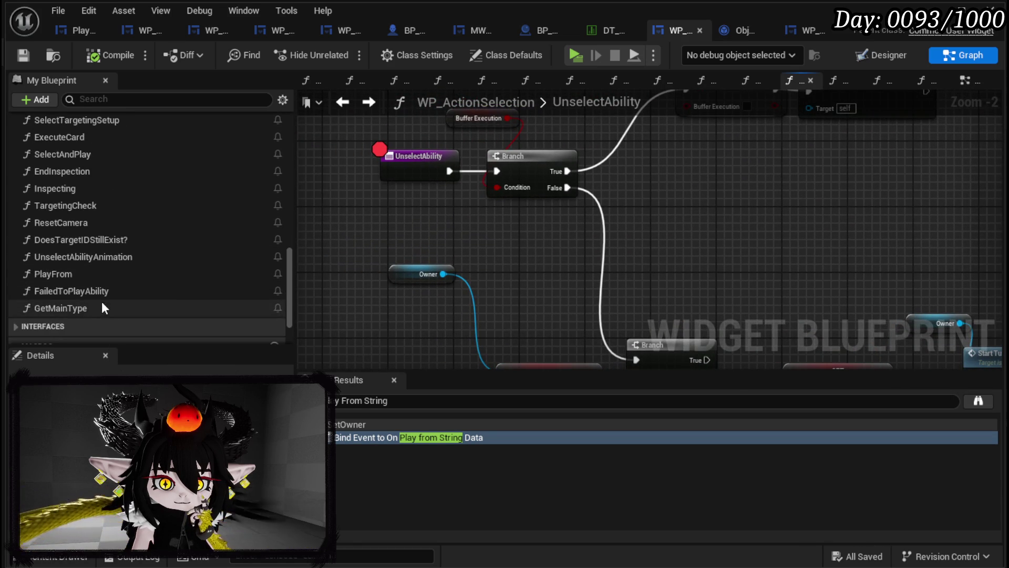
- Copy the Unbind Event and Create Event nodes from WP_ActionSelection's PlayFrom and return to WP_Card_HUD
{"action": "double_click", "coordinate": [82, 273]}
{"action": "scroll", "coordinate": [496, 281], "scroll_direction": "up", "scroll_amount": 9}
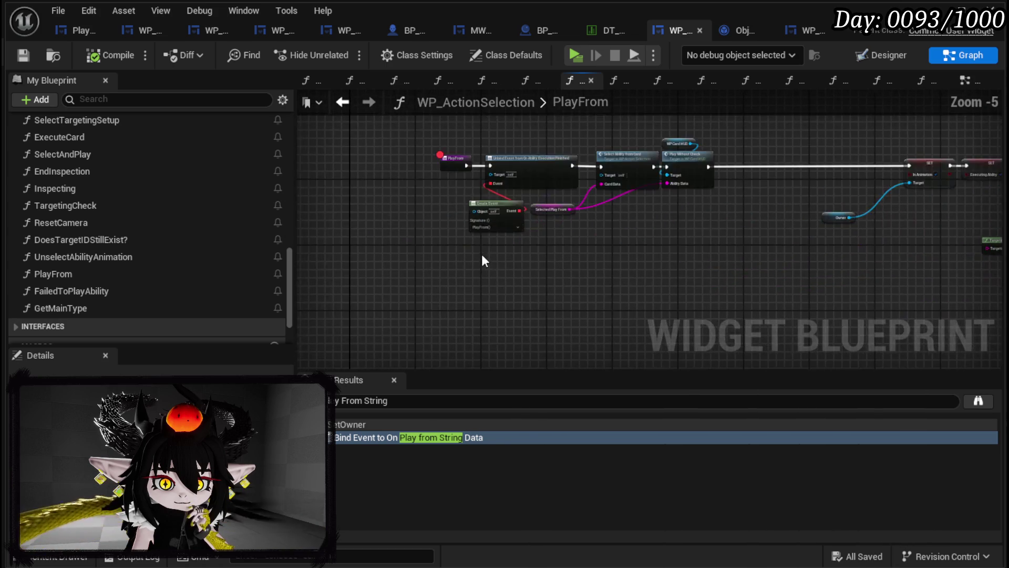
{"action": "scroll", "coordinate": [443, 320], "scroll_direction": "down", "scroll_amount": 1}
{"action": "left_click_drag", "start_coordinate": [443, 320], "coordinate": [526, 142]}
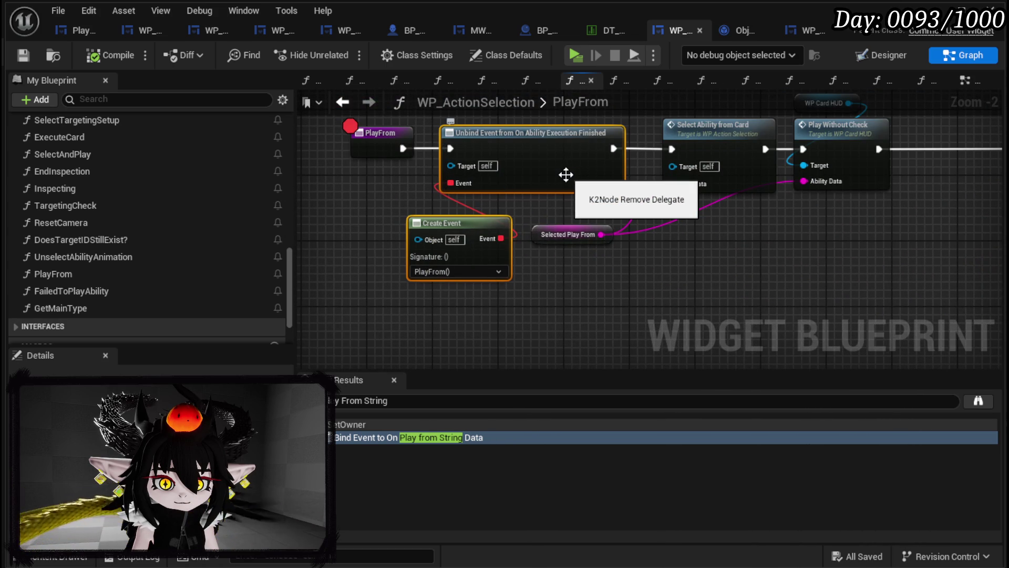
{"action": "key", "text": "ctrl+s"}
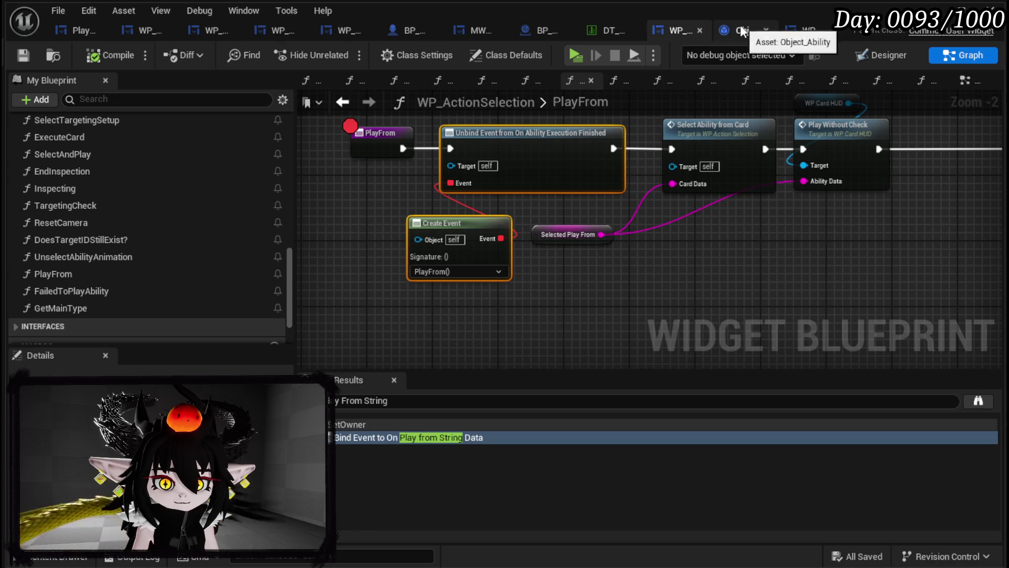
{"action": "left_click", "coordinate": [790, 33]}
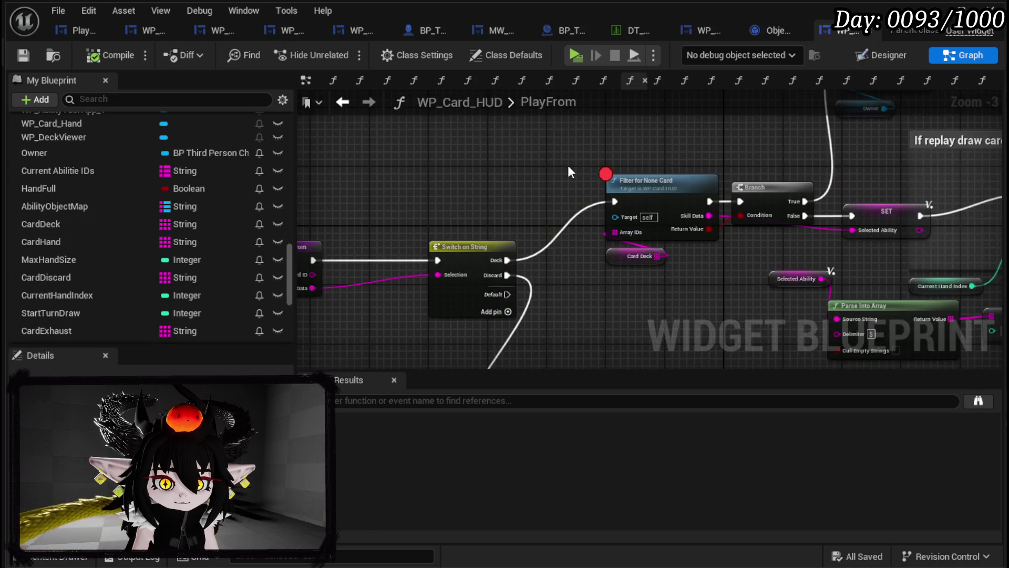
- Paste the copied Unbind and Create Event nodes and move the SET–Unselect Ability group up and right
{"action": "key", "text": "ctrl+v"}
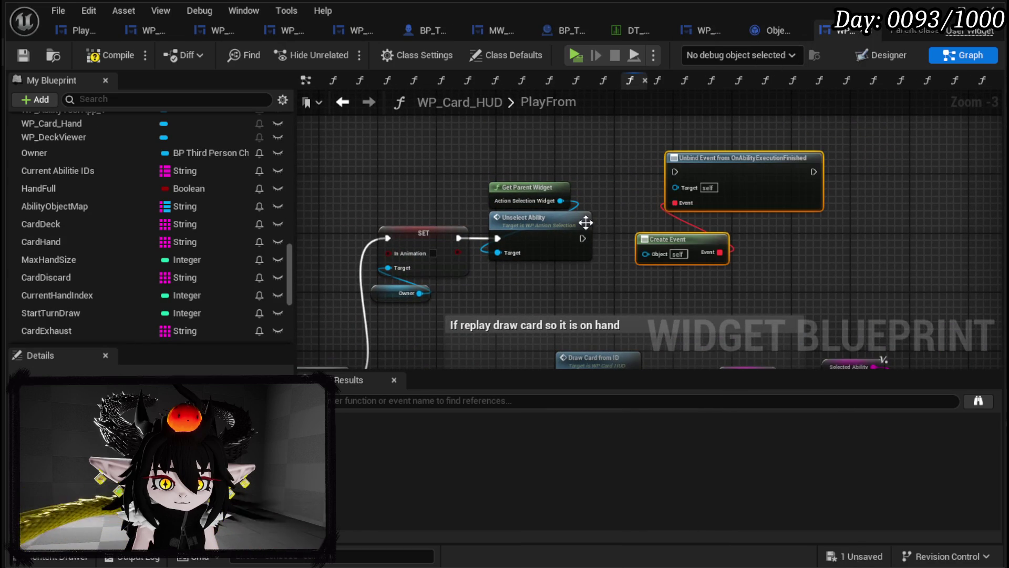
{"action": "left_click_drag", "start_coordinate": [405, 156], "coordinate": [550, 291]}
{"action": "mouse_move", "coordinate": [562, 217]}
{"action": "left_mouse_down"}
{"action": "mouse_move", "coordinate": [615, 162]}
{"action": "mouse_move", "coordinate": [583, 168]}
{"action": "mouse_move", "coordinate": [615, 216]}
{"action": "mouse_move", "coordinate": [670, 128]}
{"action": "left_mouse_up"}
{"action": "left_click", "coordinate": [553, 240]}
- Cancel an 'Unbind' action search and select the CardDiscard variable
{"action": "type", "text": "Unbind"}
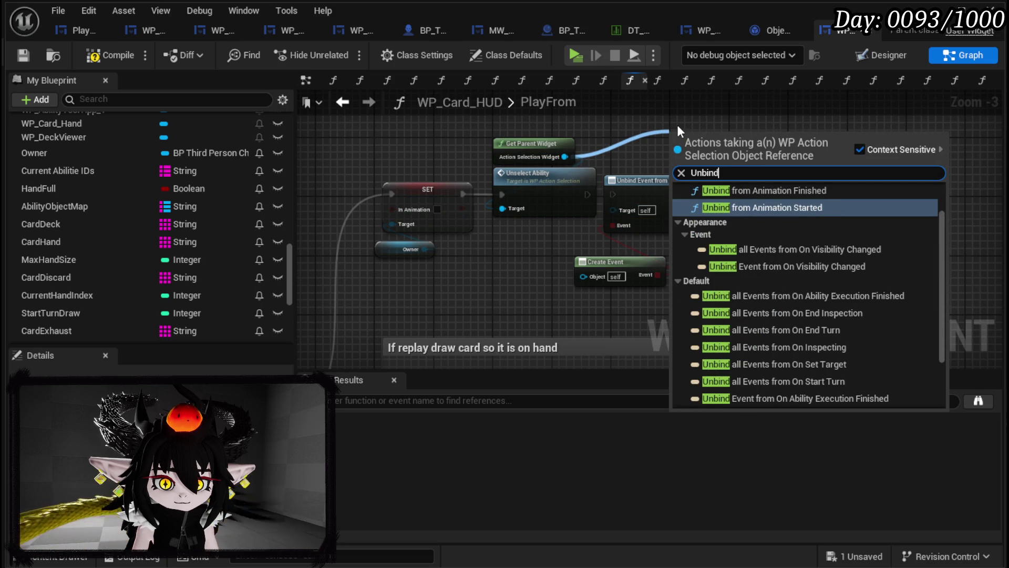
{"action": "key", "text": "Escape"}
{"action": "scroll", "coordinate": [501, 151], "scroll_direction": "up", "scroll_amount": 2}
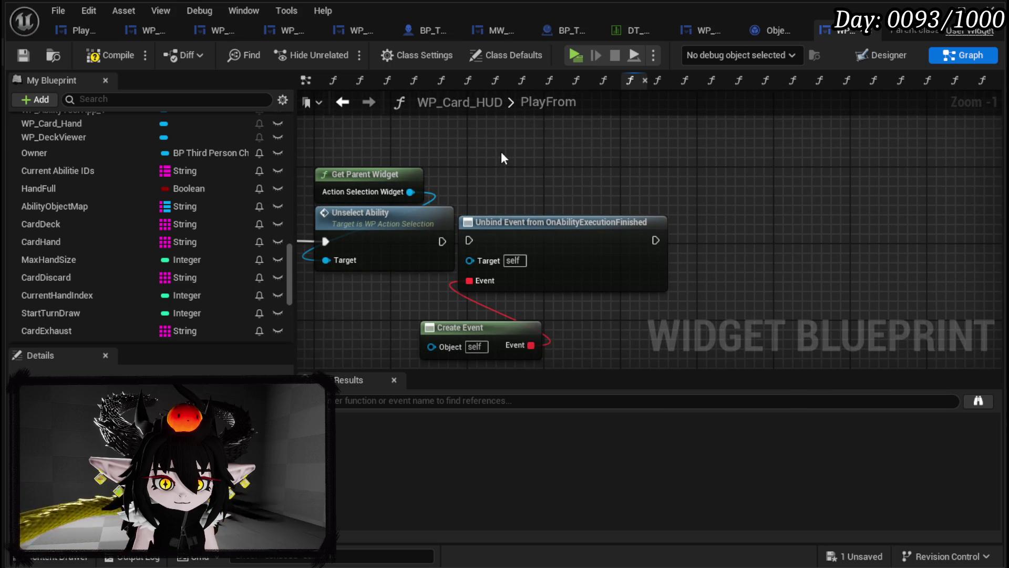
{"action": "left_click", "coordinate": [285, 275]}
{"action": "scroll", "coordinate": [283, 302], "scroll_direction": "down", "scroll_amount": 5}
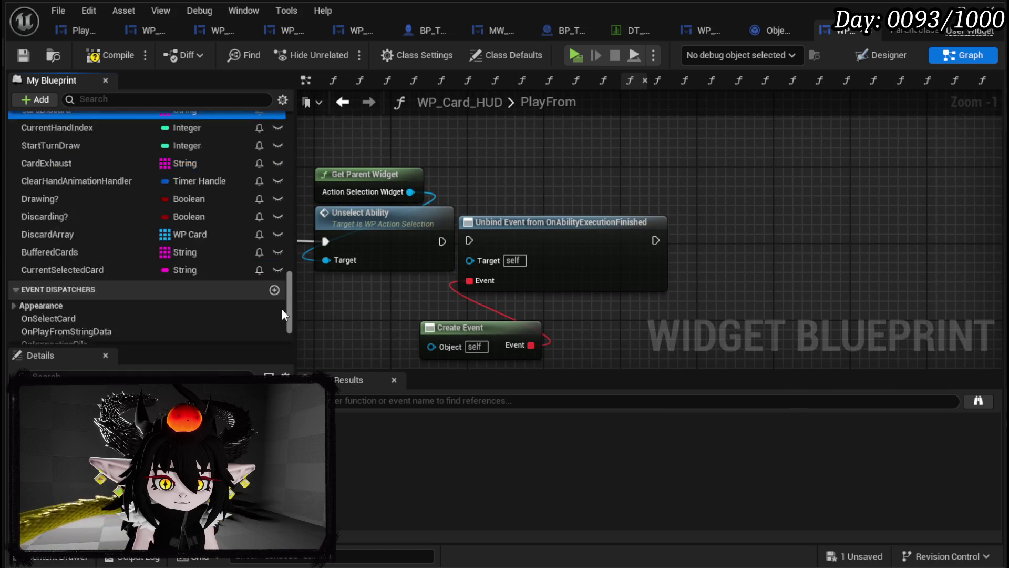
- Add Unbind Event from On Ability Execution Finished off Action Selection Widget and connect Create Event to it
{"action": "left_click_drag", "start_coordinate": [410, 191], "coordinate": [599, 147]}
{"action": "type", "text": "Unbind on"}
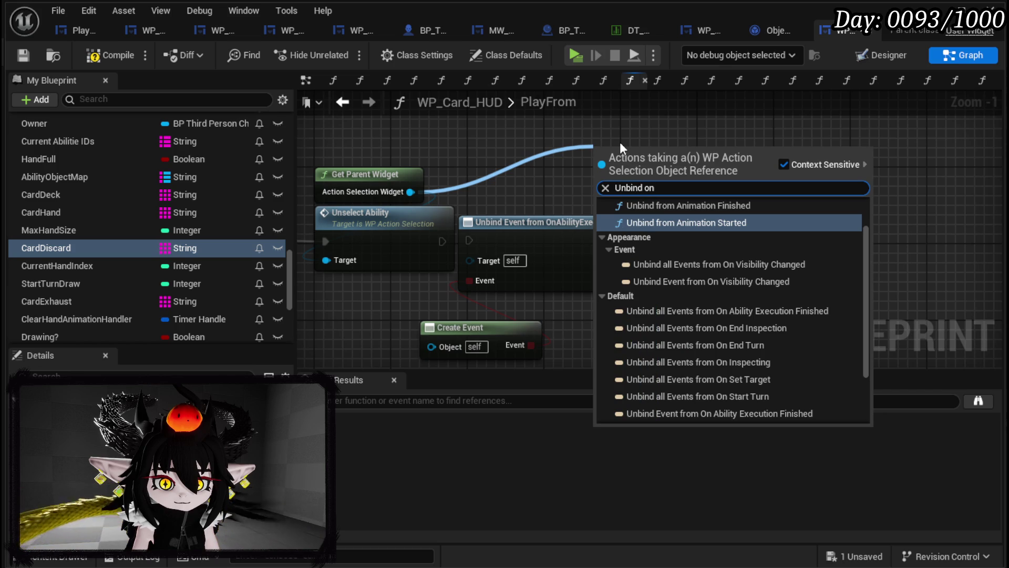
{"action": "key", "text": "BackSpace"}
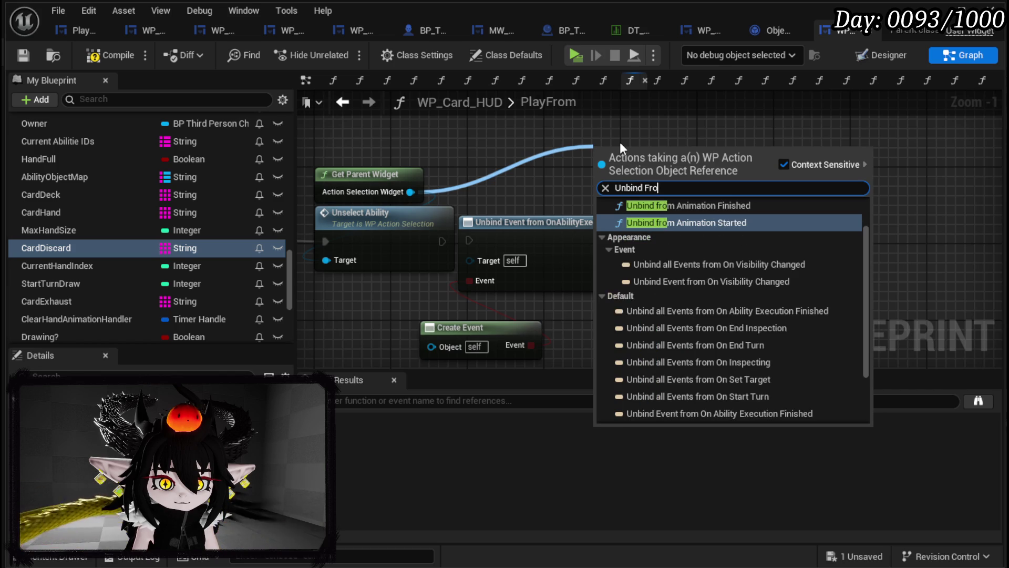
{"action": "type", "text": "nAb"}
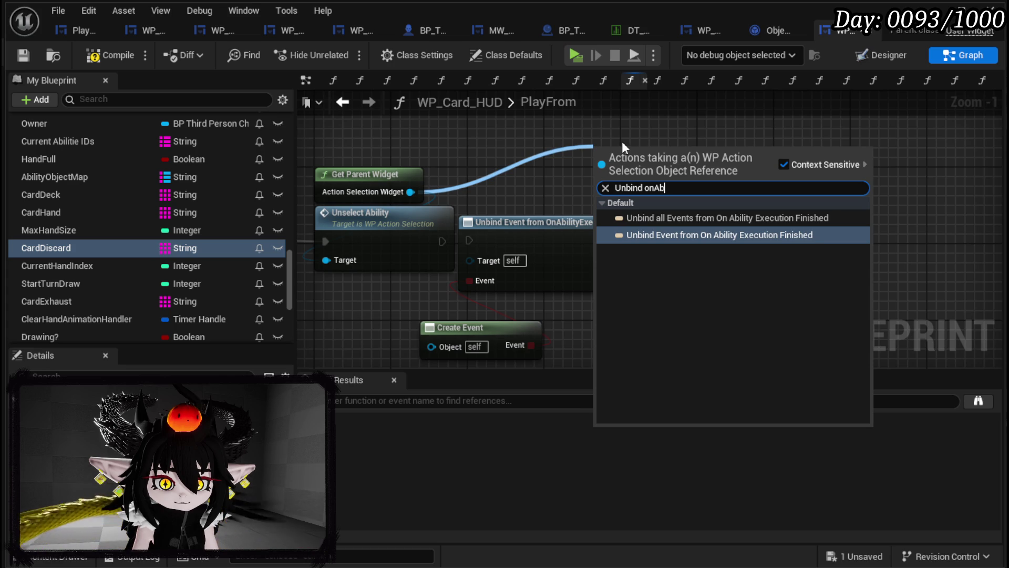
{"action": "left_click", "coordinate": [708, 237]}
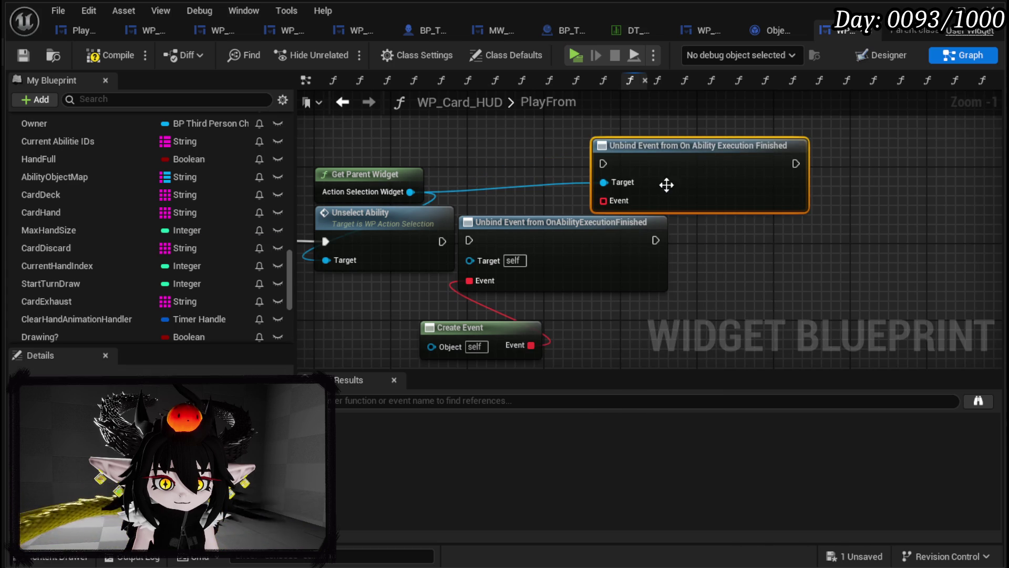
{"action": "mouse_move", "coordinate": [603, 201]}
{"action": "left_mouse_down"}
{"action": "mouse_move", "coordinate": [556, 335]}
{"action": "mouse_move", "coordinate": [525, 344]}
{"action": "left_mouse_up"}
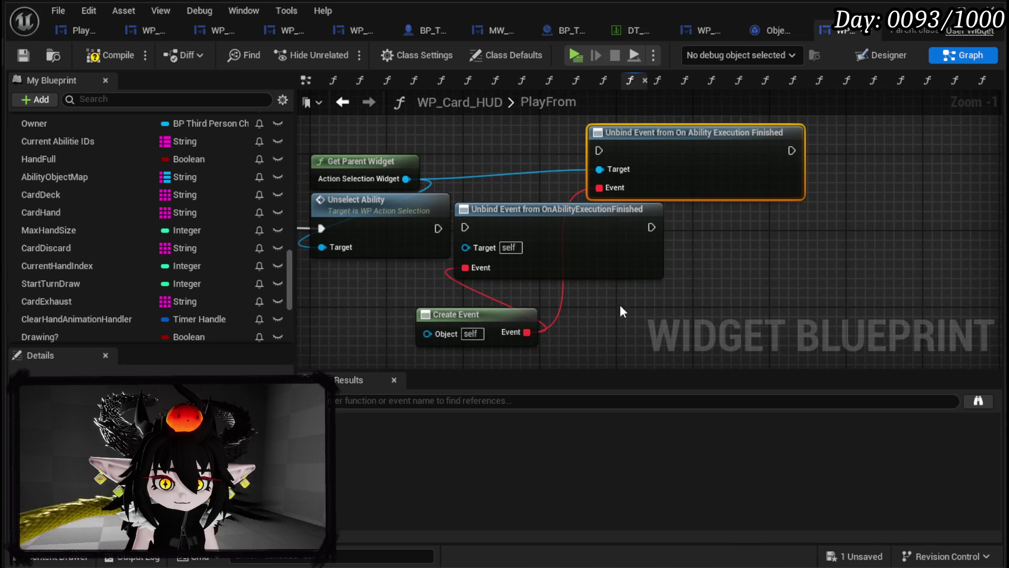
{"action": "left_click_drag", "start_coordinate": [610, 310], "coordinate": [617, 275]}
- Delete the pasted Unbind Event and Create Event nodes and the extra Unbind node
{"action": "mouse_move", "coordinate": [731, 209]}
{"action": "left_mouse_down"}
{"action": "mouse_move", "coordinate": [586, 248]}
{"action": "mouse_move", "coordinate": [542, 294]}
{"action": "left_mouse_up"}
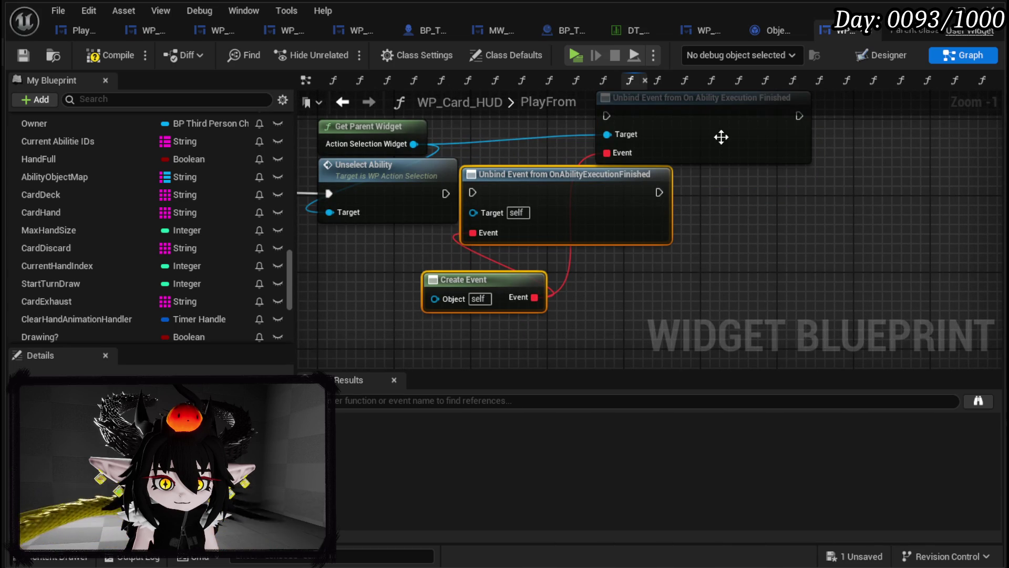
{"action": "key", "text": "Delete"}
{"action": "left_click_drag", "start_coordinate": [697, 171], "coordinate": [671, 243]}
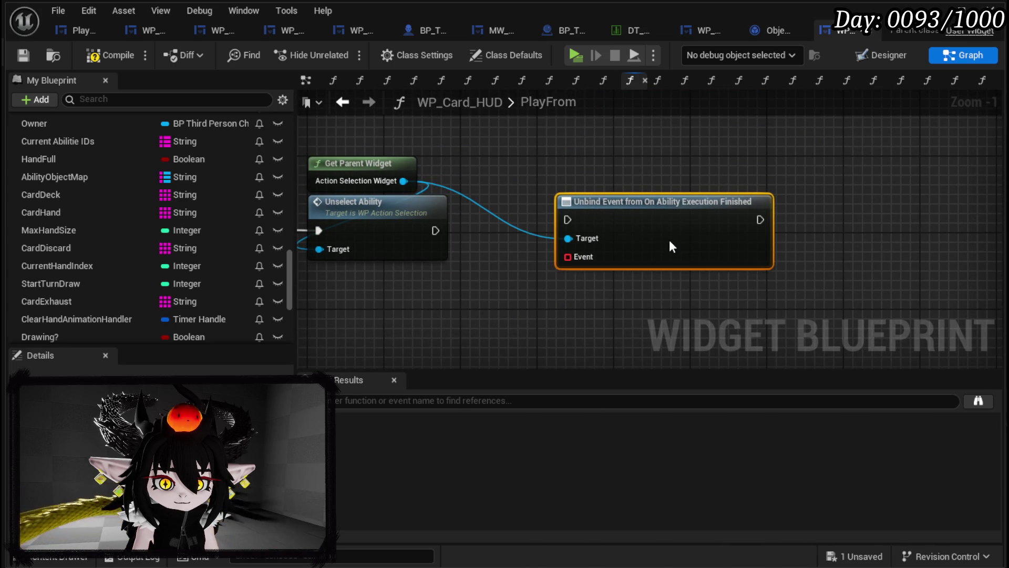
{"action": "key", "text": "Delete"}
- Add Unbind all Events from On Ability Execution Finished after Unselect Ability, then compile and save
{"action": "mouse_move", "coordinate": [404, 180]}
{"action": "left_mouse_down"}
{"action": "mouse_move", "coordinate": [518, 224]}
{"action": "mouse_move", "coordinate": [601, 218]}
{"action": "left_mouse_up"}
{"action": "type", "text": "U"}
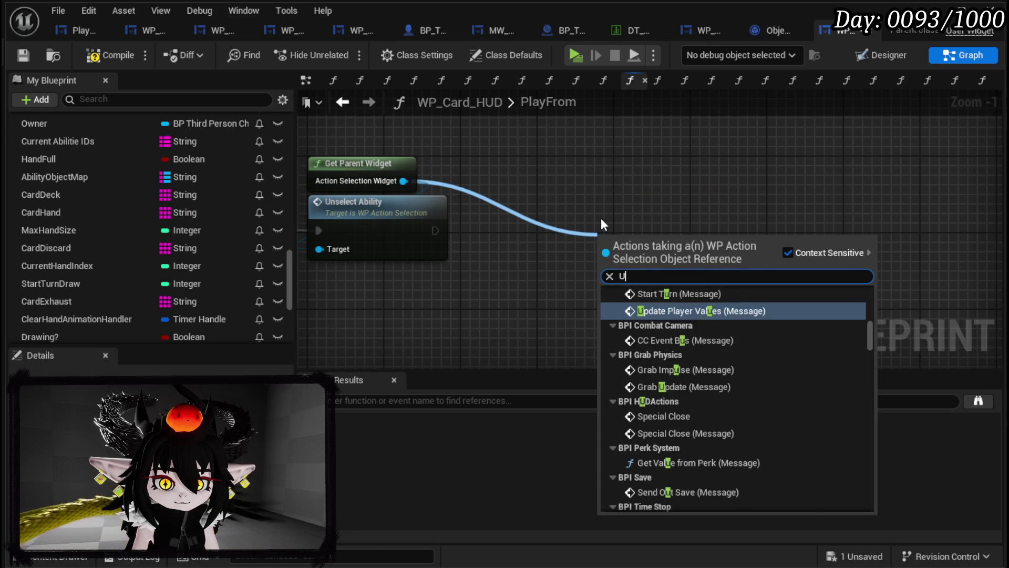
{"action": "type", "text": "nbind on "}
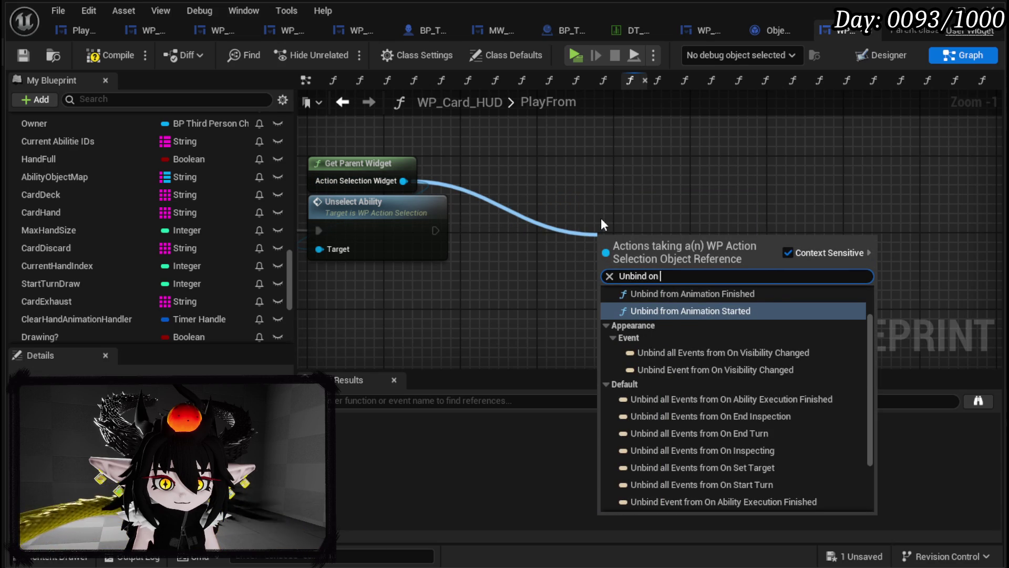
{"action": "type", "text": "abil"}
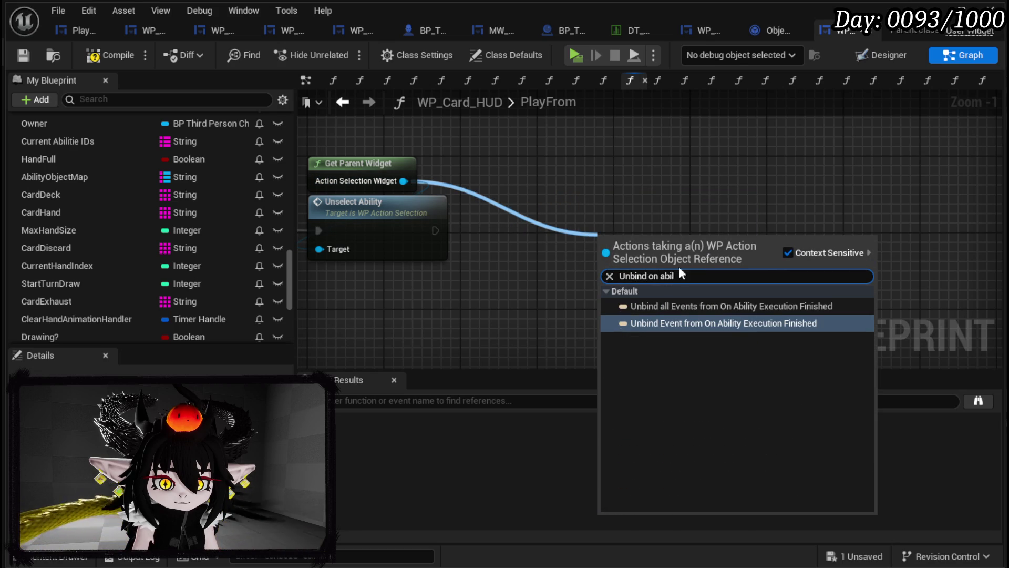
{"action": "left_click", "coordinate": [660, 305]}
{"action": "mouse_move", "coordinate": [435, 230]}
{"action": "left_mouse_down"}
{"action": "mouse_move", "coordinate": [501, 236]}
{"action": "mouse_move", "coordinate": [518, 222]}
{"action": "left_mouse_up"}
{"action": "left_click", "coordinate": [540, 172]}
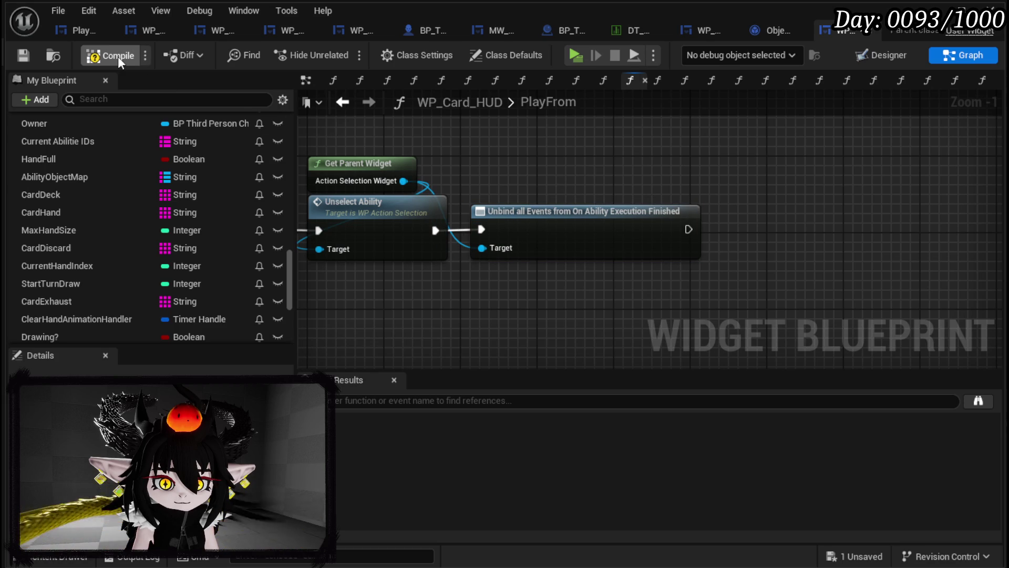
{"action": "left_click", "coordinate": [24, 56]}
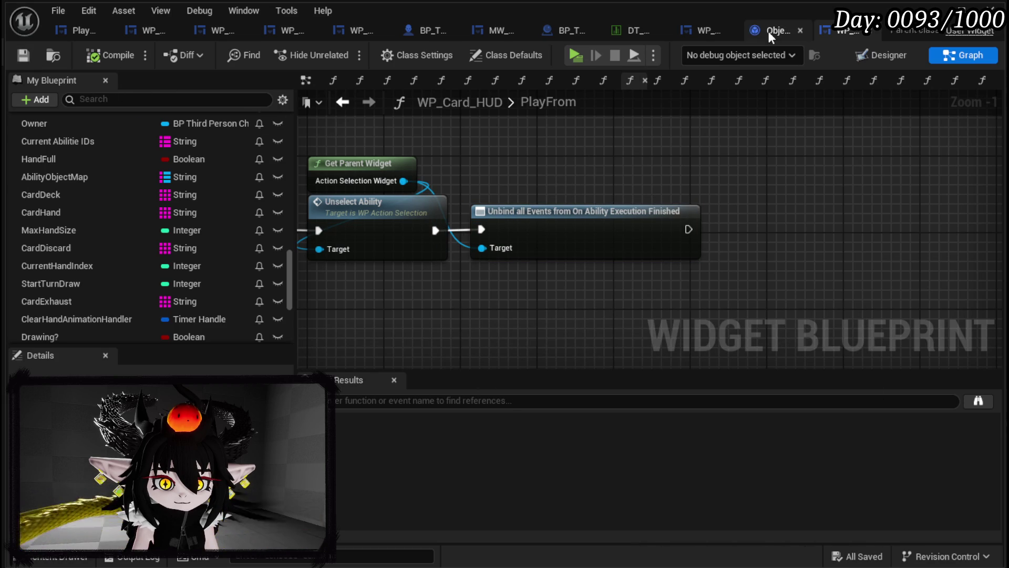
- Search WP_ActionSelection for AbilityExecutionFinished and jump to its Bind Event node in SelectAndPlay
{"action": "left_click", "coordinate": [696, 31]}
{"action": "left_click", "coordinate": [401, 401]}
{"action": "type", "text": "AbilityExecutionFinish"}
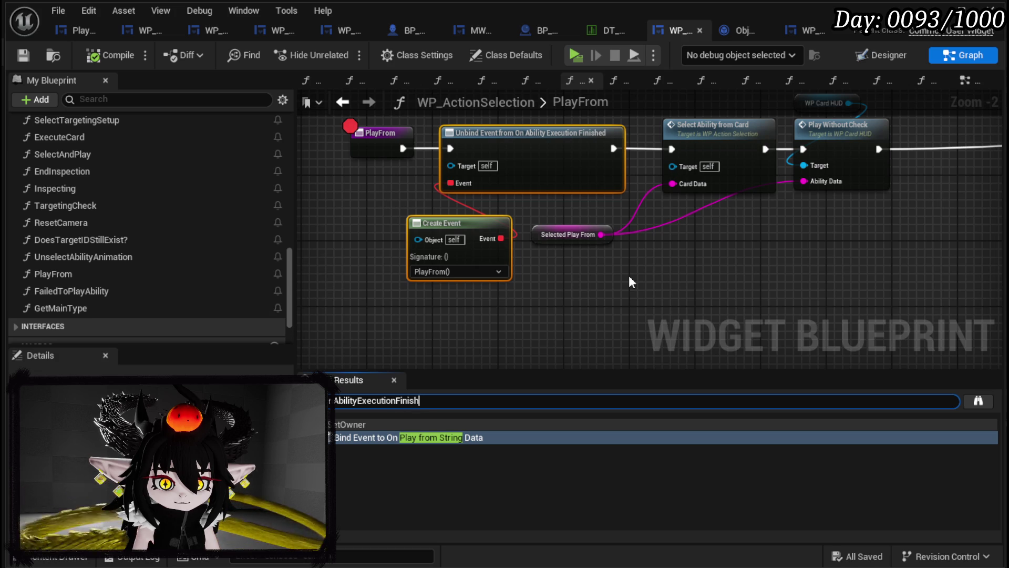
{"action": "type", "text": "ed"}
{"action": "key", "text": "Return"}
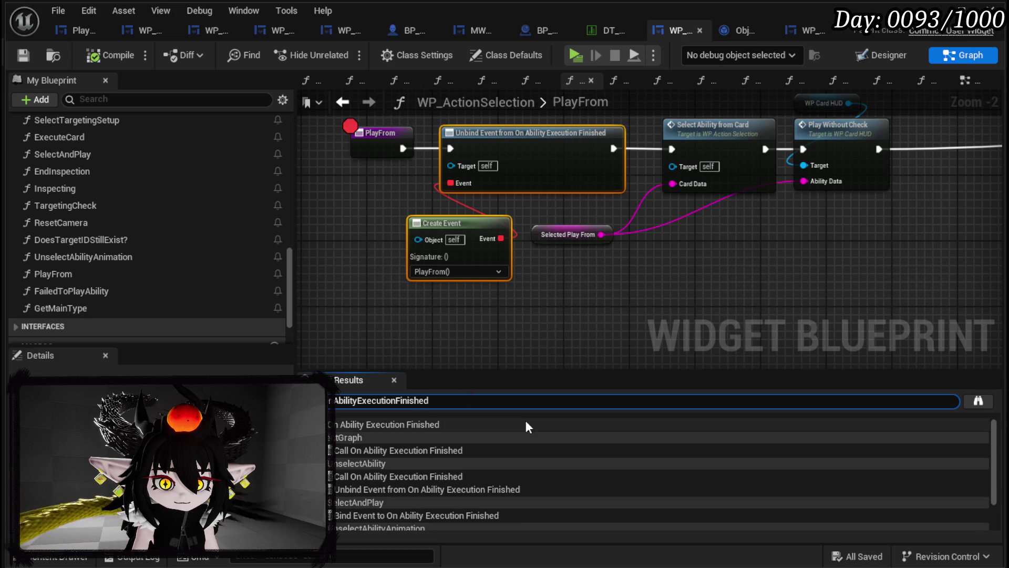
{"action": "scroll", "coordinate": [378, 476], "scroll_direction": "down", "scroll_amount": 1}
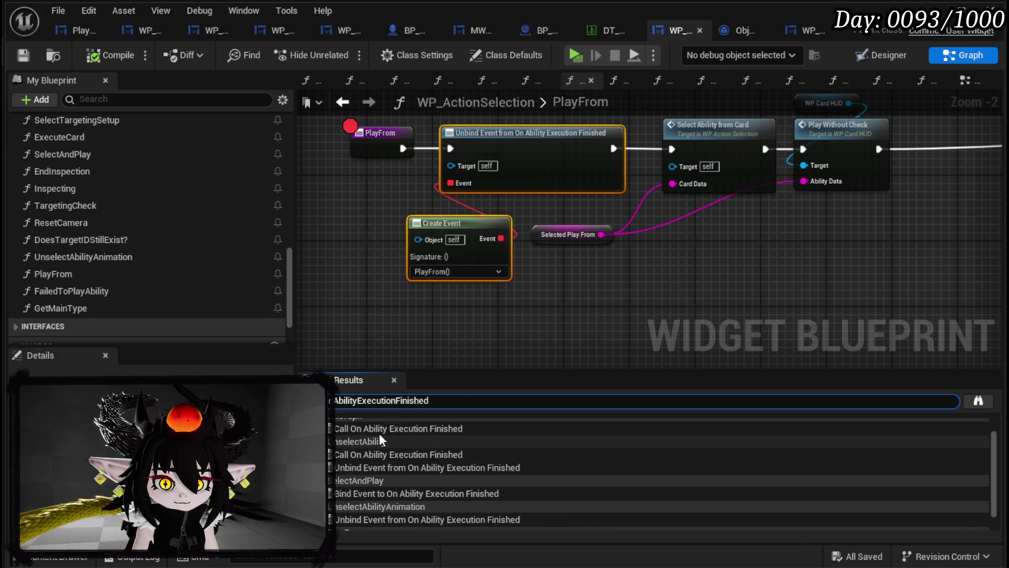
{"action": "double_click", "coordinate": [381, 494]}
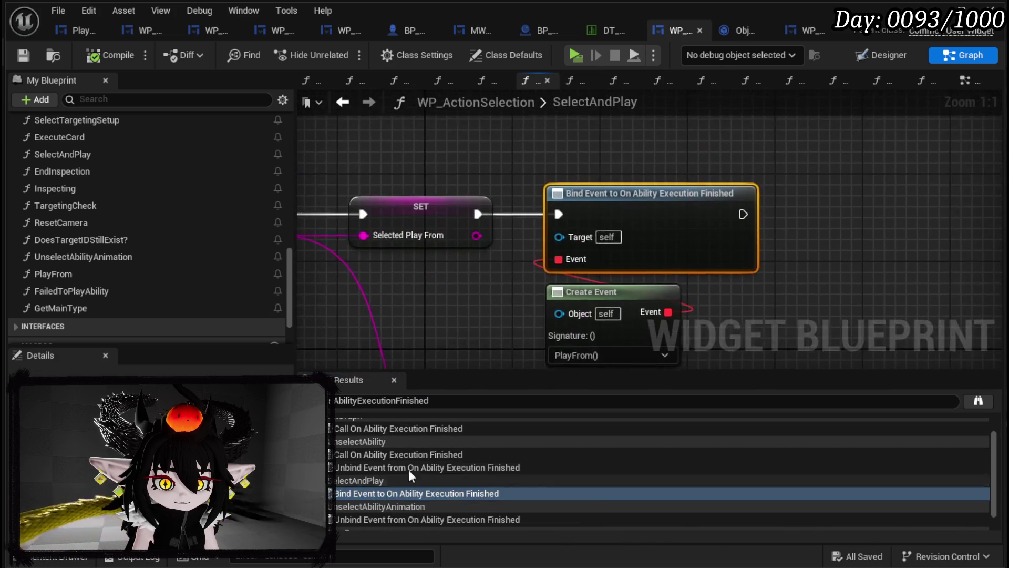
{"action": "scroll", "coordinate": [455, 318], "scroll_direction": "down", "scroll_amount": 1}
{"action": "mouse_move", "coordinate": [456, 318]}
{"action": "left_mouse_down"}
{"action": "mouse_move", "coordinate": [531, 248]}
{"action": "mouse_move", "coordinate": [541, 171]}
{"action": "mouse_move", "coordinate": [535, 260]}
{"action": "mouse_move", "coordinate": [536, 231]}
{"action": "left_mouse_up"}
{"action": "scroll", "coordinate": [403, 477], "scroll_direction": "down", "scroll_amount": 1}
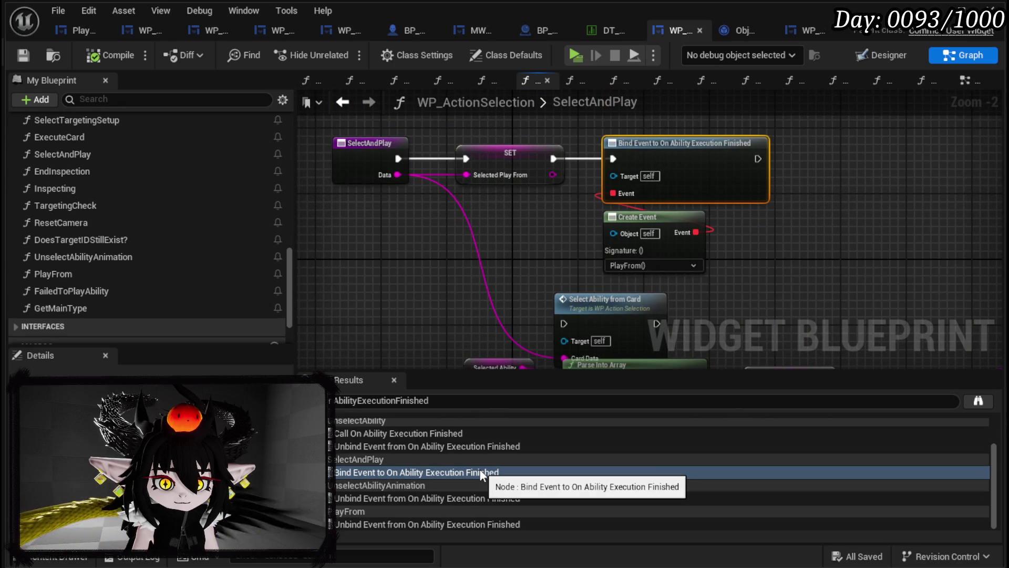
{"action": "mouse_move", "coordinate": [545, 300]}
{"action": "left_mouse_down"}
{"action": "mouse_move", "coordinate": [492, 181]}
{"action": "mouse_move", "coordinate": [323, 124]}
{"action": "mouse_move", "coordinate": [361, 204]}
{"action": "mouse_move", "coordinate": [449, 252]}
{"action": "mouse_move", "coordinate": [578, 293]}
{"action": "mouse_move", "coordinate": [485, 176]}
{"action": "mouse_move", "coordinate": [520, 285]}
{"action": "left_mouse_up"}
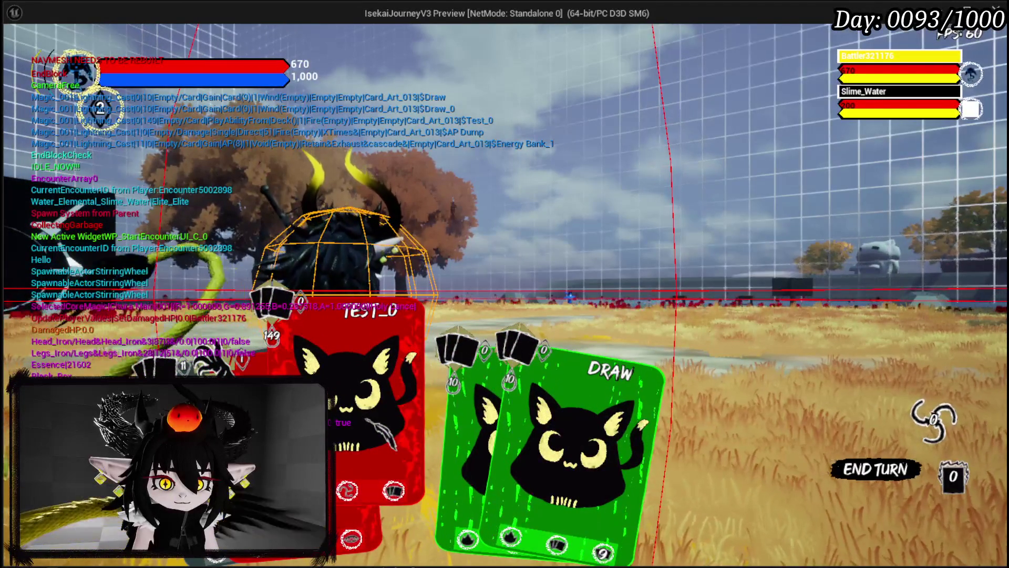
- Play a card from the combat hand to trigger the PlayFrom breakpoint
{"action": "left_click", "coordinate": [465, 374]}
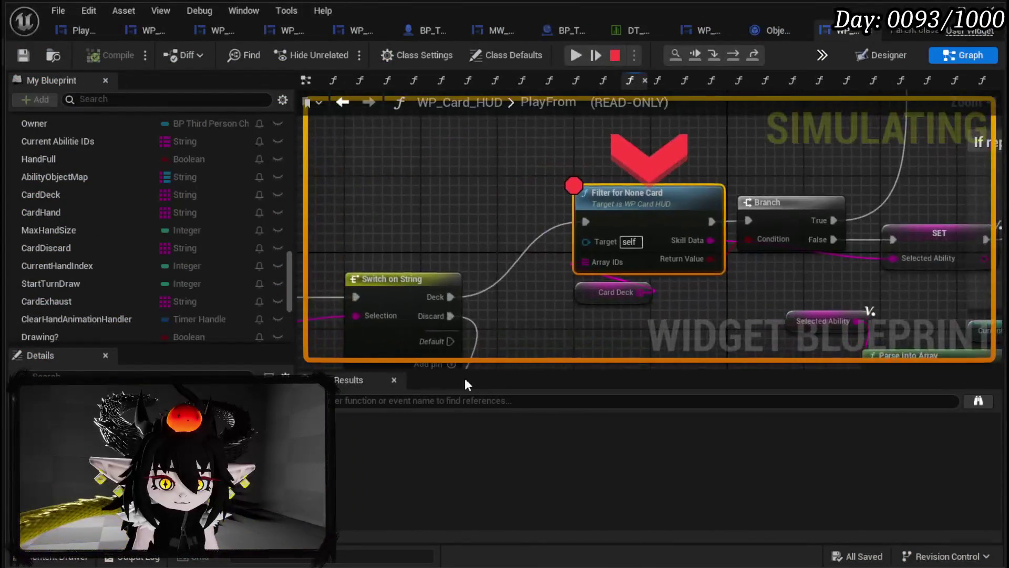
- Resume past the PlayFrom and UnselectAbility breakpoints from the first card play
{"action": "left_click", "coordinate": [576, 56]}
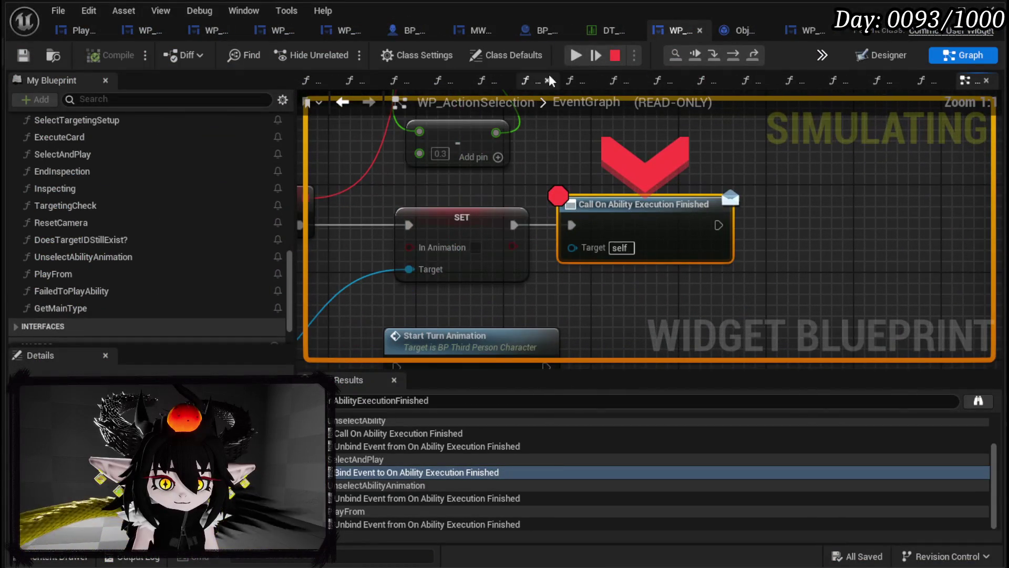
{"action": "left_click", "coordinate": [573, 55]}
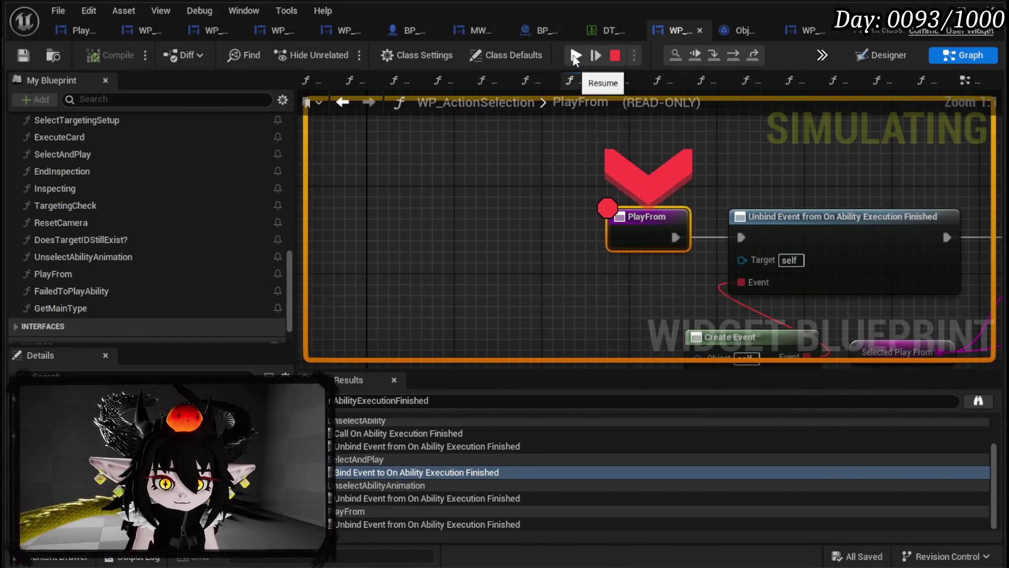
{"action": "left_click", "coordinate": [575, 56]}
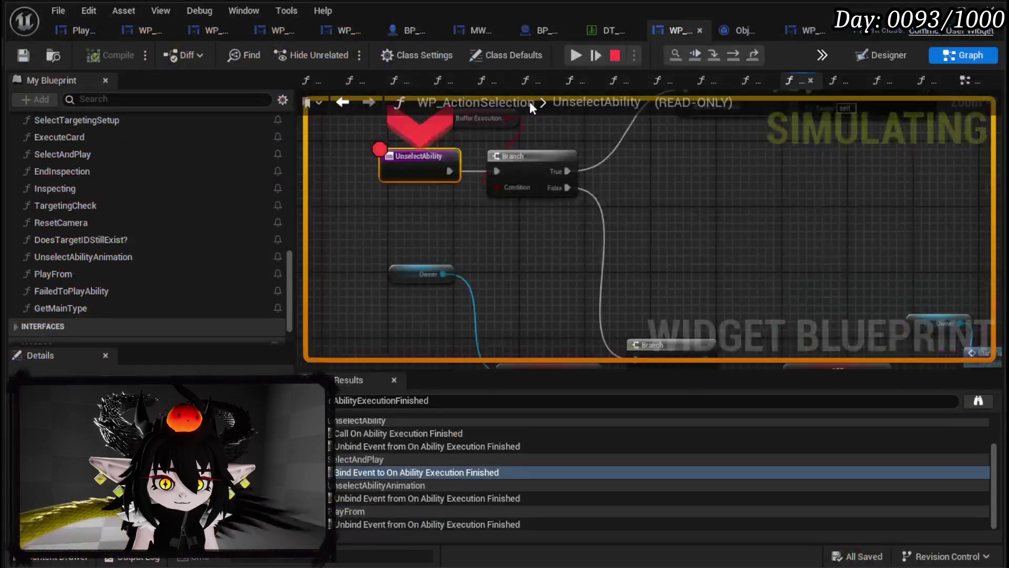
{"action": "left_click", "coordinate": [575, 56]}
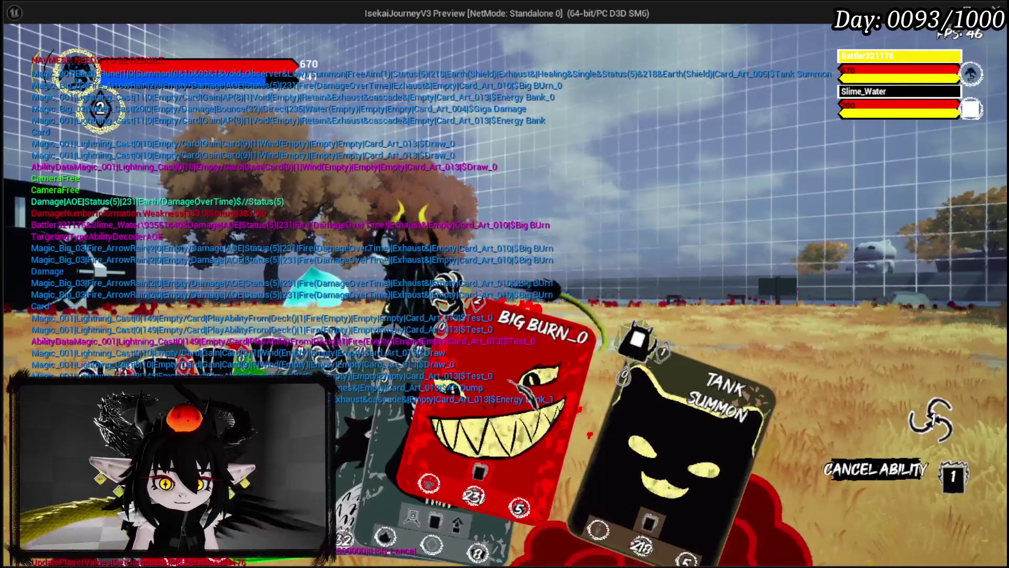
- Play the Big Burn card and resume through the breakpoints past Call On Ability Execution Finished
{"action": "left_click", "coordinate": [607, 324]}
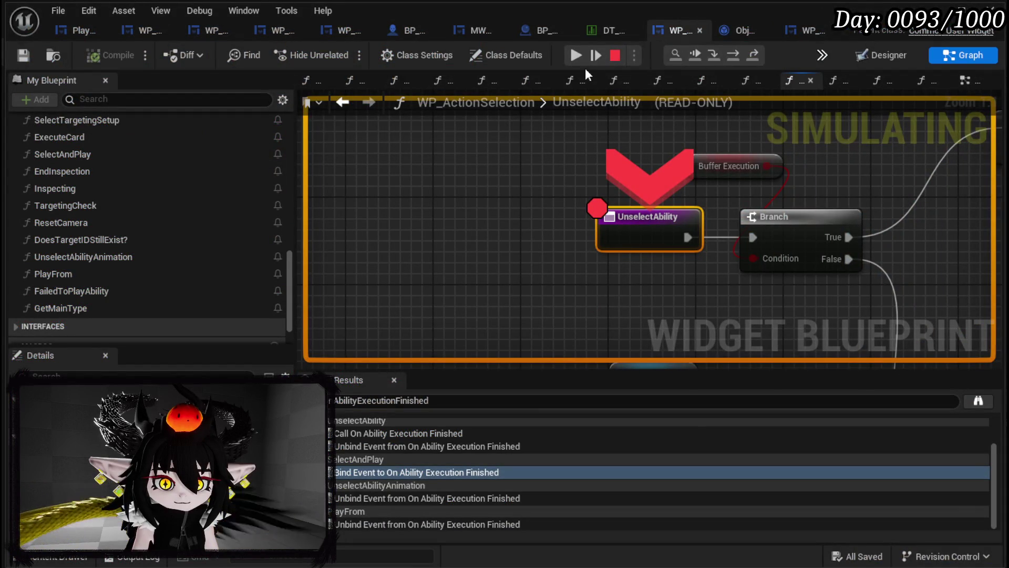
{"action": "left_click", "coordinate": [577, 56]}
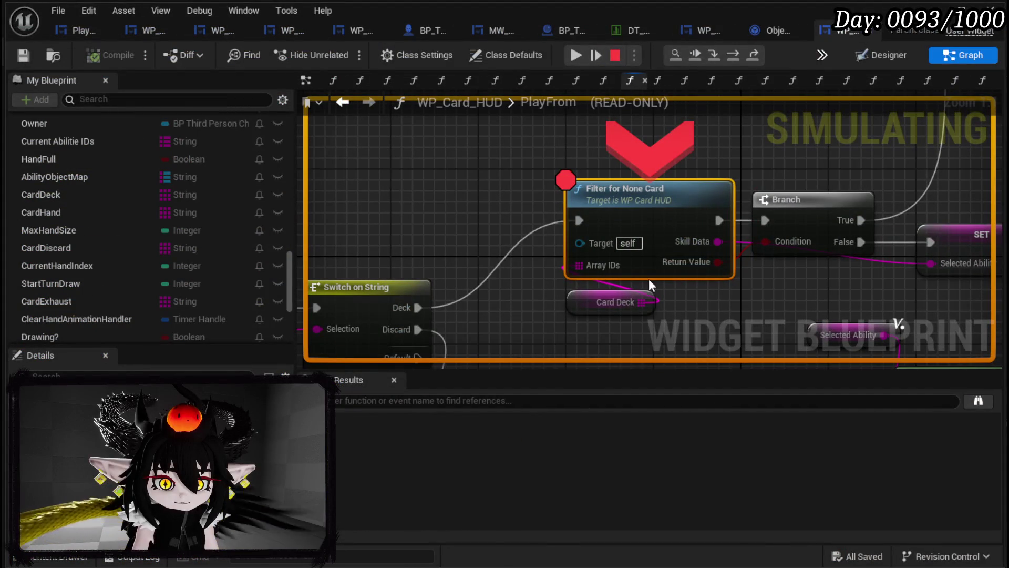
{"action": "left_click", "coordinate": [582, 53]}
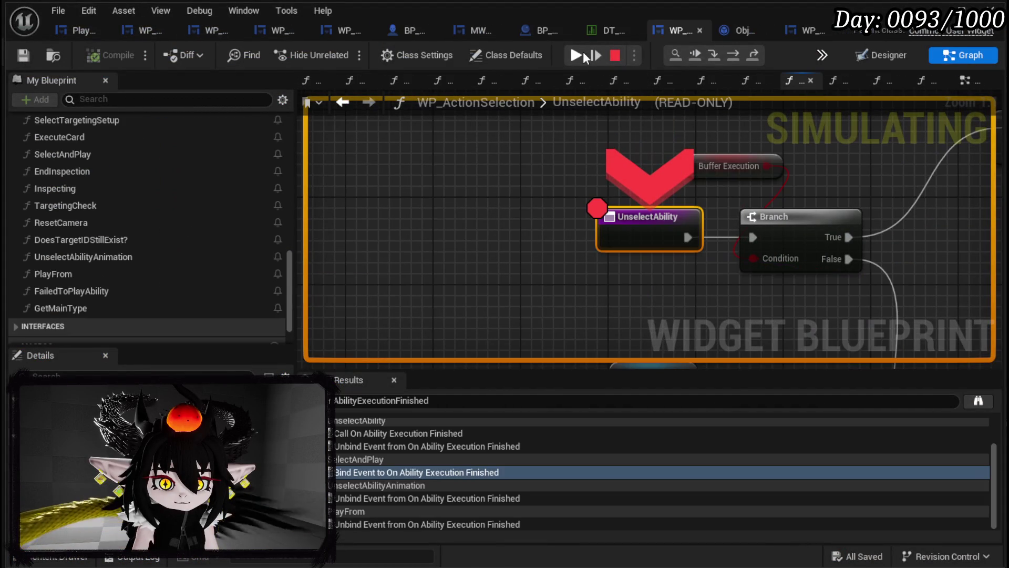
{"action": "left_click", "coordinate": [582, 52]}
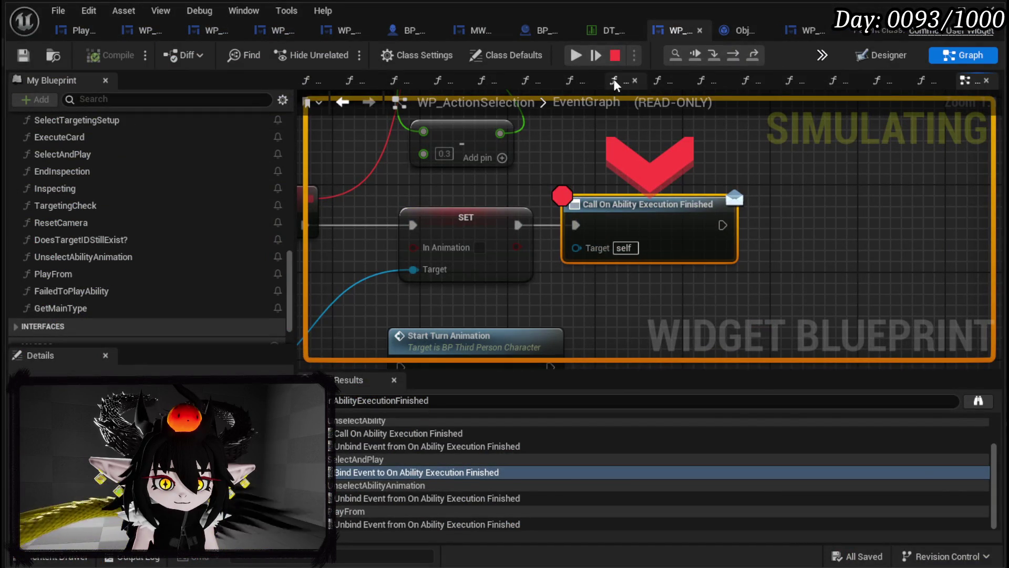
{"action": "left_click", "coordinate": [577, 55]}
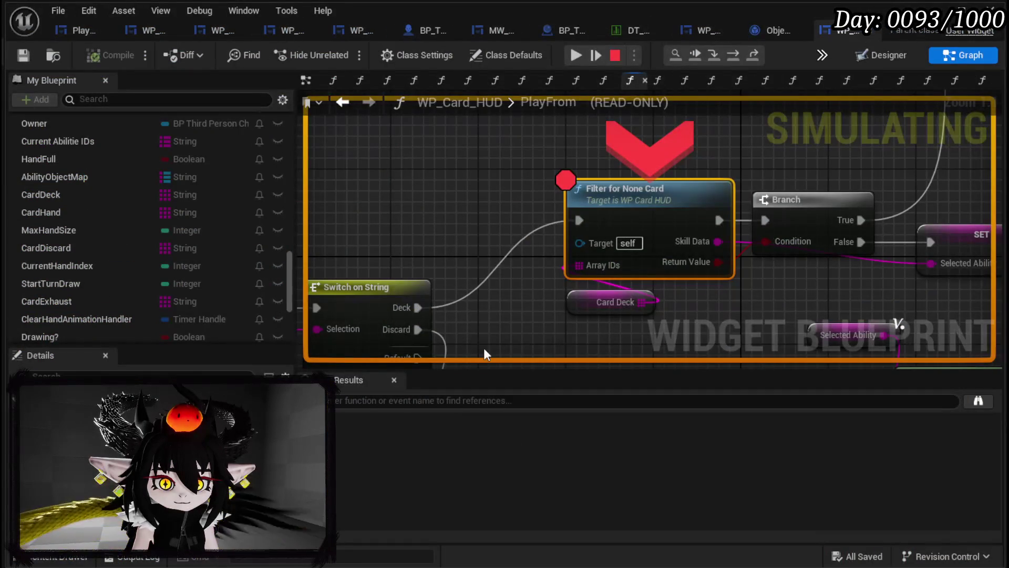
{"action": "left_click", "coordinate": [575, 55]}
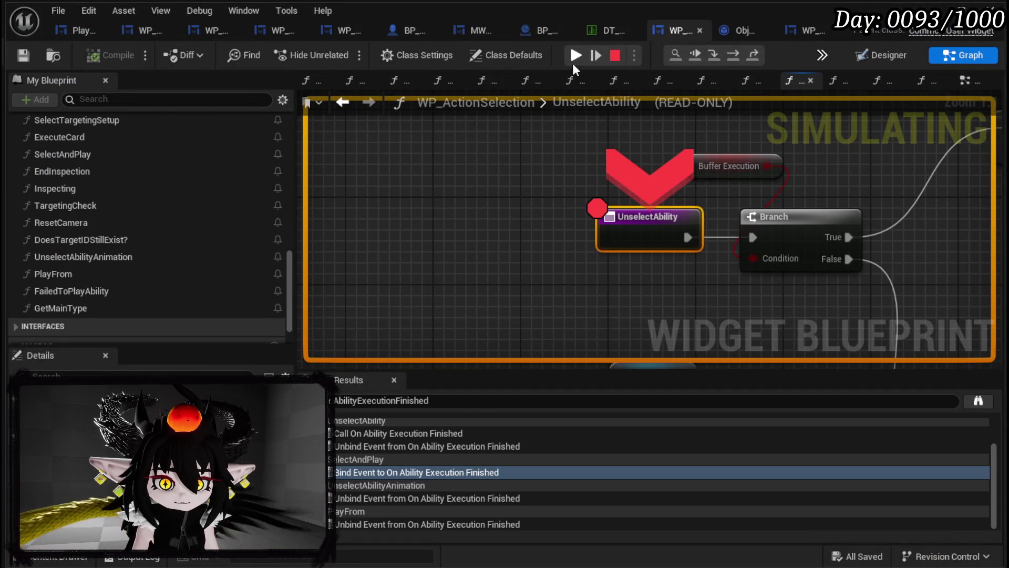
{"action": "left_click", "coordinate": [575, 55]}
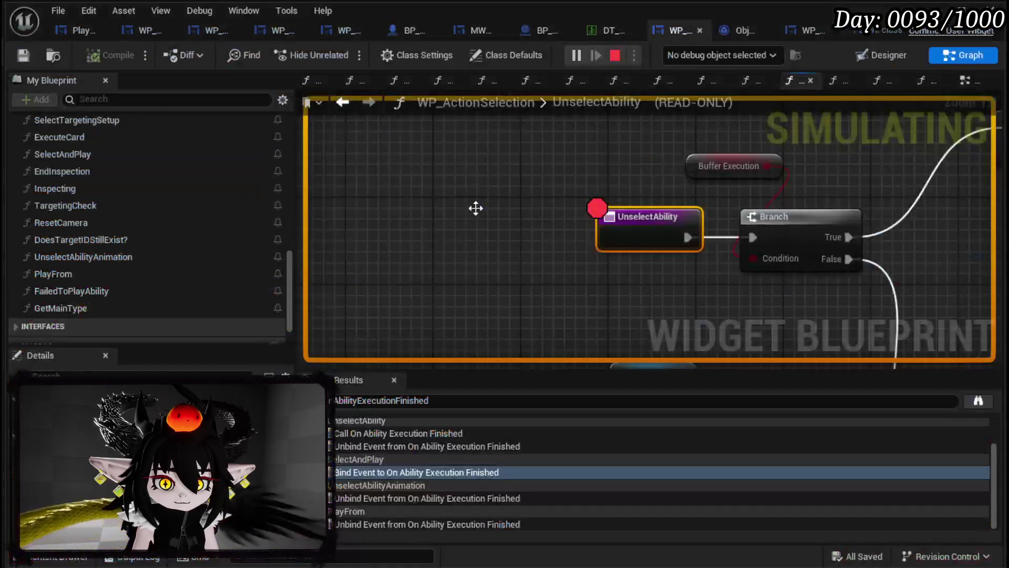
- Keep resuming past the PlayFrom breakpoints until execution halts at the ability-finished call
{"action": "left_click", "coordinate": [598, 56]}
{"action": "left_click", "coordinate": [599, 56]}
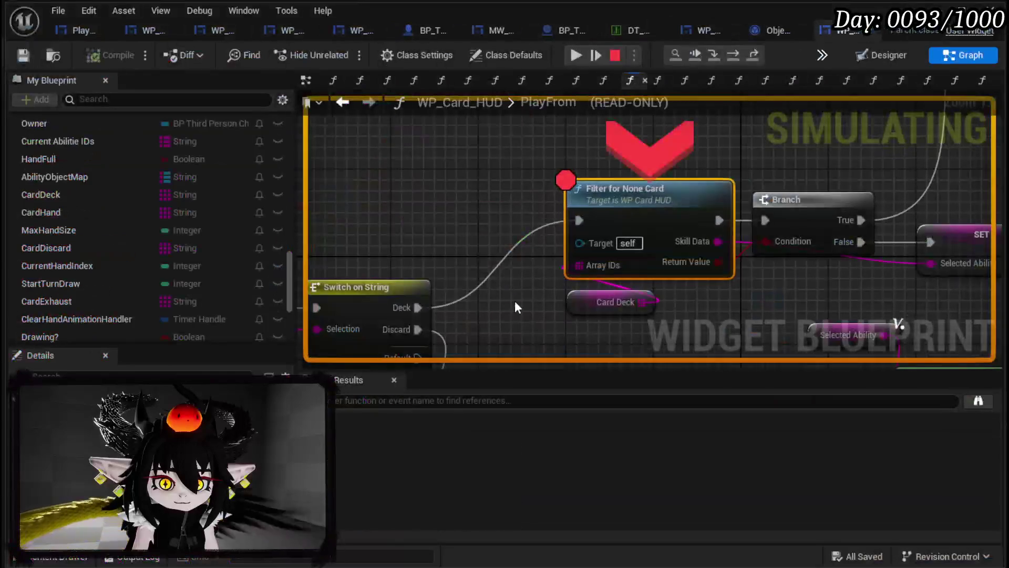
{"action": "left_click", "coordinate": [577, 55]}
{"action": "left_click", "coordinate": [577, 56]}
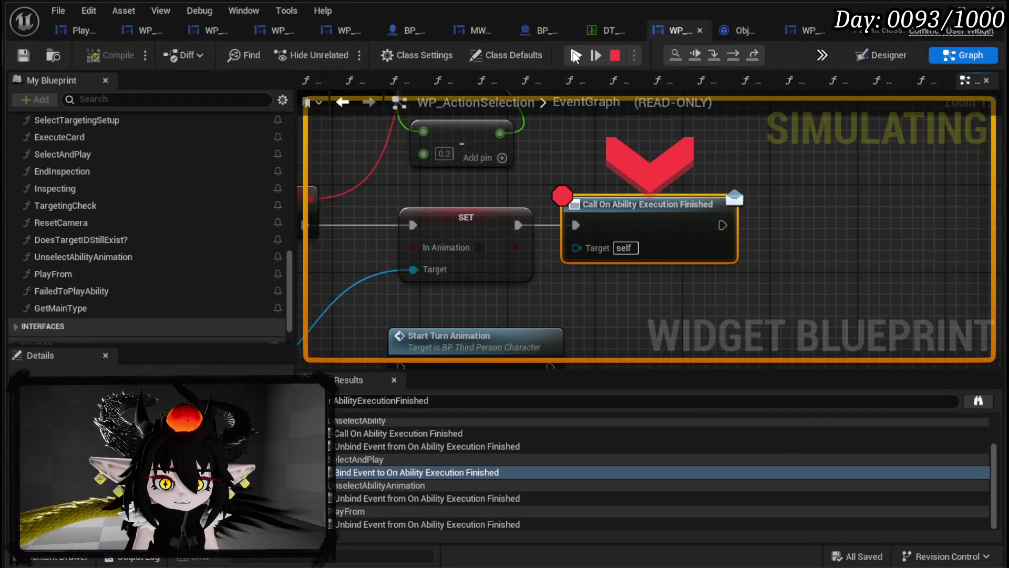
{"action": "left_click", "coordinate": [575, 56]}
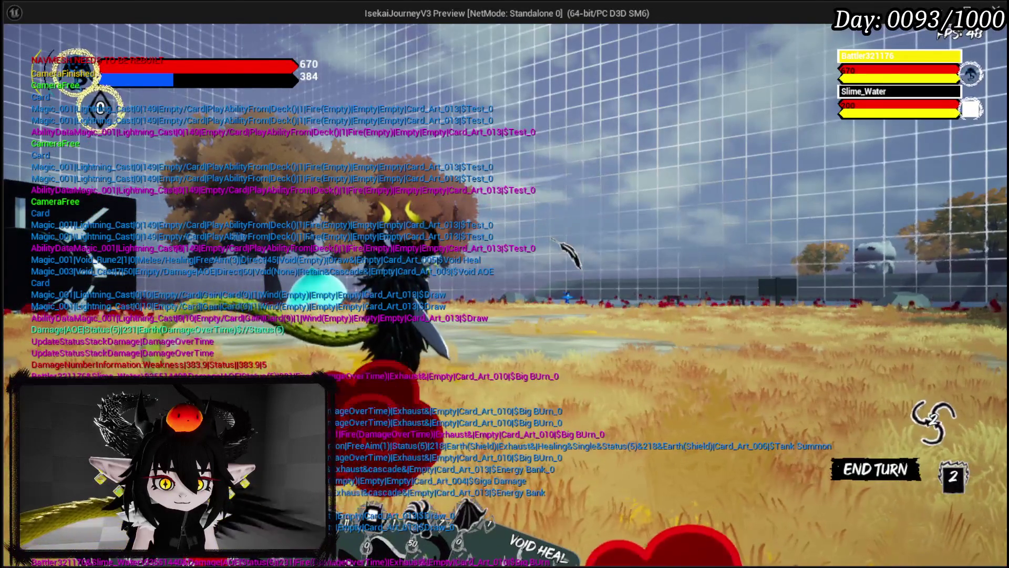
- Stop the play session with F5 and save the blueprint
{"action": "scroll", "coordinate": [597, 183], "scroll_direction": "down", "scroll_amount": 3}
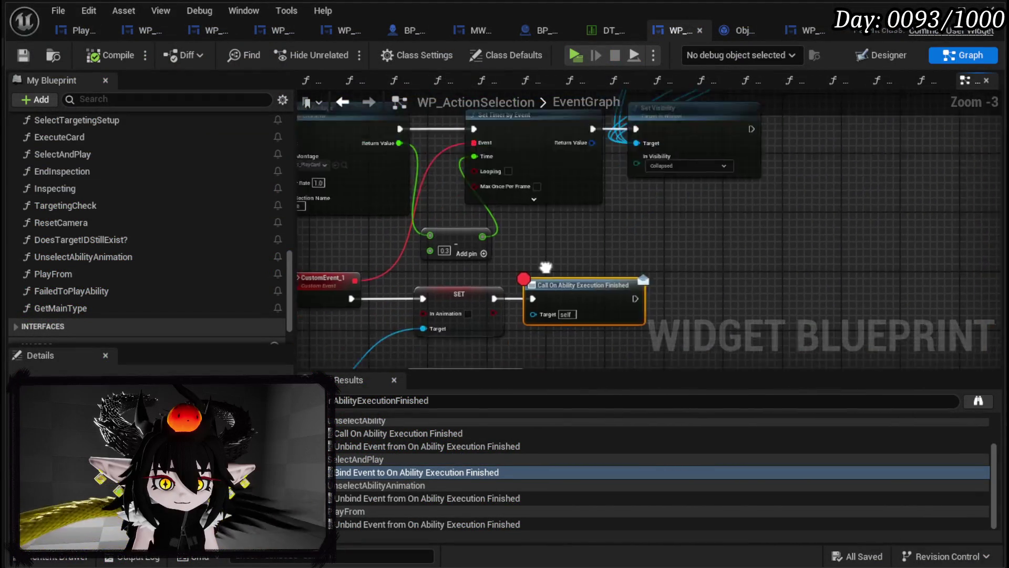
{"action": "key", "text": "F5"}
{"action": "left_click", "coordinate": [22, 55]}
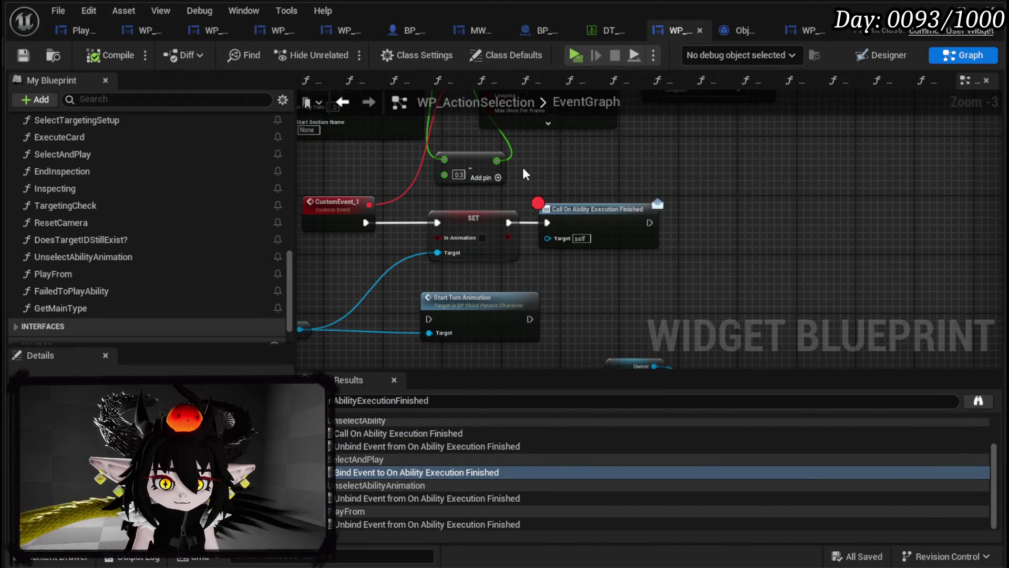
- Return to WP_Card_HUD and delete the Unbind all Events from On Ability Execution Finished node
{"action": "mouse_move", "coordinate": [536, 179]}
{"action": "left_mouse_down"}
{"action": "mouse_move", "coordinate": [536, 230]}
{"action": "mouse_move", "coordinate": [633, 250]}
{"action": "left_mouse_up"}
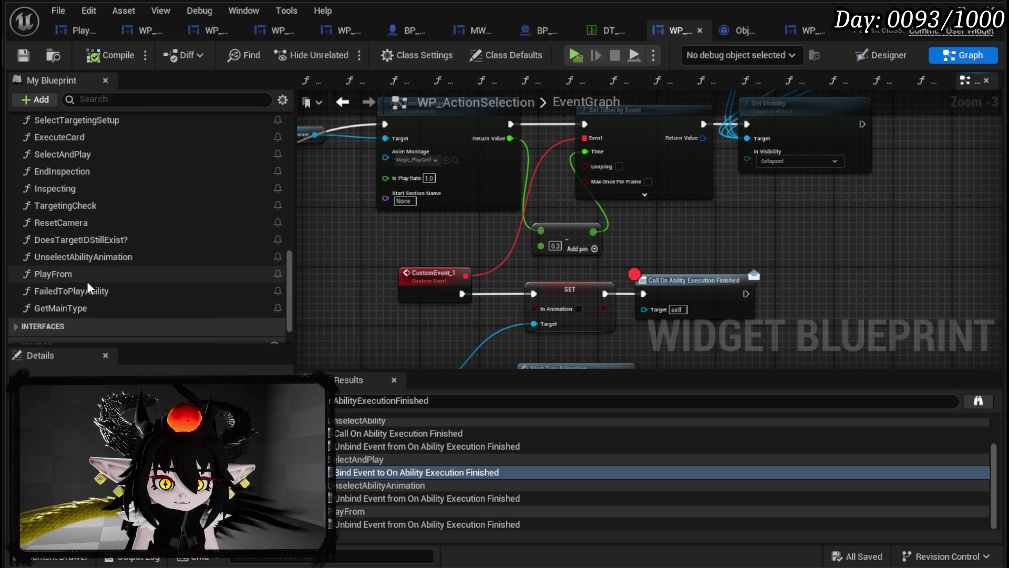
{"action": "left_click", "coordinate": [810, 30]}
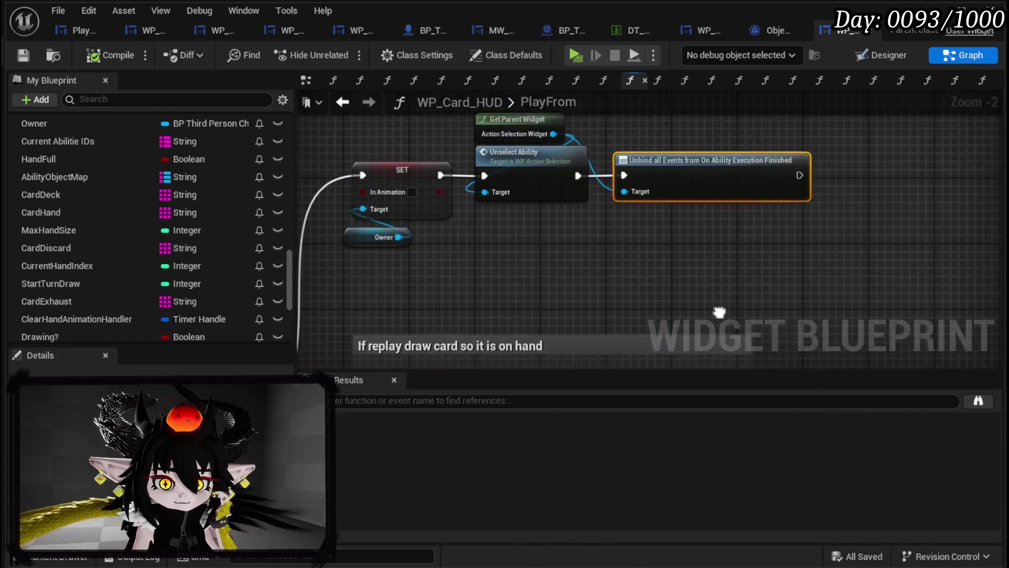
{"action": "key", "text": "Delete"}
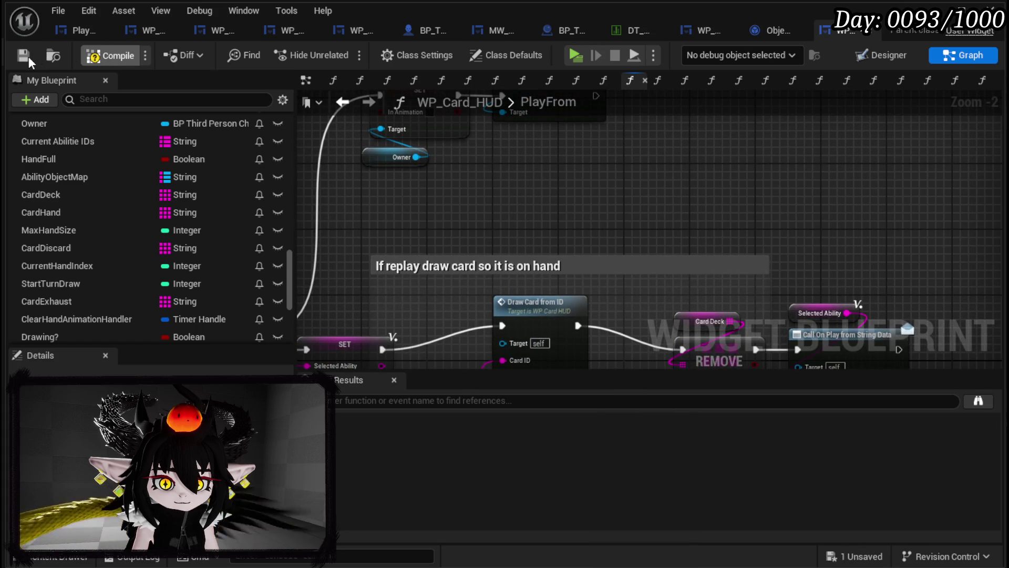
- Compile and save, then rearrange SET, Card Deck, REMOVE and Call On Play nodes to make room
{"action": "left_click", "coordinate": [28, 56]}
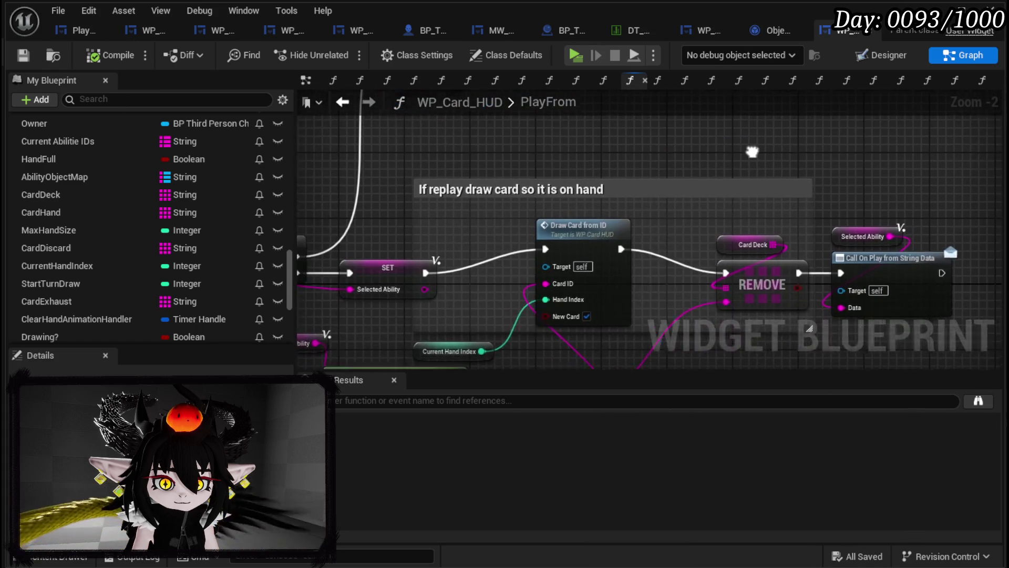
{"action": "left_click_drag", "start_coordinate": [422, 255], "coordinate": [490, 235]}
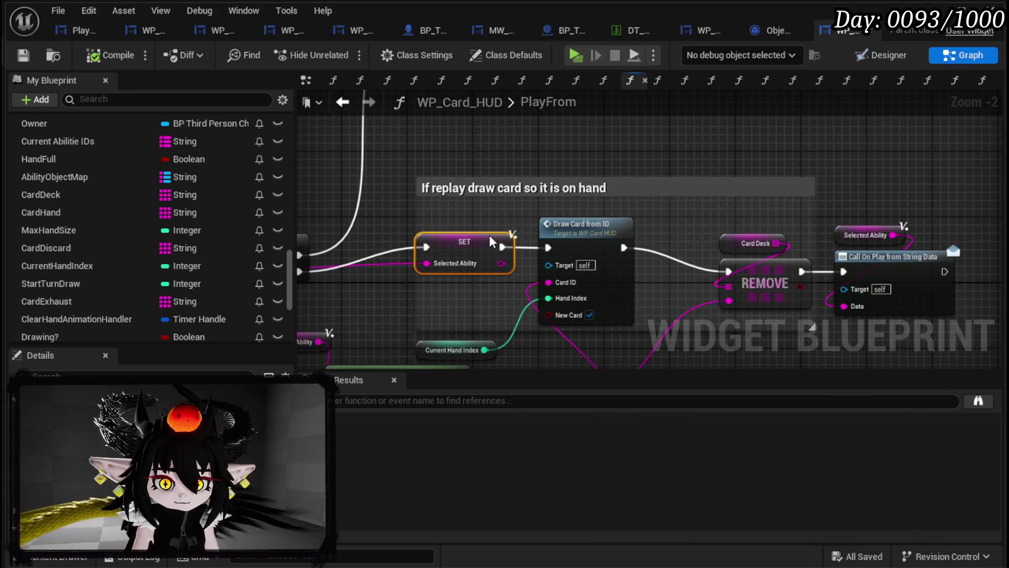
{"action": "mouse_move", "coordinate": [723, 224]}
{"action": "left_mouse_down"}
{"action": "mouse_move", "coordinate": [890, 282]}
{"action": "mouse_move", "coordinate": [863, 257]}
{"action": "left_mouse_up"}
{"action": "mouse_move", "coordinate": [841, 153]}
{"action": "left_mouse_down"}
{"action": "mouse_move", "coordinate": [899, 270]}
{"action": "mouse_move", "coordinate": [892, 251]}
{"action": "left_mouse_up"}
{"action": "left_click", "coordinate": [843, 153]}
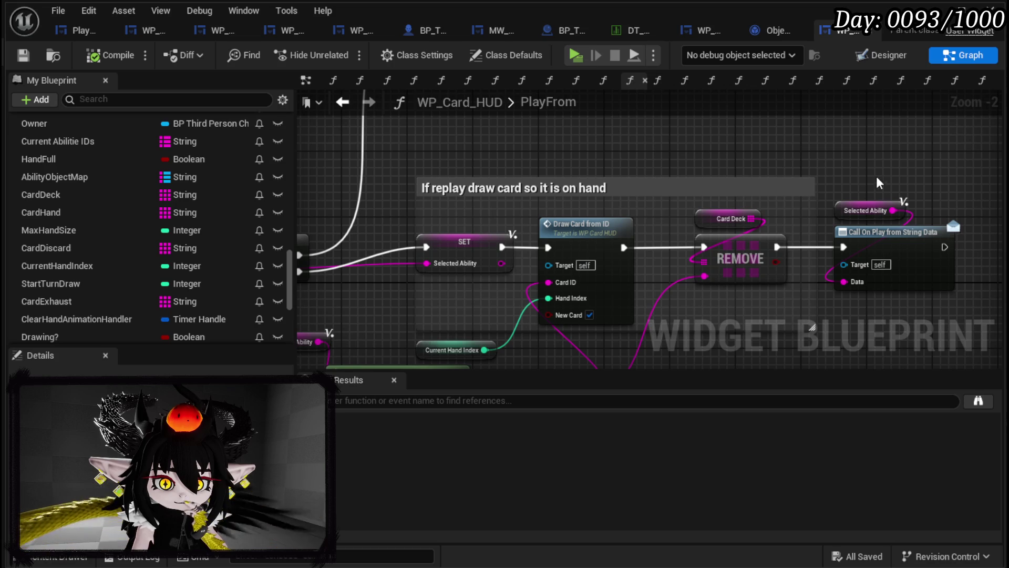
- Duplicate Call On Play from String Data, wire it between SET and Unselect Ability, then compile and save
{"action": "left_click", "coordinate": [929, 254]}
{"action": "key", "text": "ctrl+c"}
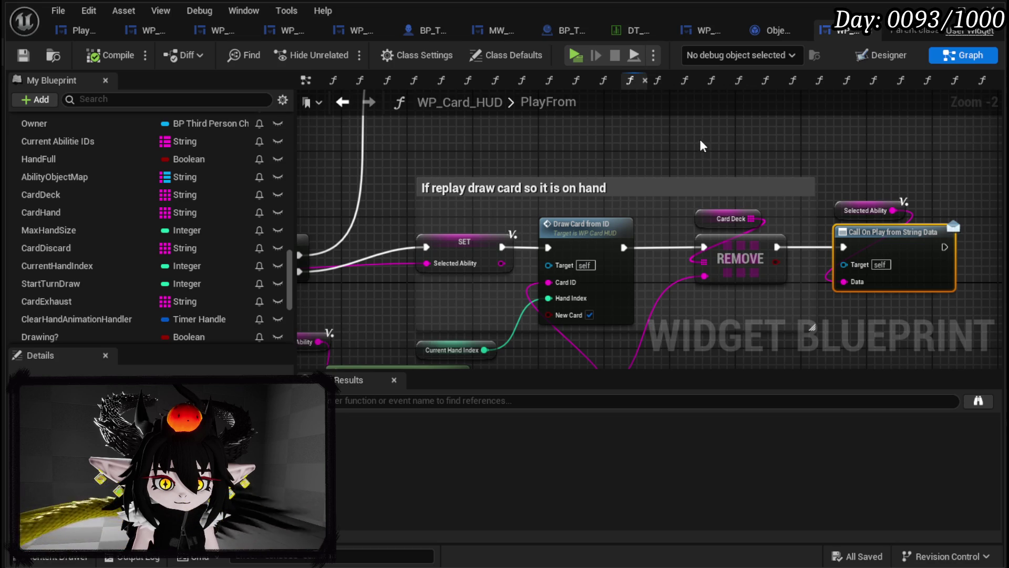
{"action": "key", "text": "ctrl+v"}
{"action": "mouse_move", "coordinate": [611, 279]}
{"action": "left_mouse_down"}
{"action": "mouse_move", "coordinate": [633, 187]}
{"action": "mouse_move", "coordinate": [620, 210]}
{"action": "left_mouse_up"}
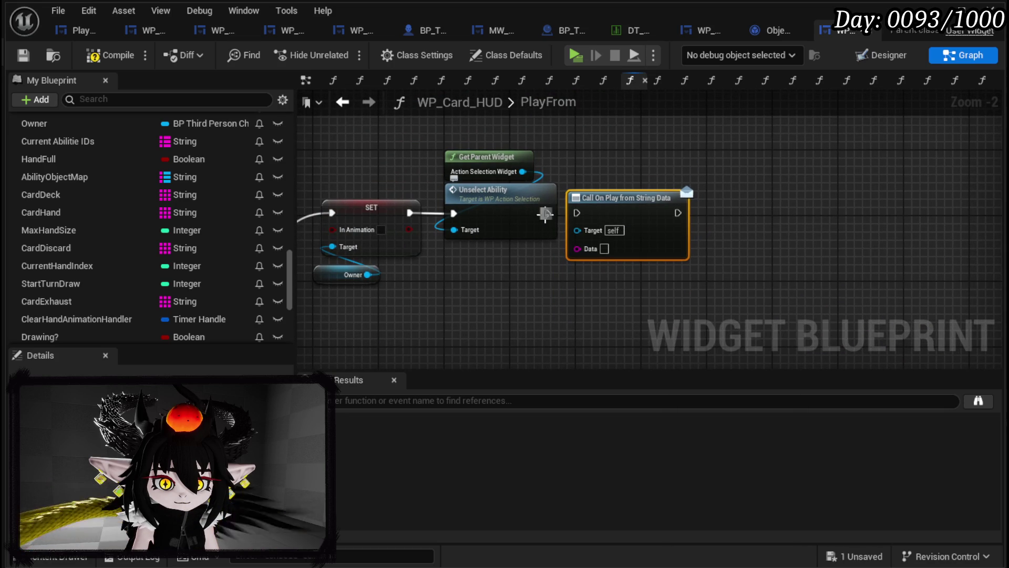
{"action": "mouse_move", "coordinate": [473, 142]}
{"action": "left_mouse_down"}
{"action": "mouse_move", "coordinate": [506, 209]}
{"action": "mouse_move", "coordinate": [785, 208]}
{"action": "mouse_move", "coordinate": [777, 216]}
{"action": "left_mouse_up"}
{"action": "left_click_drag", "start_coordinate": [618, 208], "coordinate": [544, 208]}
{"action": "left_click_drag", "start_coordinate": [410, 212], "coordinate": [507, 214]}
{"action": "left_click_drag", "start_coordinate": [604, 213], "coordinate": [725, 213]}
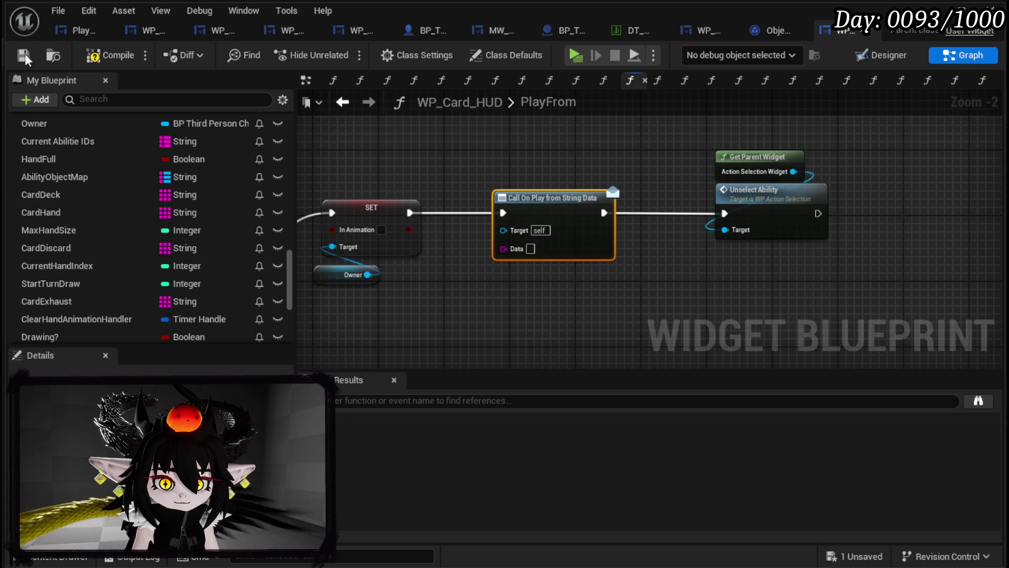
{"action": "left_click", "coordinate": [93, 55]}
{"action": "left_click", "coordinate": [119, 59]}
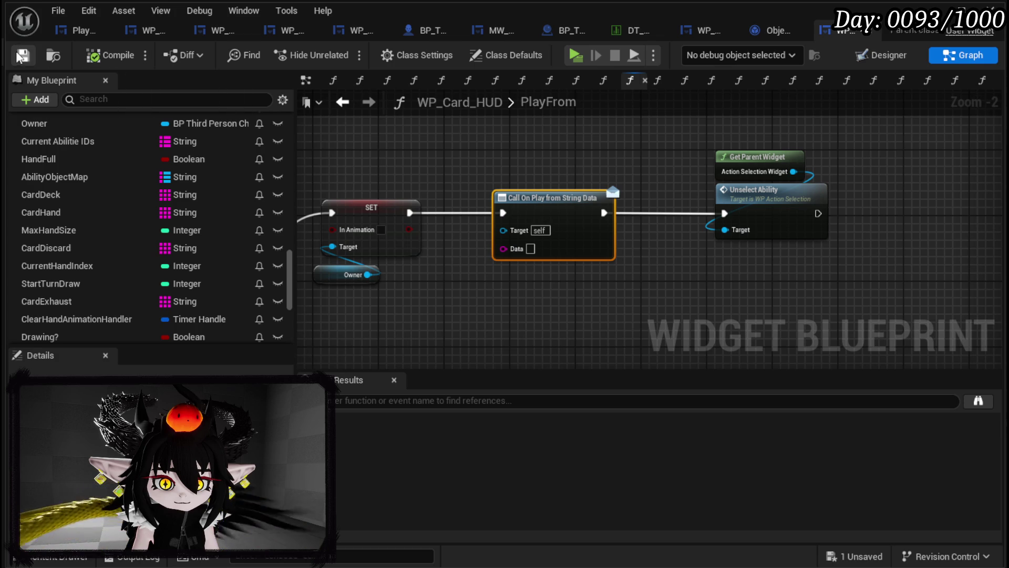
- Open WP_ActionSelection's PlayFrom and shift its entry, Unbind Event and Create Event nodes left
{"action": "left_click", "coordinate": [702, 31]}
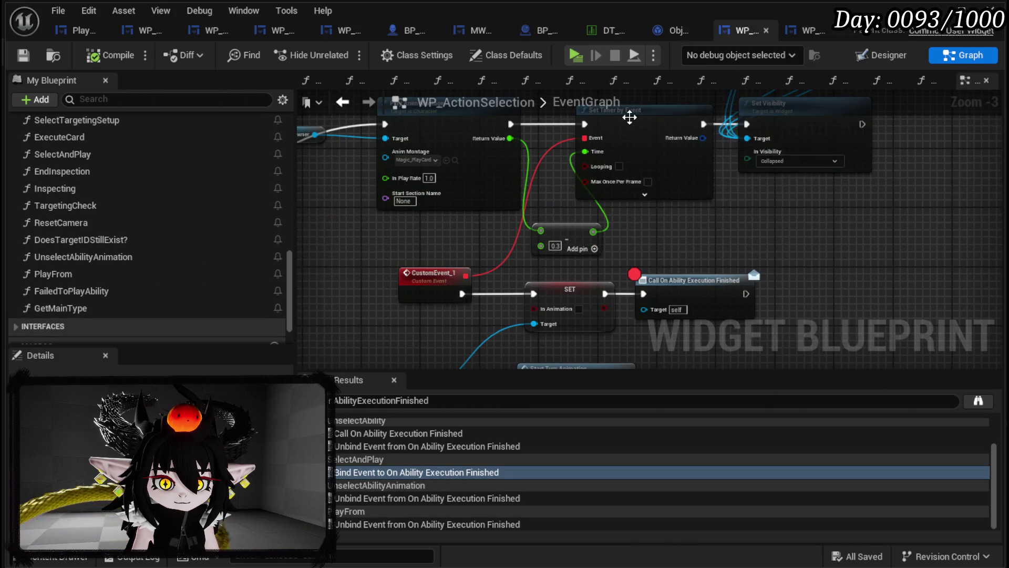
{"action": "double_click", "coordinate": [102, 269]}
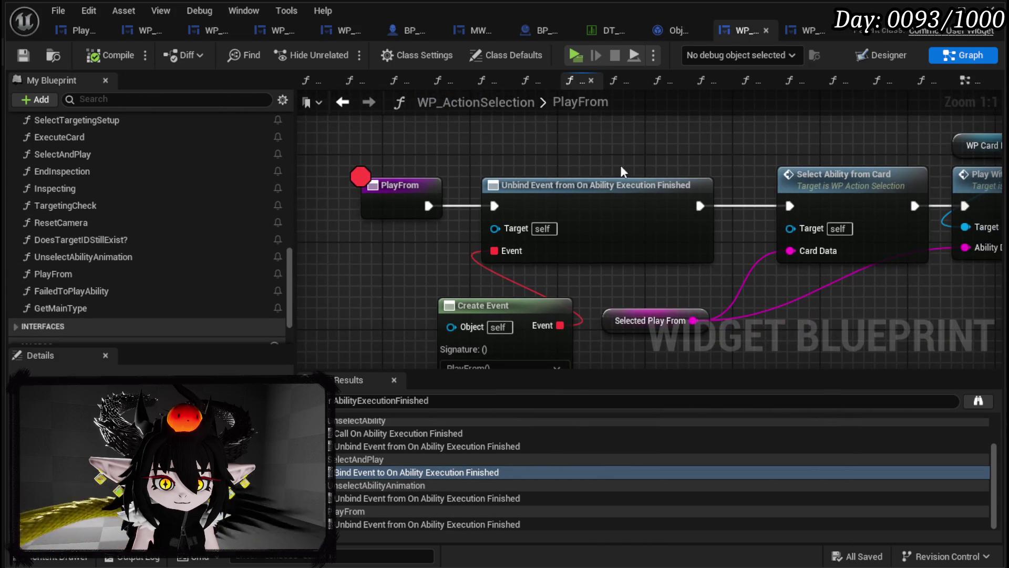
{"action": "left_click_drag", "start_coordinate": [375, 200], "coordinate": [521, 325]}
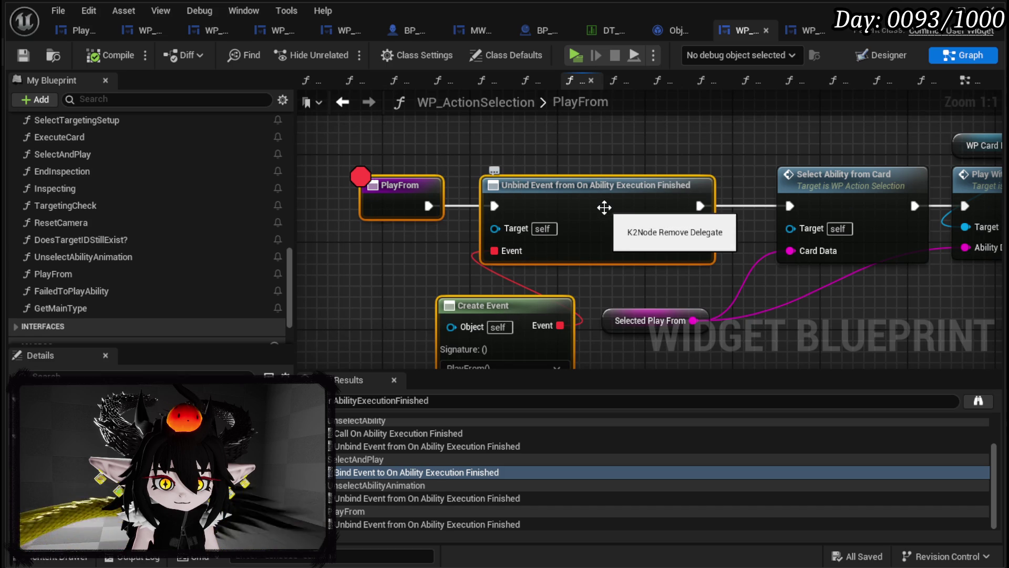
{"action": "scroll", "coordinate": [603, 207], "scroll_direction": "down", "scroll_amount": 1}
{"action": "left_click_drag", "start_coordinate": [603, 207], "coordinate": [454, 205]}
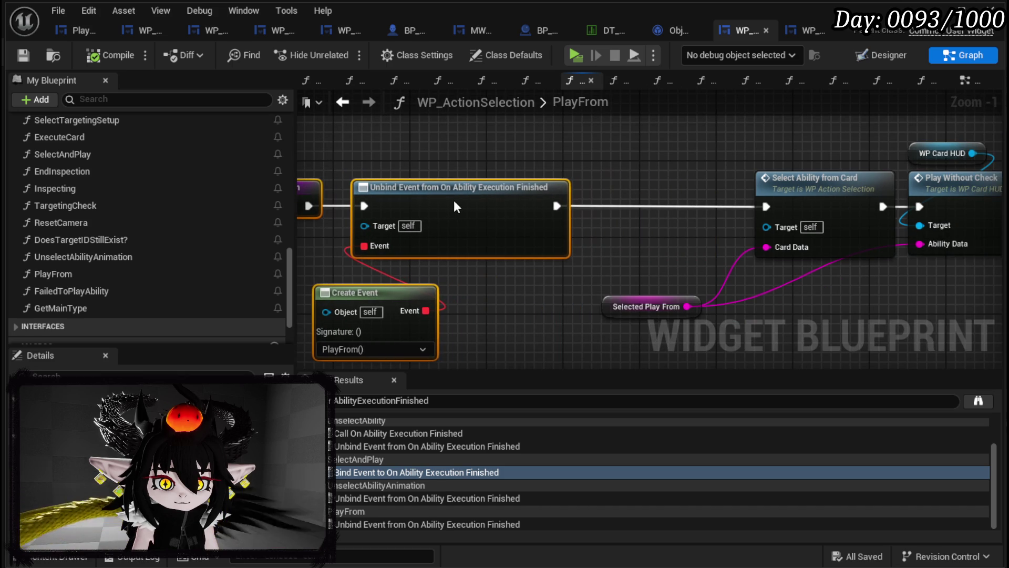
{"action": "left_click_drag", "start_coordinate": [649, 248], "coordinate": [830, 241]}
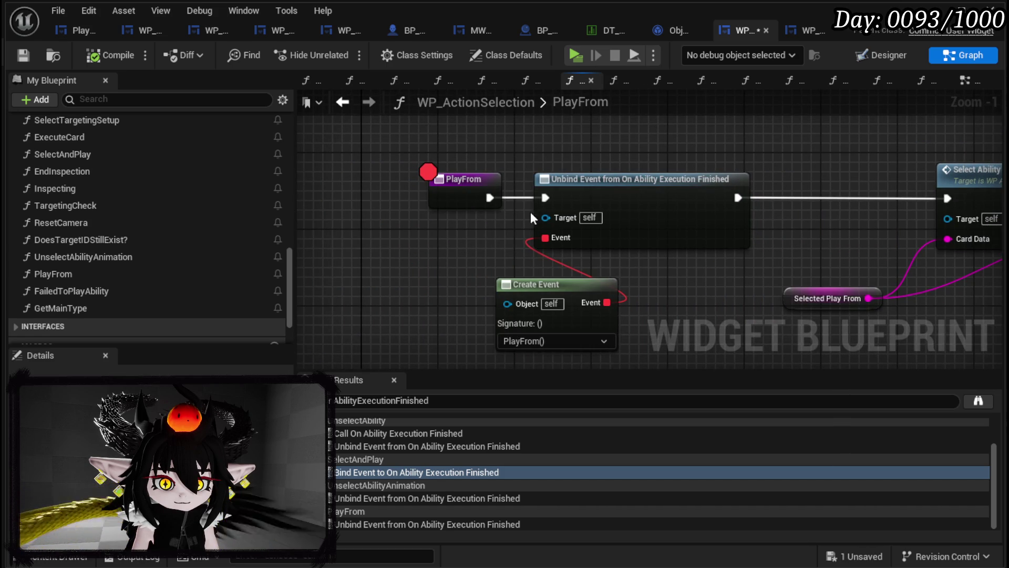
- Check the Call On Play node in WP_Card_HUD, then return to WP_ActionSelection's reference search
{"action": "left_click", "coordinate": [804, 33]}
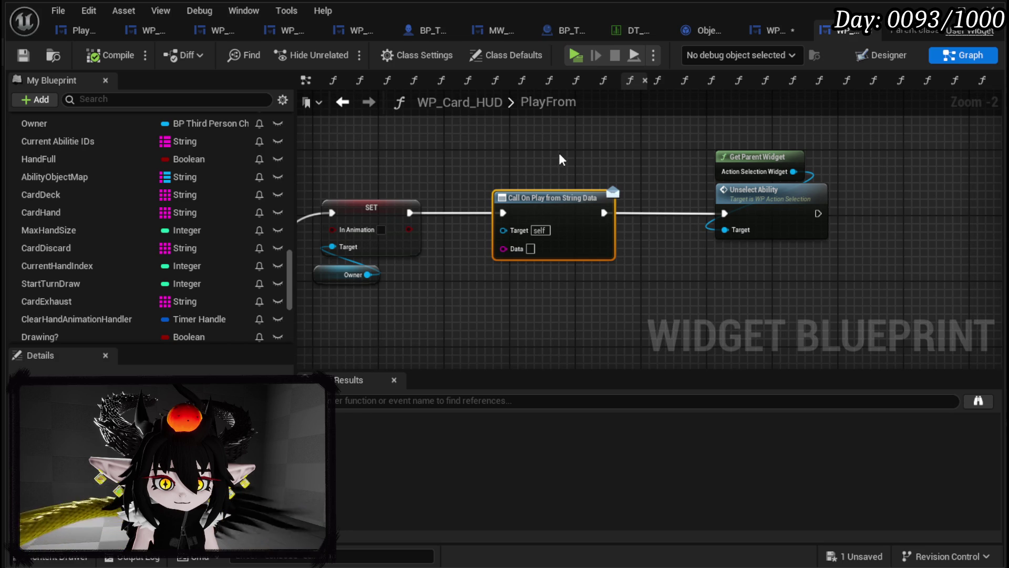
{"action": "left_click_drag", "start_coordinate": [471, 156], "coordinate": [613, 276]}
{"action": "left_click", "coordinate": [597, 266]}
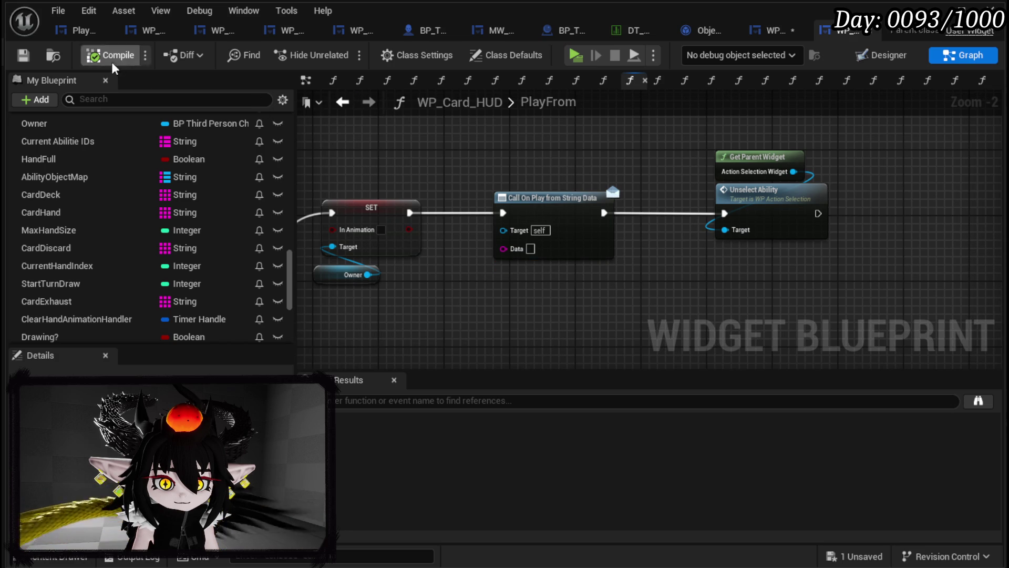
{"action": "left_click", "coordinate": [753, 39]}
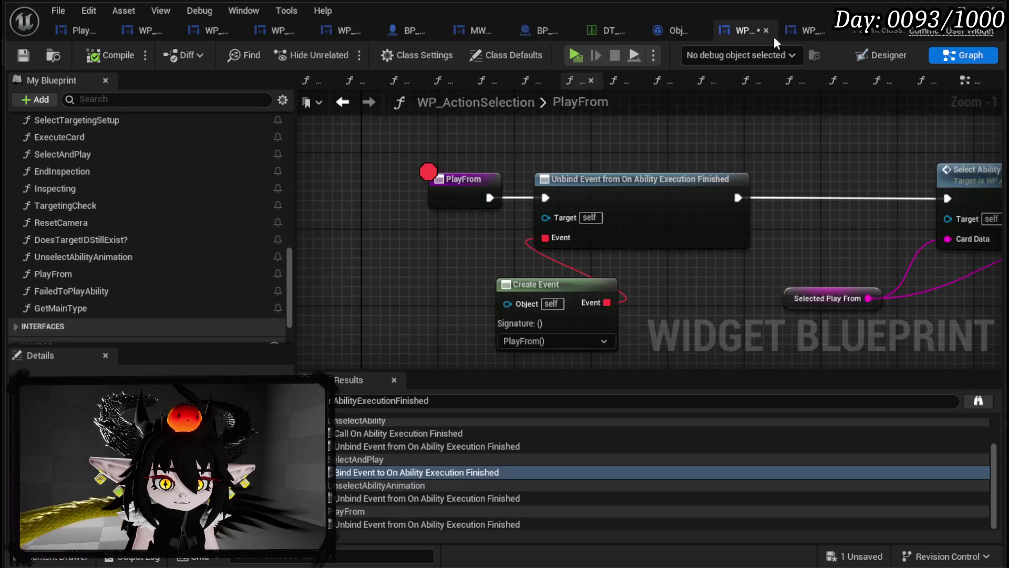
{"action": "key", "text": "ctrl+f"}
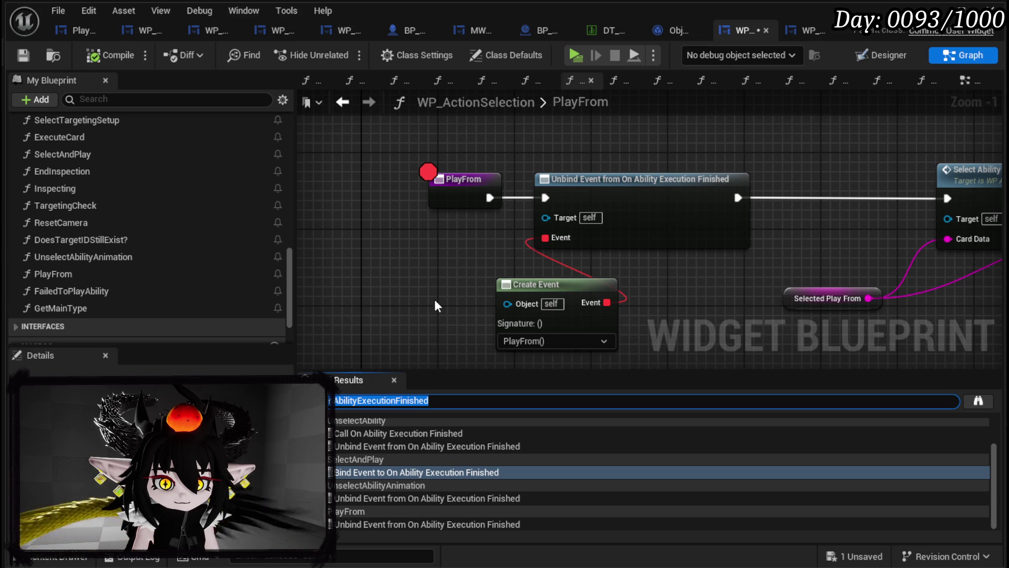
- Find the playfromString bind in SetOwner, then open WP_ActionSelection's SelectAndPlay function
{"action": "type", "text": "playfro"}
{"action": "type", "text": "mString"}
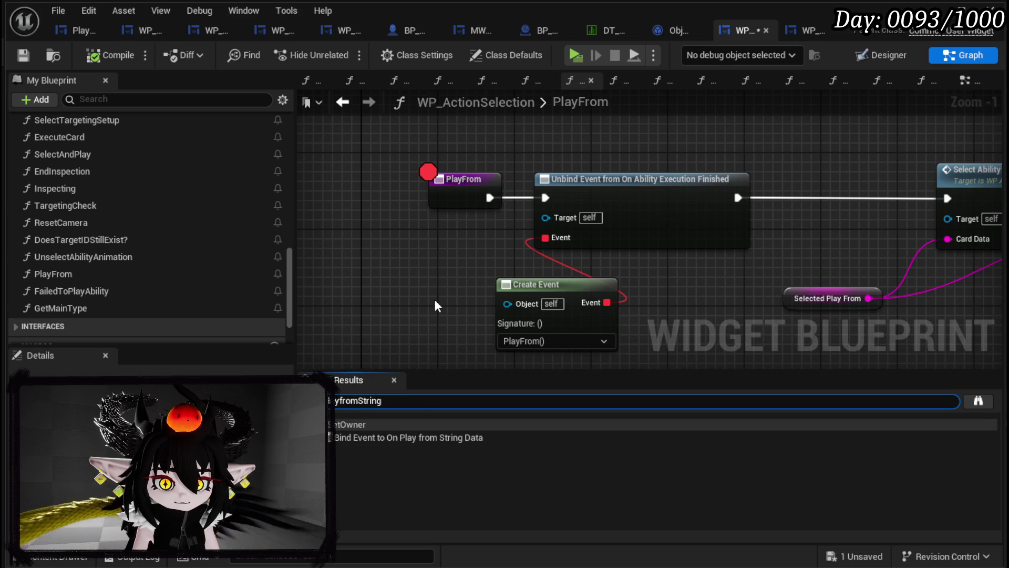
{"action": "left_click", "coordinate": [424, 439]}
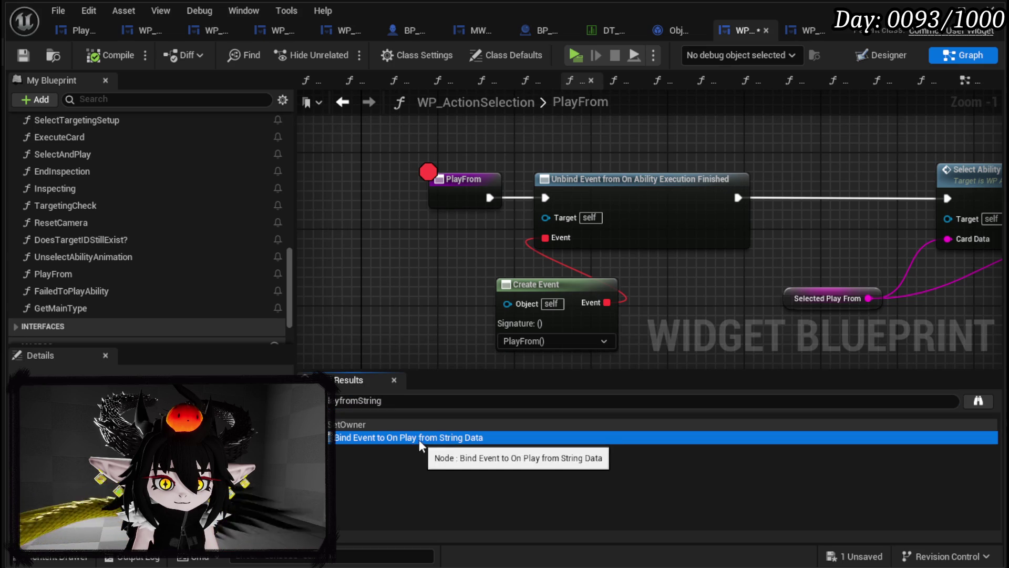
{"action": "double_click", "coordinate": [392, 437]}
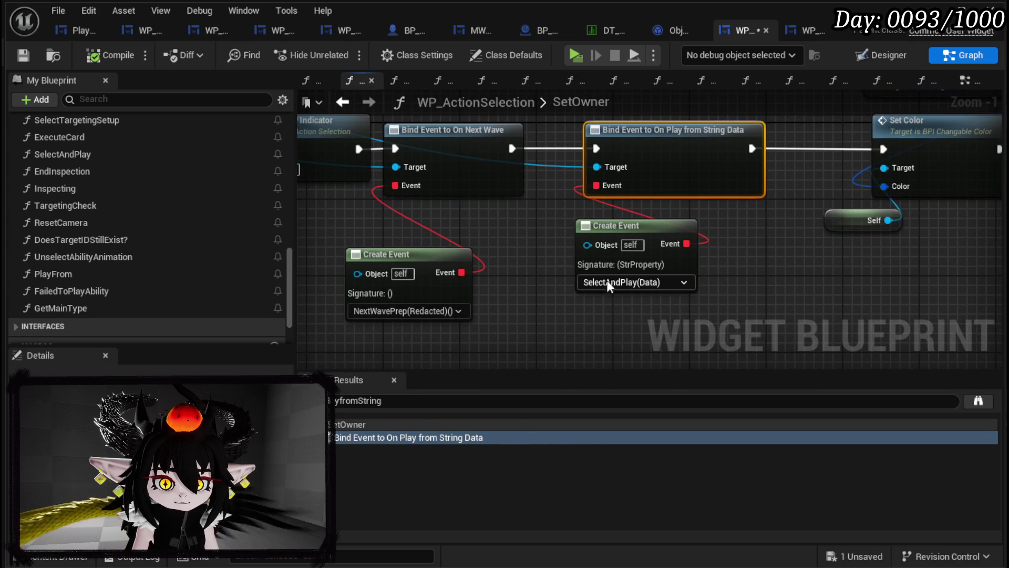
{"action": "double_click", "coordinate": [102, 161]}
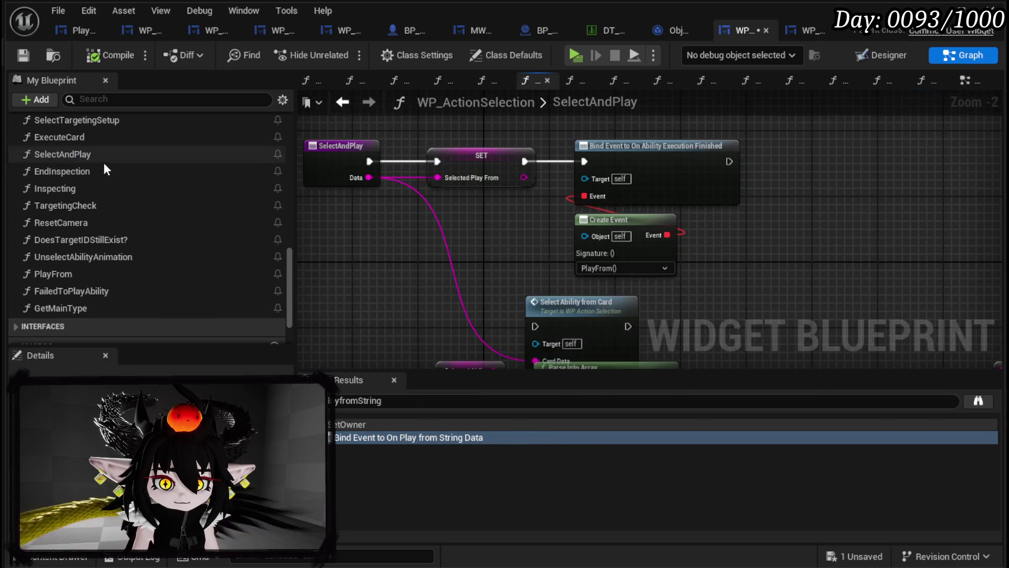
{"action": "mouse_move", "coordinate": [541, 290]}
{"action": "left_mouse_down"}
{"action": "mouse_move", "coordinate": [549, 265]}
{"action": "mouse_move", "coordinate": [531, 300]}
{"action": "left_mouse_up"}
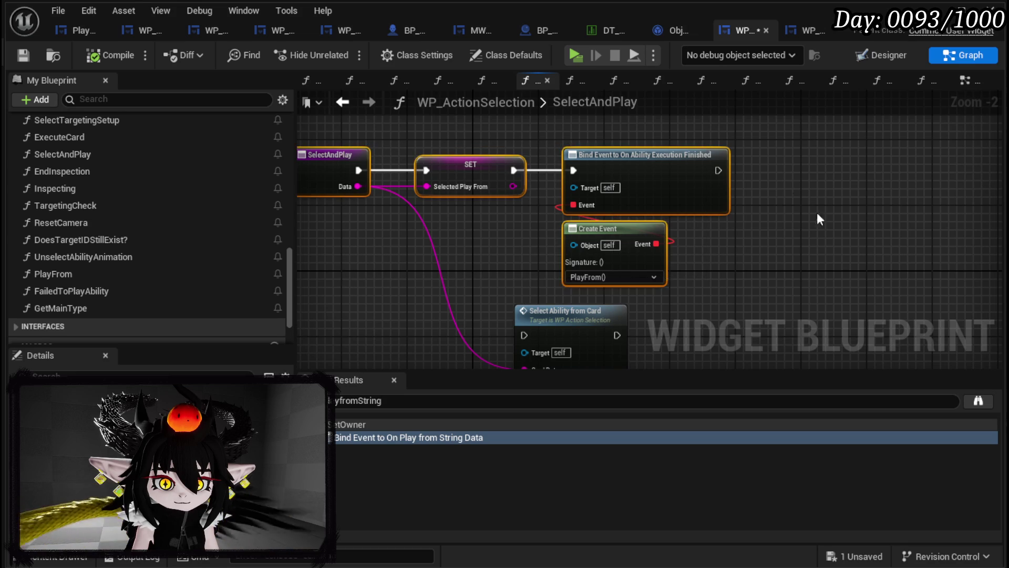
{"action": "scroll", "coordinate": [793, 194], "scroll_direction": "down", "scroll_amount": 2}
- Delete the old parsing and GET node blocks in the middle and right of SelectAndPlay
{"action": "left_click_drag", "start_coordinate": [436, 337], "coordinate": [717, 227]}
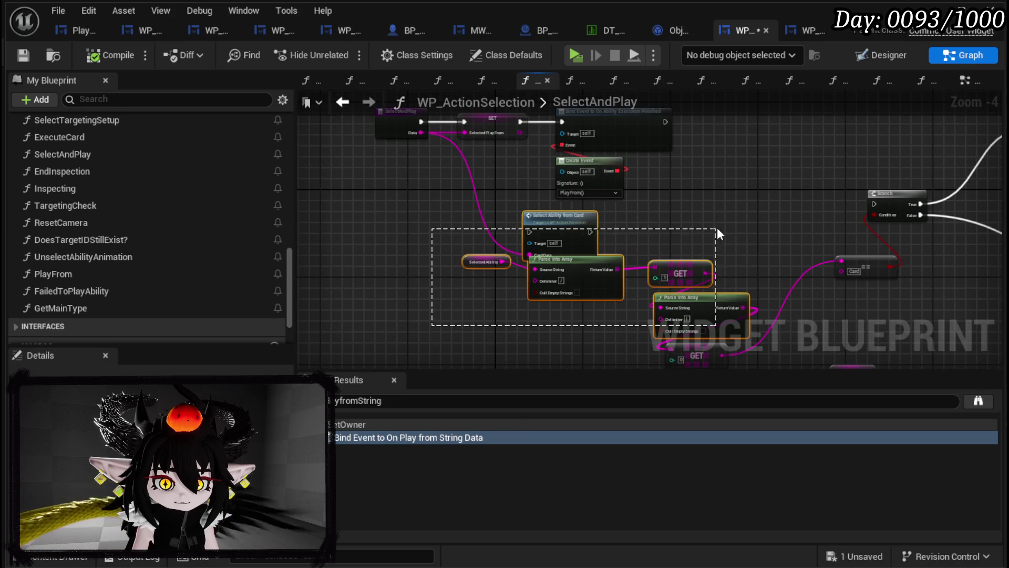
{"action": "scroll", "coordinate": [725, 231], "scroll_direction": "down", "scroll_amount": 2}
{"action": "left_click_drag", "start_coordinate": [534, 329], "coordinate": [449, 252]}
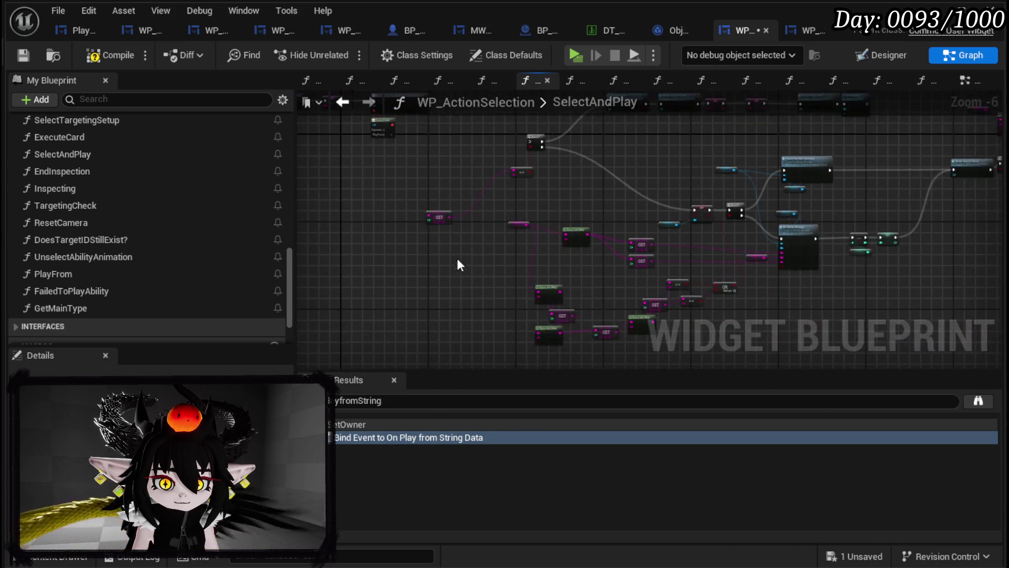
{"action": "scroll", "coordinate": [449, 252], "scroll_direction": "down", "scroll_amount": 2}
{"action": "left_click_drag", "start_coordinate": [451, 320], "coordinate": [796, 143]}
{"action": "key", "text": "Delete"}
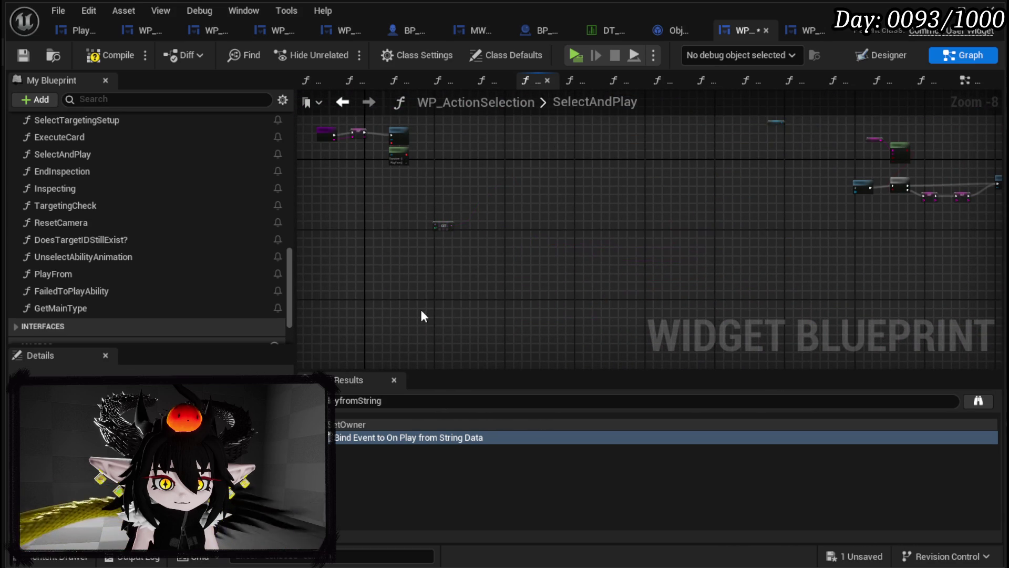
{"action": "scroll", "coordinate": [587, 212], "scroll_direction": "down", "scroll_amount": 2}
{"action": "left_click_drag", "start_coordinate": [541, 175], "coordinate": [759, 279]}
{"action": "key", "text": "Delete"}
- Nudge the SelectAndPlay entry node into place, then compile and save WP_ActionSelection
{"action": "scroll", "coordinate": [644, 215], "scroll_direction": "up", "scroll_amount": 4}
{"action": "scroll", "coordinate": [643, 216], "scroll_direction": "up", "scroll_amount": 5}
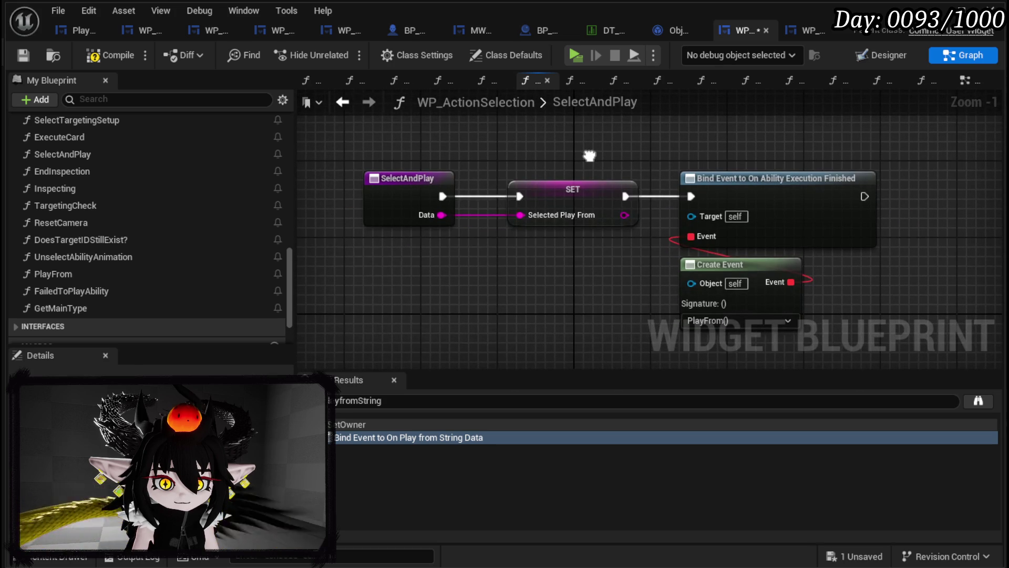
{"action": "left_click_drag", "start_coordinate": [389, 182], "coordinate": [409, 183]}
{"action": "left_click", "coordinate": [614, 156]}
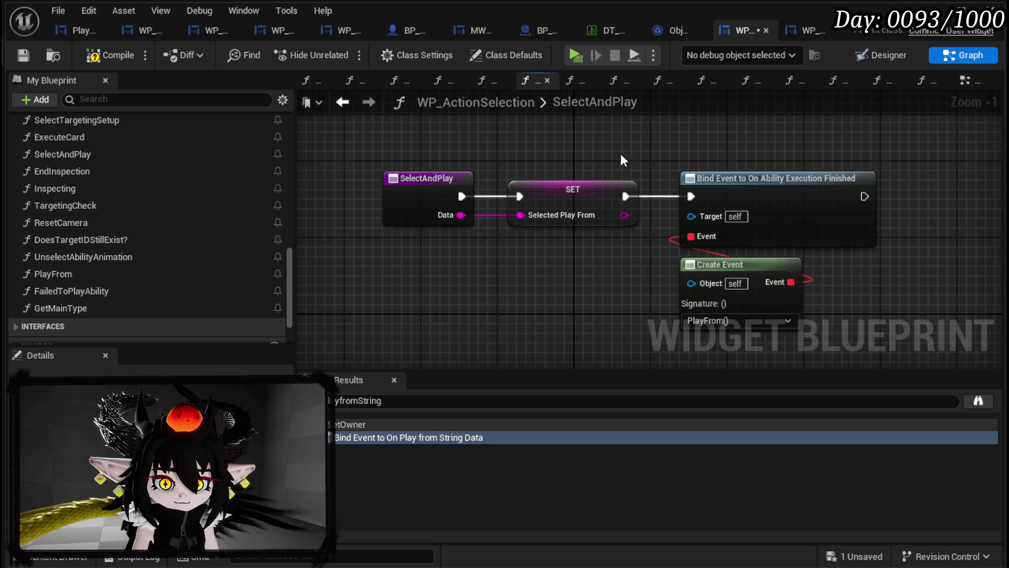
{"action": "left_click", "coordinate": [121, 48]}
{"action": "left_click", "coordinate": [22, 58]}
- Delete the duplicate Call On Play node, wire SET straight into Unselect Ability, tidy, and compile
{"action": "left_click", "coordinate": [819, 26]}
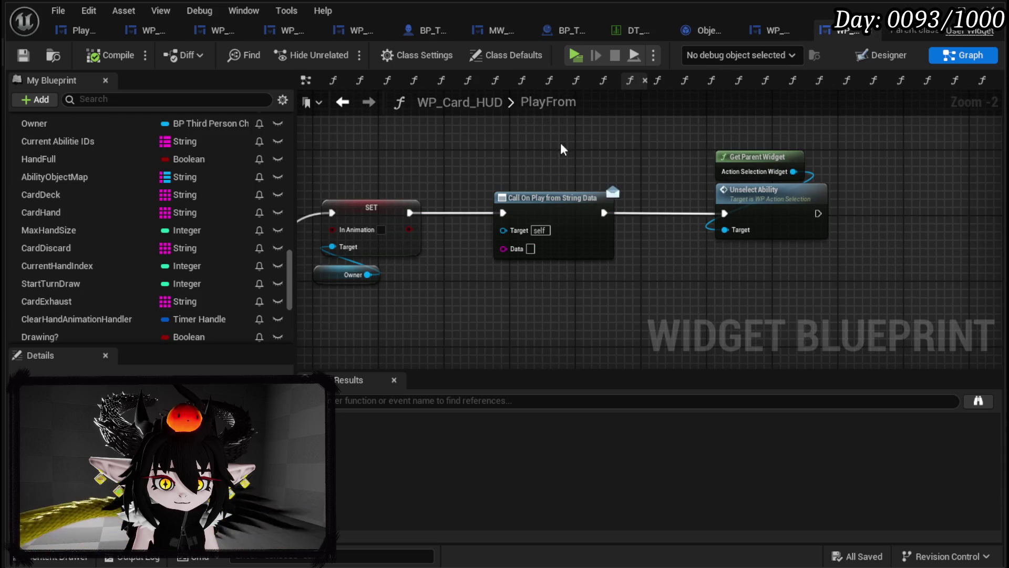
{"action": "left_click", "coordinate": [546, 198]}
{"action": "key", "text": "Delete"}
{"action": "mouse_move", "coordinate": [410, 212]}
{"action": "left_mouse_down"}
{"action": "mouse_move", "coordinate": [557, 232]}
{"action": "mouse_move", "coordinate": [725, 213]}
{"action": "left_mouse_up"}
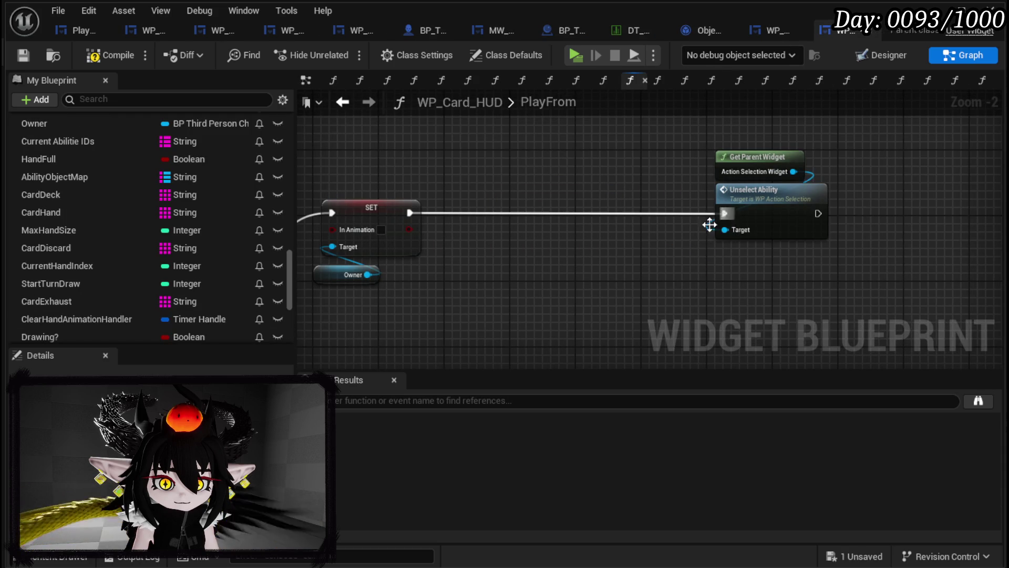
{"action": "left_click_drag", "start_coordinate": [773, 191], "coordinate": [498, 205]}
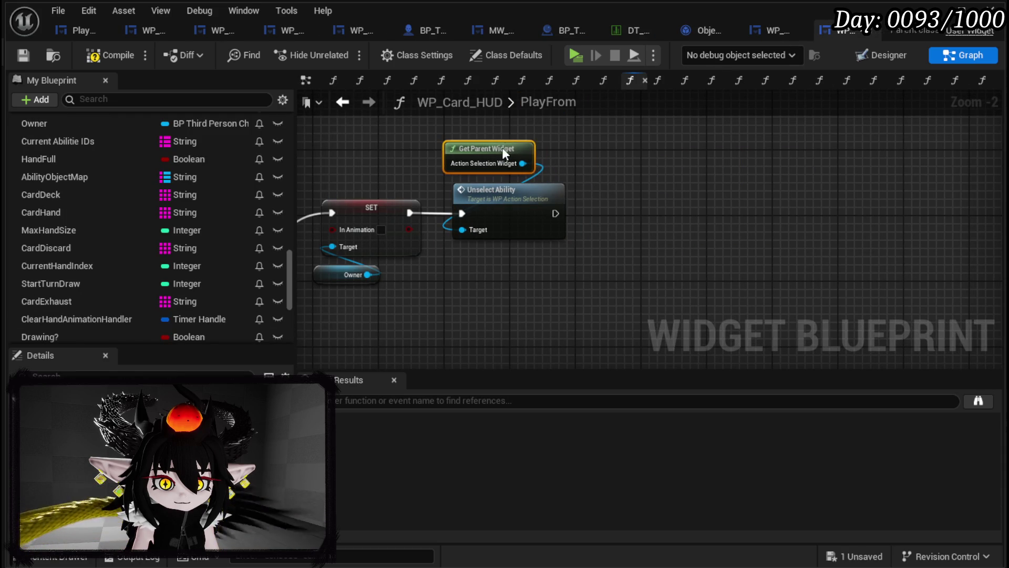
{"action": "left_click_drag", "start_coordinate": [511, 155], "coordinate": [502, 147]}
{"action": "left_click", "coordinate": [84, 58]}
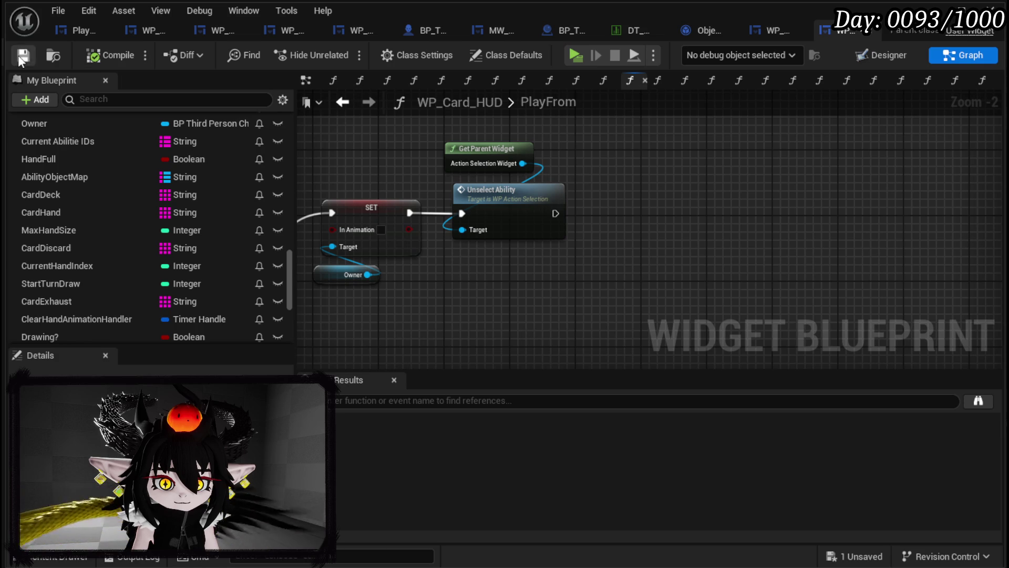
- Wire the Branch's False exec into SET Selected Ability, then save WP_Card_HUD
{"action": "left_click", "coordinate": [508, 204]}
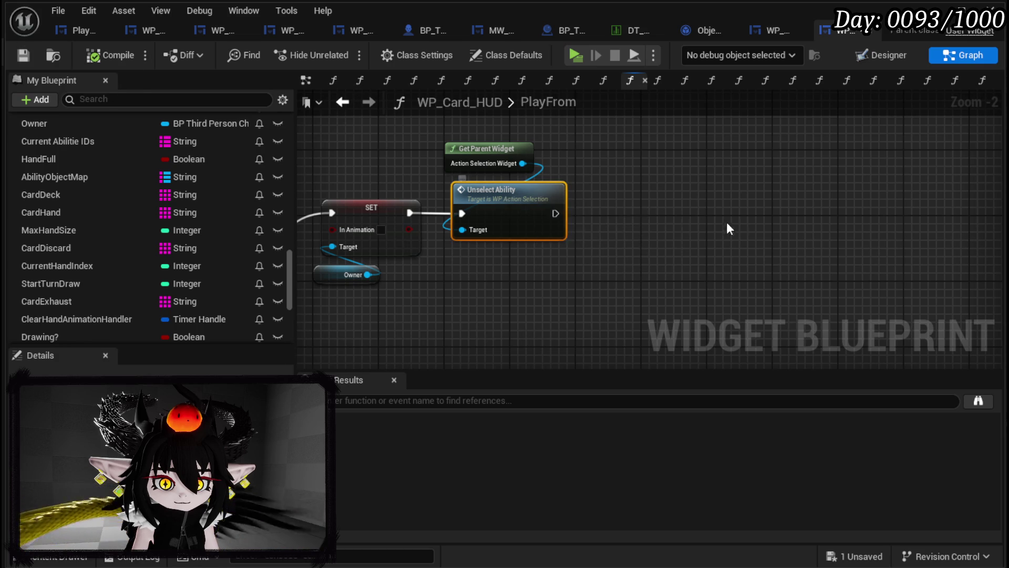
{"action": "scroll", "coordinate": [695, 218], "scroll_direction": "down", "scroll_amount": 3}
{"action": "scroll", "coordinate": [768, 169], "scroll_direction": "down", "scroll_amount": 2}
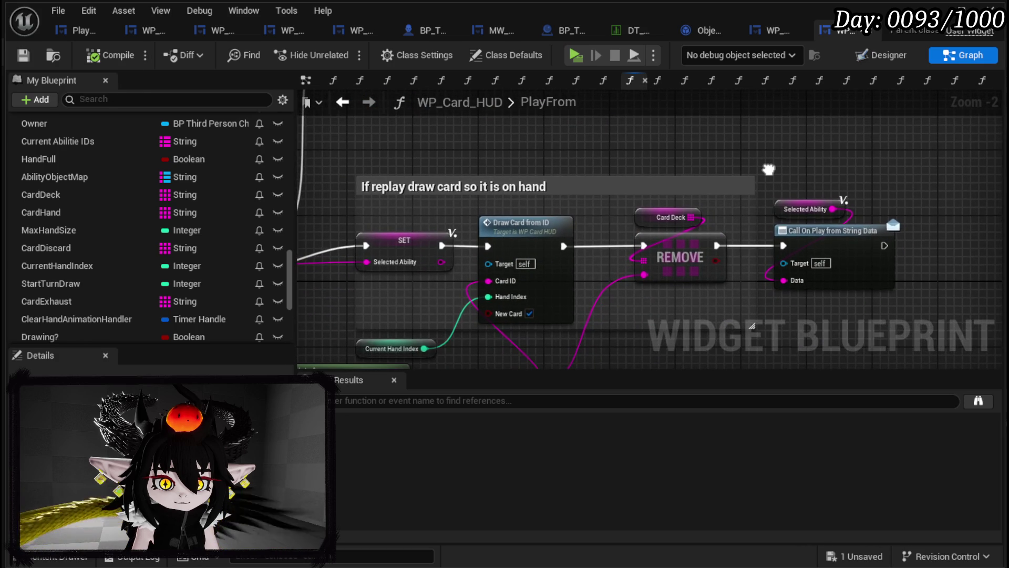
{"action": "left_click_drag", "start_coordinate": [769, 170], "coordinate": [900, 162]}
{"action": "scroll", "coordinate": [548, 162], "scroll_direction": "down", "scroll_amount": 2}
{"action": "left_click_drag", "start_coordinate": [548, 163], "coordinate": [720, 133]}
{"action": "mouse_move", "coordinate": [400, 261]}
{"action": "left_mouse_down"}
{"action": "mouse_move", "coordinate": [444, 237]}
{"action": "mouse_move", "coordinate": [310, 243]}
{"action": "mouse_move", "coordinate": [322, 258]}
{"action": "mouse_move", "coordinate": [363, 260]}
{"action": "mouse_move", "coordinate": [414, 131]}
{"action": "left_mouse_up"}
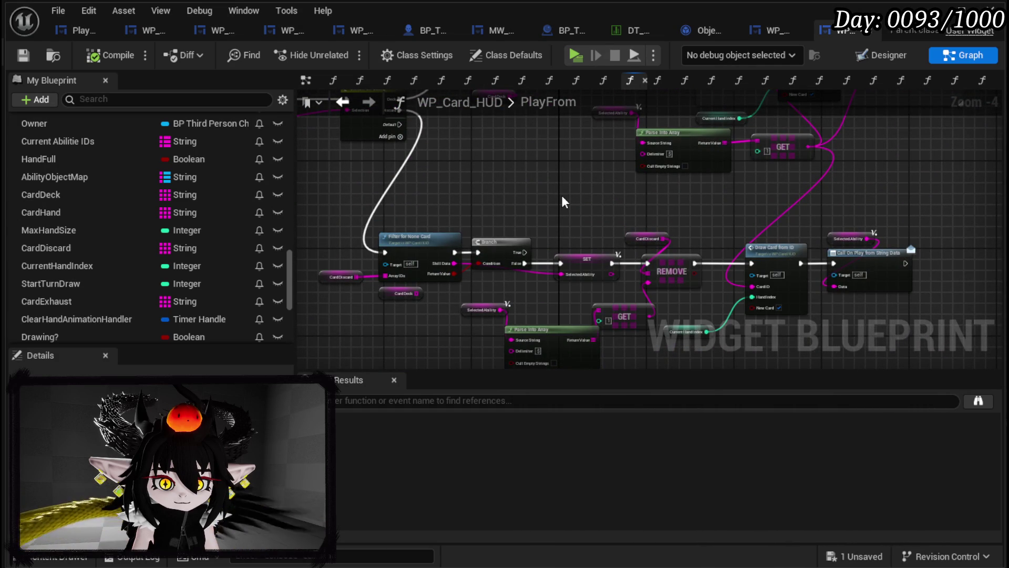
{"action": "mouse_move", "coordinate": [563, 194]}
{"action": "left_mouse_down"}
{"action": "mouse_move", "coordinate": [430, 293]}
{"action": "mouse_move", "coordinate": [447, 310]}
{"action": "mouse_move", "coordinate": [651, 13]}
{"action": "mouse_move", "coordinate": [585, 339]}
{"action": "mouse_move", "coordinate": [606, 298]}
{"action": "left_mouse_up"}
{"action": "mouse_move", "coordinate": [496, 338]}
{"action": "left_mouse_down"}
{"action": "mouse_move", "coordinate": [453, 351]}
{"action": "mouse_move", "coordinate": [474, 244]}
{"action": "mouse_move", "coordinate": [500, 192]}
{"action": "left_mouse_up"}
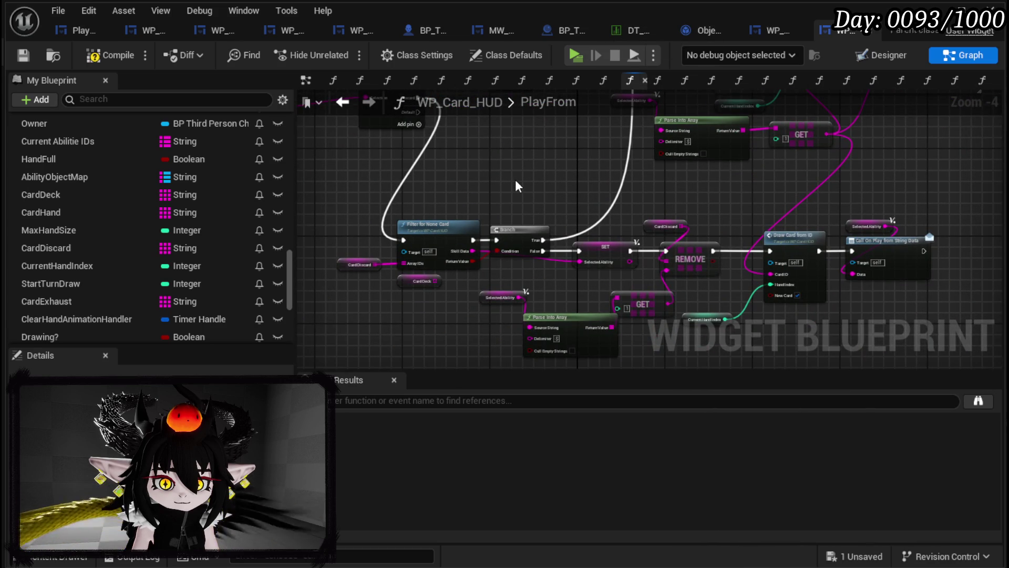
{"action": "mouse_move", "coordinate": [516, 186]}
{"action": "left_mouse_down"}
{"action": "mouse_move", "coordinate": [693, 354]}
{"action": "mouse_move", "coordinate": [528, 310]}
{"action": "left_mouse_up"}
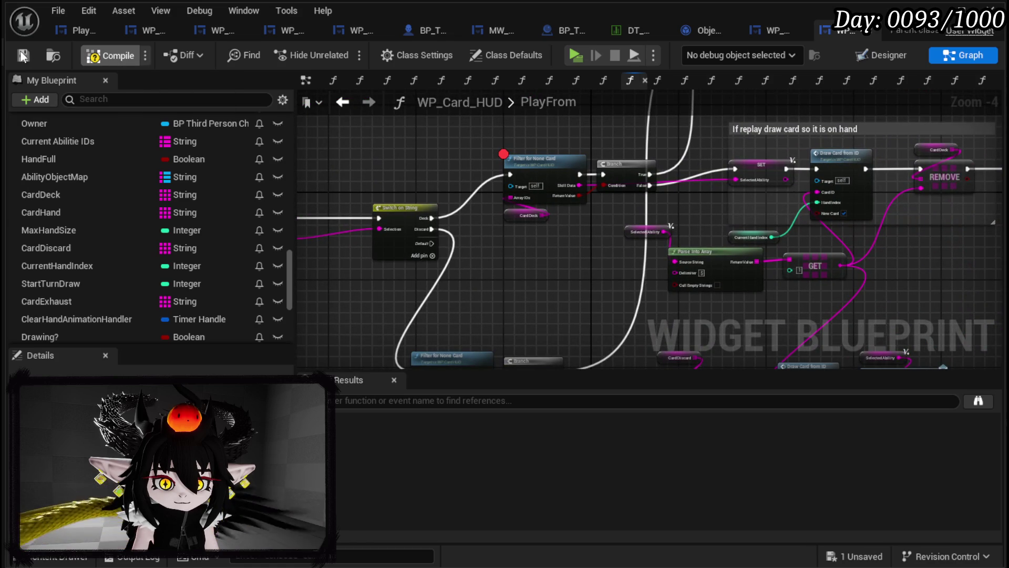
{"action": "left_click", "coordinate": [23, 55]}
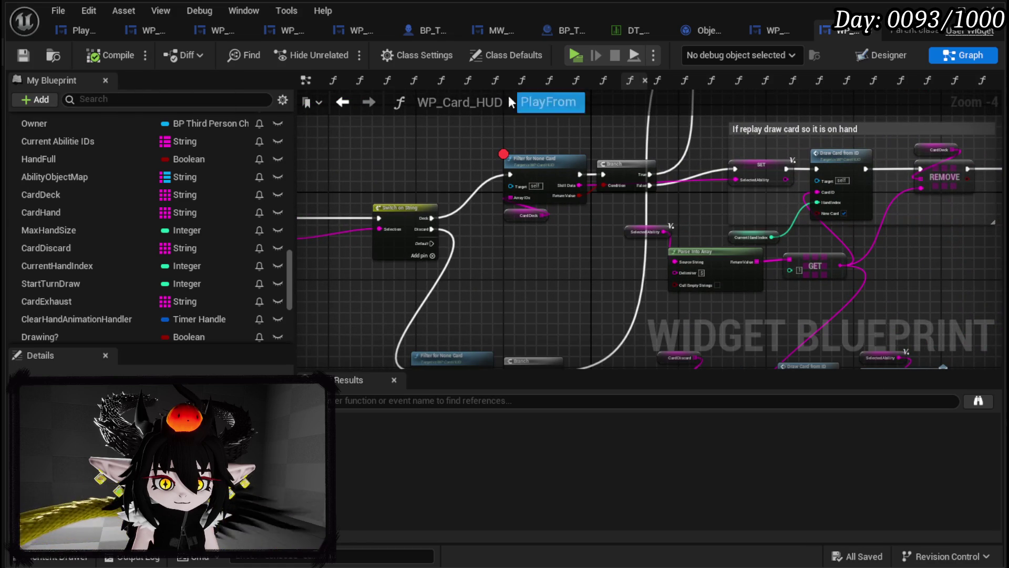
{"action": "left_click", "coordinate": [26, 57]}
- Launch Play In Editor and resume past the Filter for None Card, PlayFrom and UnselectAbility breakpoints
{"action": "key", "text": "alt+Tab"}
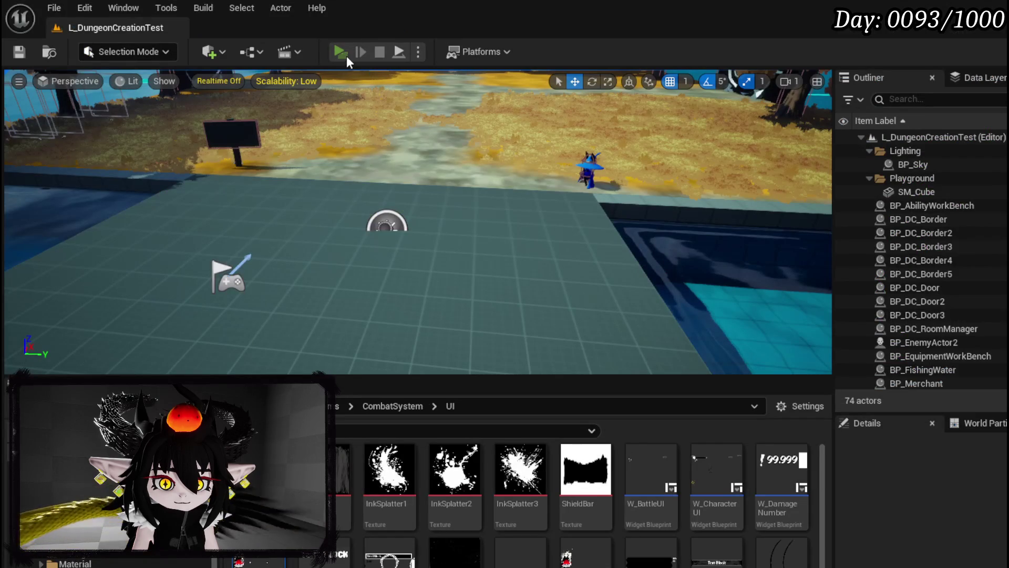
{"action": "key", "text": "alt+p"}
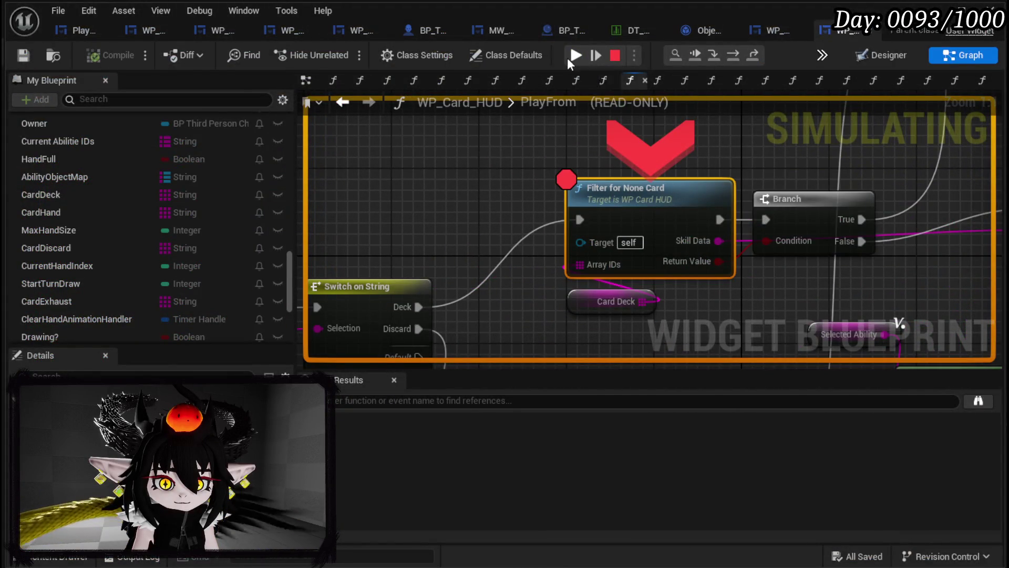
{"action": "left_click", "coordinate": [572, 56]}
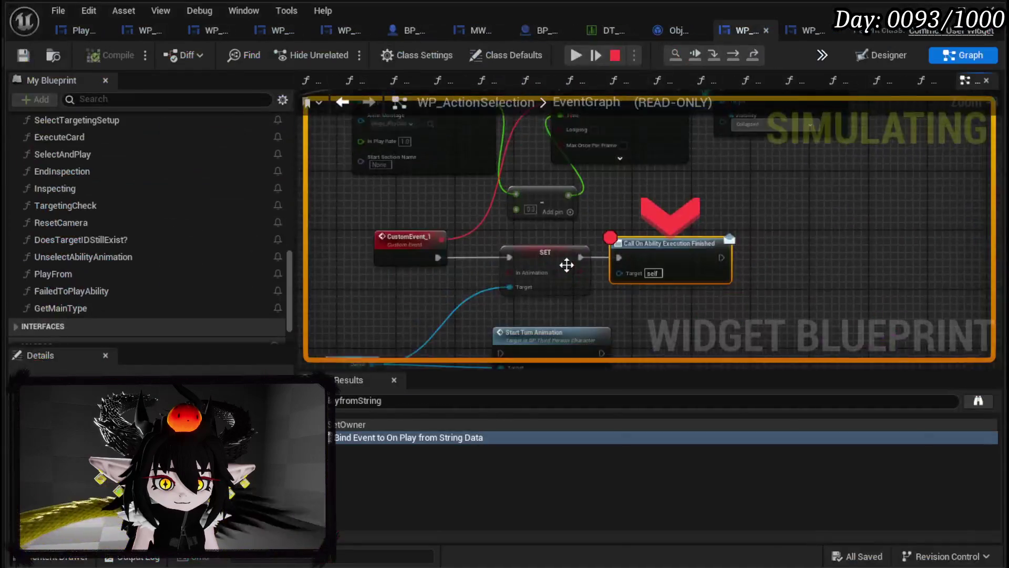
{"action": "left_click", "coordinate": [575, 54]}
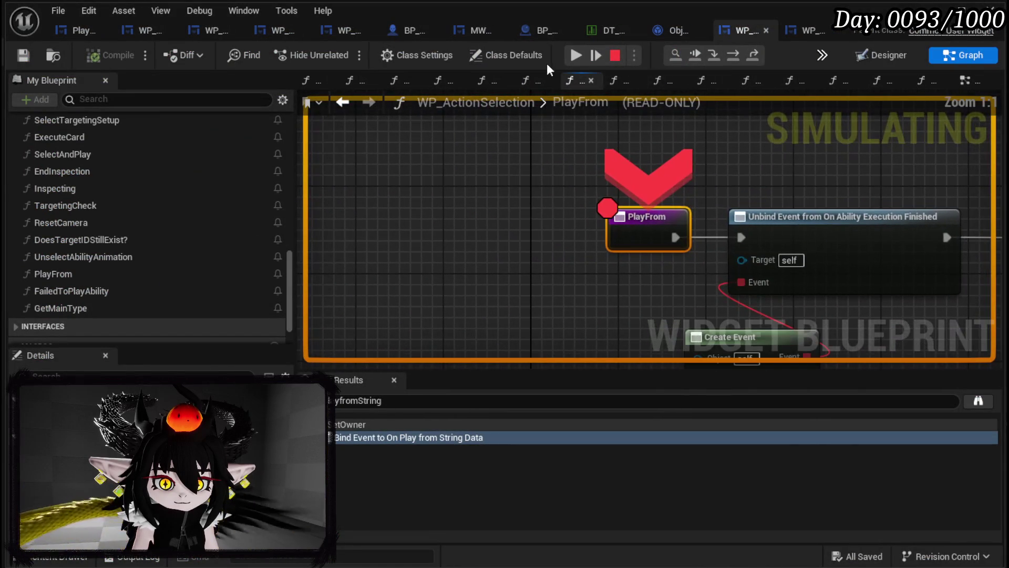
{"action": "left_click", "coordinate": [575, 56]}
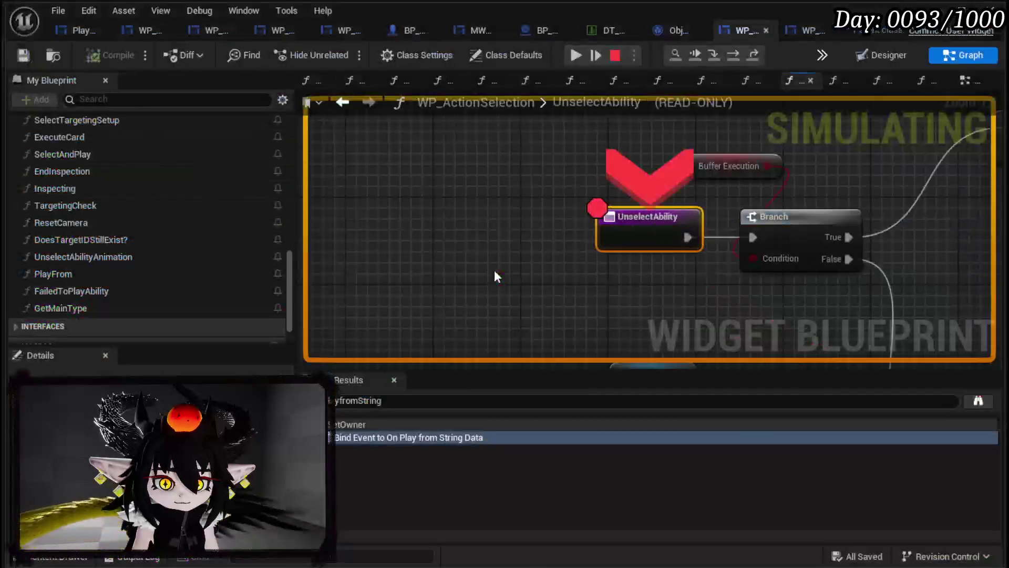
{"action": "left_click", "coordinate": [575, 55]}
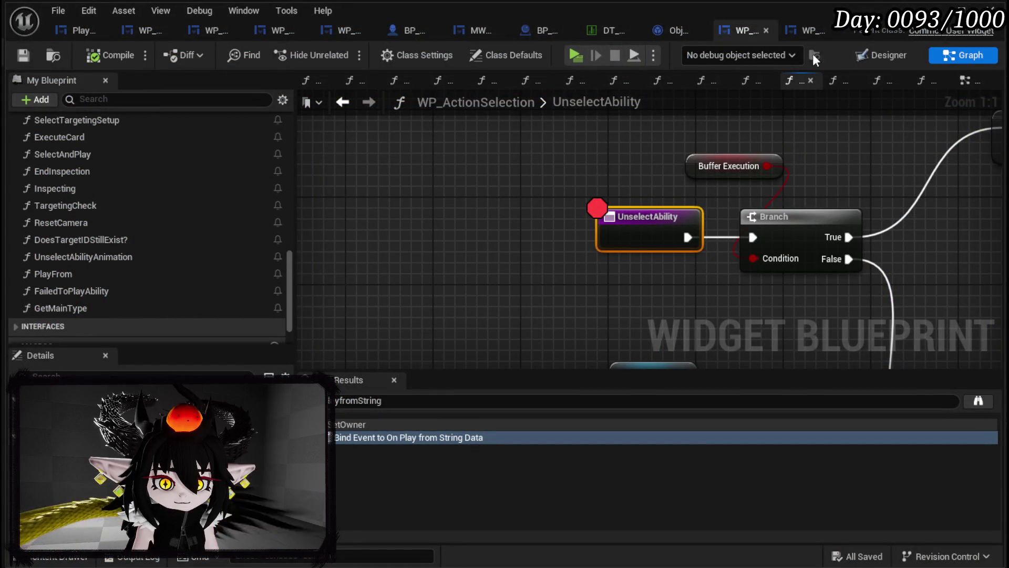
- Open WP_ActionSelection's EventGraph and locate the Branch and Ability Special Check nodes
{"action": "left_click", "coordinate": [878, 60]}
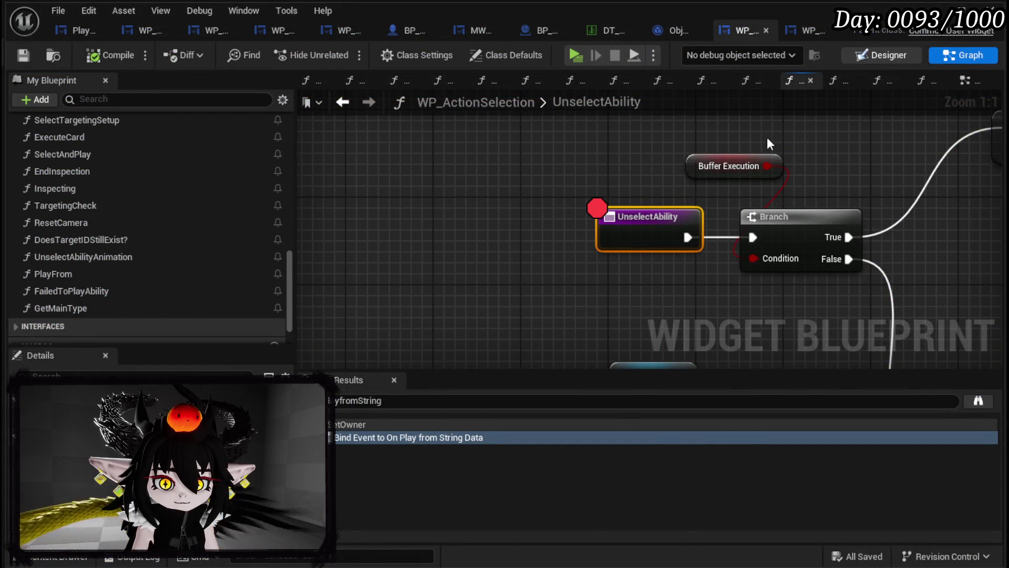
{"action": "left_click", "coordinate": [954, 58]}
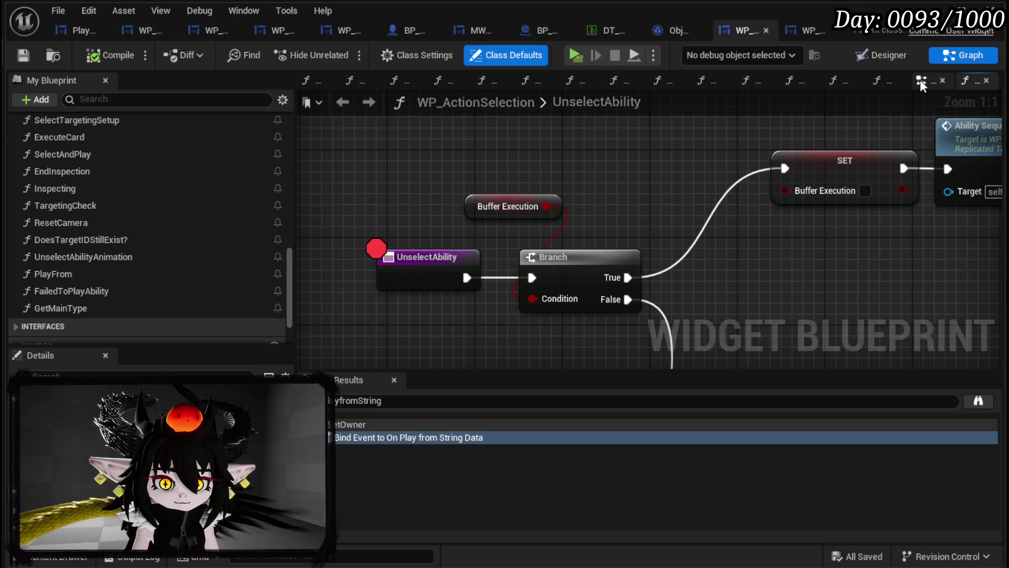
{"action": "left_click", "coordinate": [920, 80]}
{"action": "left_click_drag", "start_coordinate": [652, 186], "coordinate": [1002, 135]}
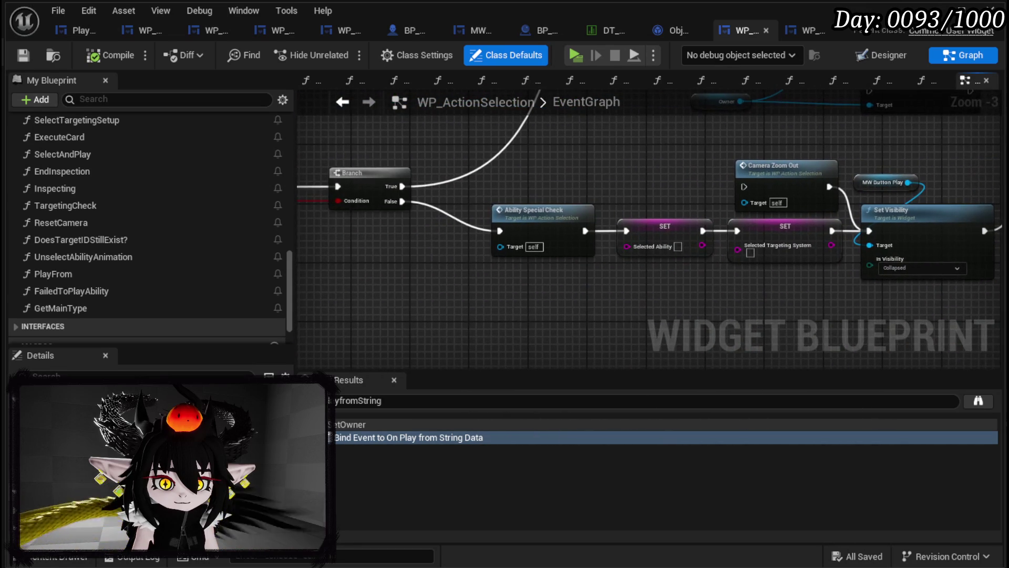
{"action": "mouse_move", "coordinate": [865, 134]}
{"action": "left_mouse_down"}
{"action": "mouse_move", "coordinate": [587, 153]}
{"action": "mouse_move", "coordinate": [459, 142]}
{"action": "mouse_move", "coordinate": [520, 280]}
{"action": "mouse_move", "coordinate": [998, 252]}
{"action": "left_mouse_up"}
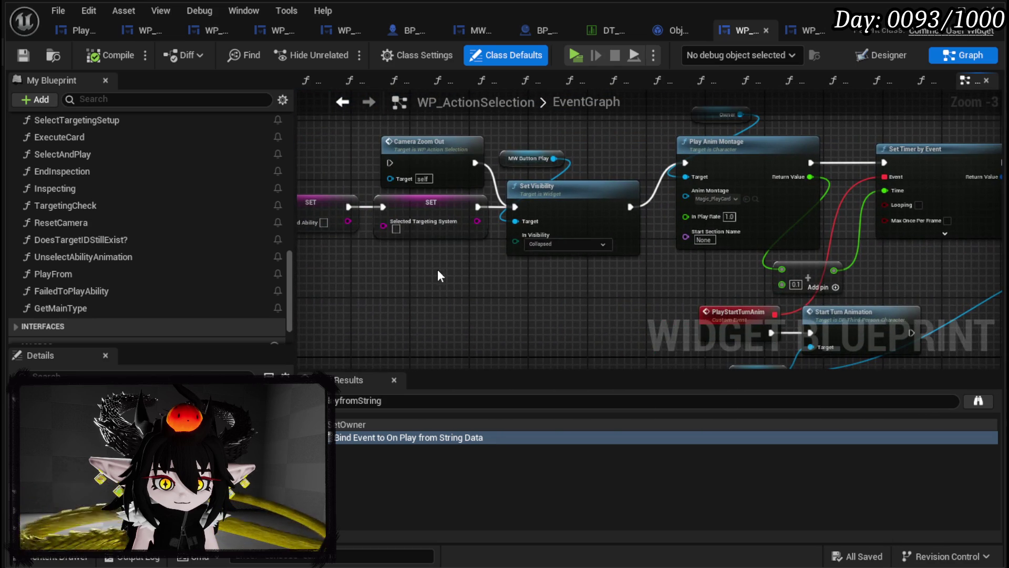
{"action": "left_click_drag", "start_coordinate": [440, 275], "coordinate": [834, 271]}
- Drill from Ability Special Check into Update Card Pile Number, then UpdatePiles in WP_Card_HUD
{"action": "double_click", "coordinate": [590, 191]}
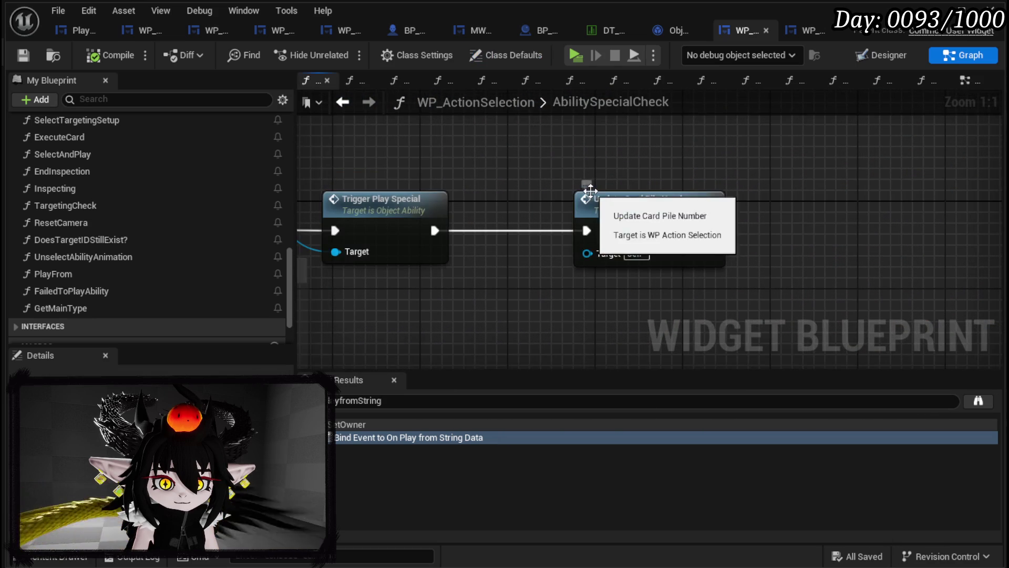
{"action": "scroll", "coordinate": [484, 198], "scroll_direction": "down", "scroll_amount": 1}
{"action": "mouse_move", "coordinate": [486, 199]}
{"action": "left_mouse_down"}
{"action": "mouse_move", "coordinate": [904, 186]}
{"action": "mouse_move", "coordinate": [974, 240]}
{"action": "mouse_move", "coordinate": [1006, 232]}
{"action": "mouse_move", "coordinate": [1006, 210]}
{"action": "mouse_move", "coordinate": [959, 116]}
{"action": "mouse_move", "coordinate": [464, 202]}
{"action": "left_mouse_up"}
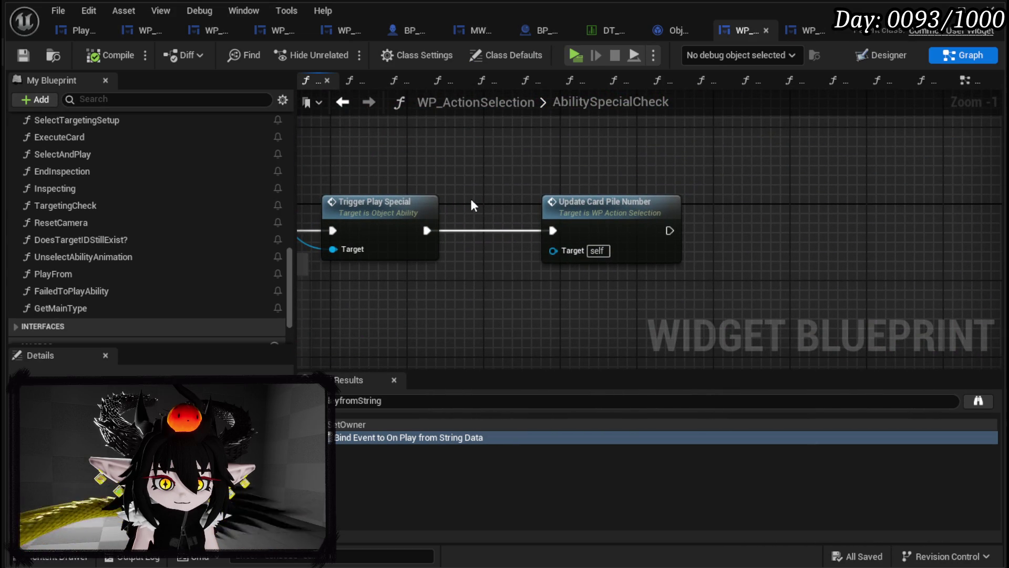
{"action": "double_click", "coordinate": [568, 206]}
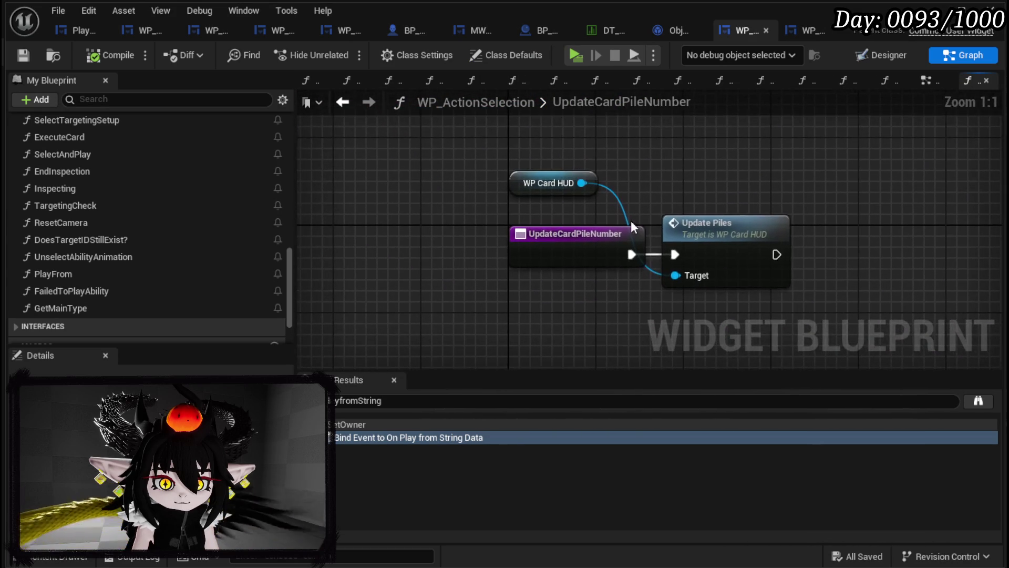
{"action": "double_click", "coordinate": [744, 234]}
{"action": "scroll", "coordinate": [665, 219], "scroll_direction": "up", "scroll_amount": 1}
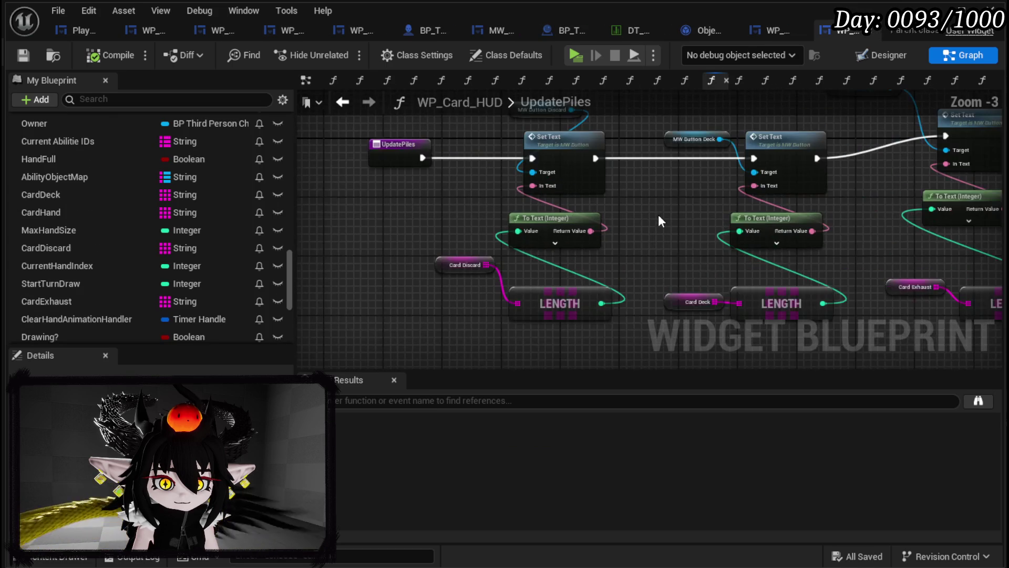
- Navigate back through the graph history to WP_ActionSelection's EventGraph
{"action": "left_click", "coordinate": [350, 102]}
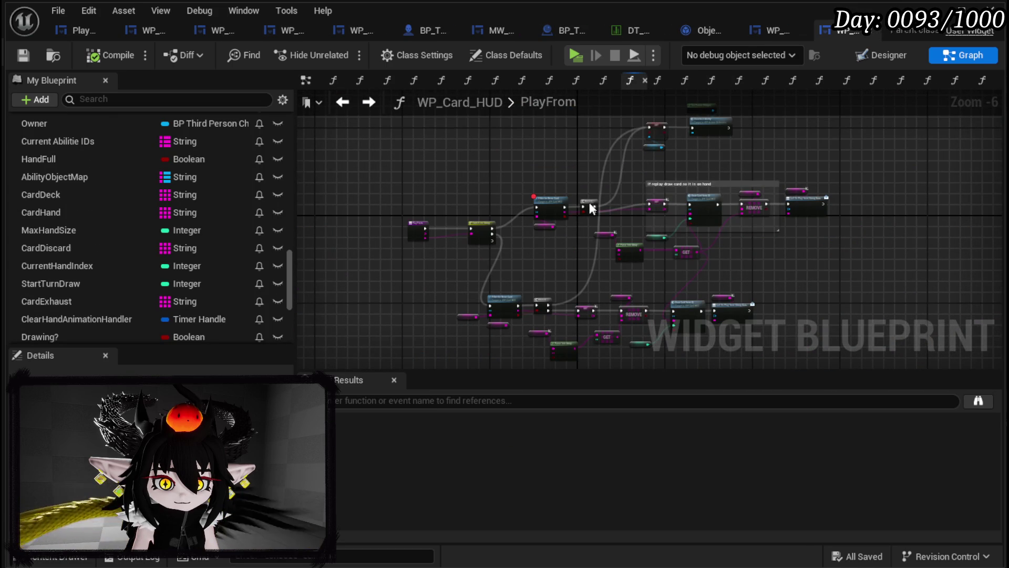
{"action": "left_click", "coordinate": [778, 30]}
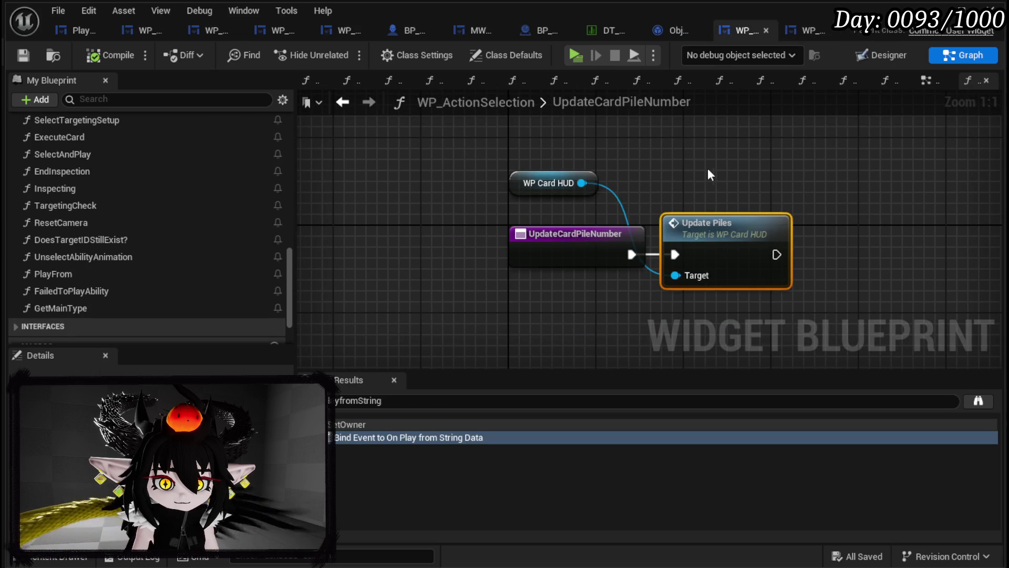
{"action": "left_click", "coordinate": [343, 101]}
{"action": "scroll", "coordinate": [940, 242], "scroll_direction": "down", "scroll_amount": 3}
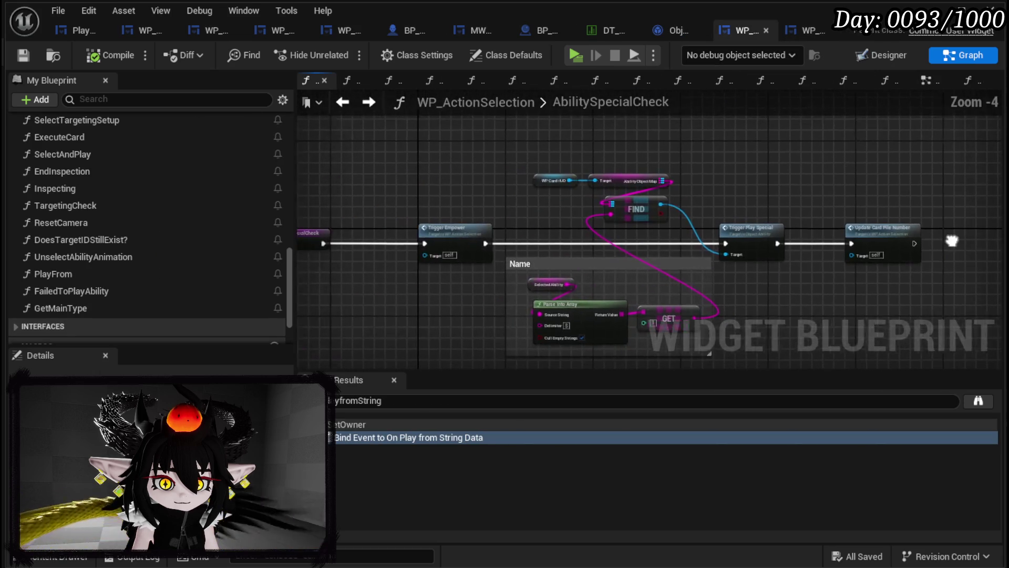
{"action": "left_click", "coordinate": [368, 101]}
{"action": "mouse_move", "coordinate": [602, 165]}
{"action": "left_mouse_down"}
{"action": "mouse_move", "coordinate": [542, 236]}
{"action": "mouse_move", "coordinate": [461, 235]}
{"action": "left_mouse_up"}
{"action": "scroll", "coordinate": [461, 237], "scroll_direction": "down", "scroll_amount": 1}
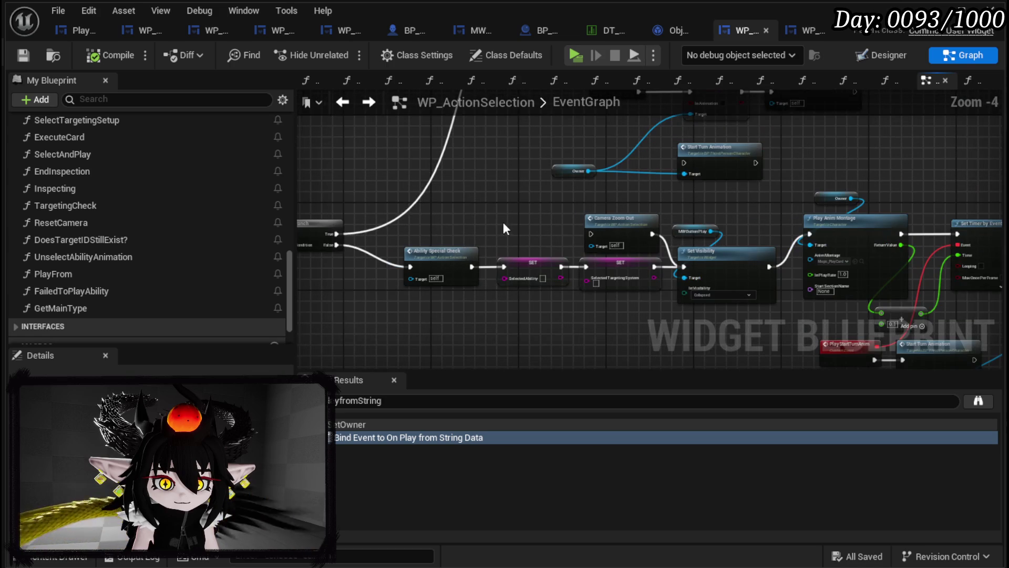
- Paste another Ability Special Check node onto the wire and move the Owner node off it
{"action": "mouse_move", "coordinate": [518, 173]}
{"action": "left_mouse_down"}
{"action": "mouse_move", "coordinate": [528, 244]}
{"action": "mouse_move", "coordinate": [447, 215]}
{"action": "left_mouse_up"}
{"action": "key", "text": "ctrl+v"}
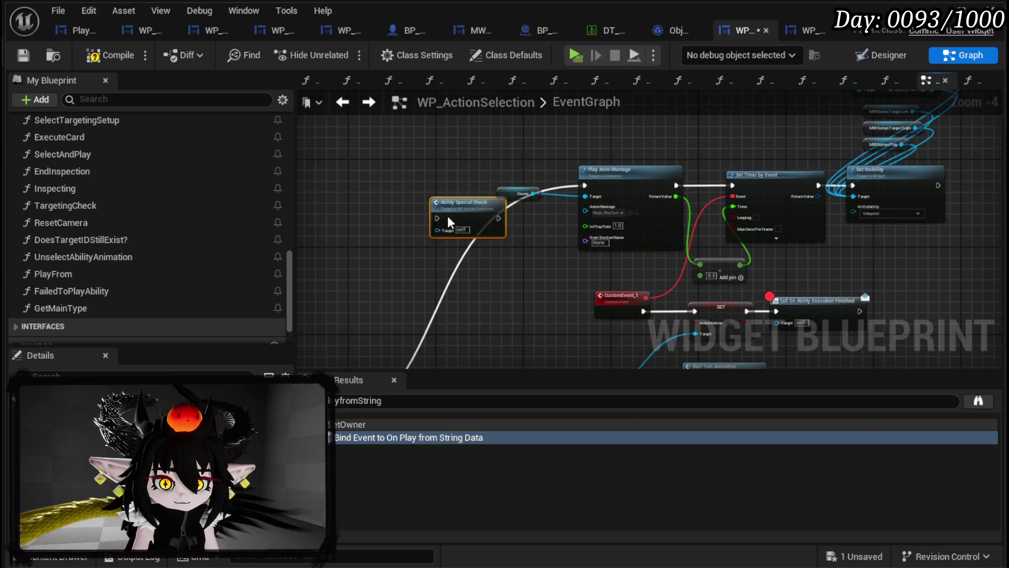
{"action": "mouse_move", "coordinate": [537, 193]}
{"action": "left_mouse_down"}
{"action": "mouse_move", "coordinate": [558, 171]}
{"action": "mouse_move", "coordinate": [465, 191]}
{"action": "mouse_move", "coordinate": [585, 185]}
{"action": "left_mouse_up"}
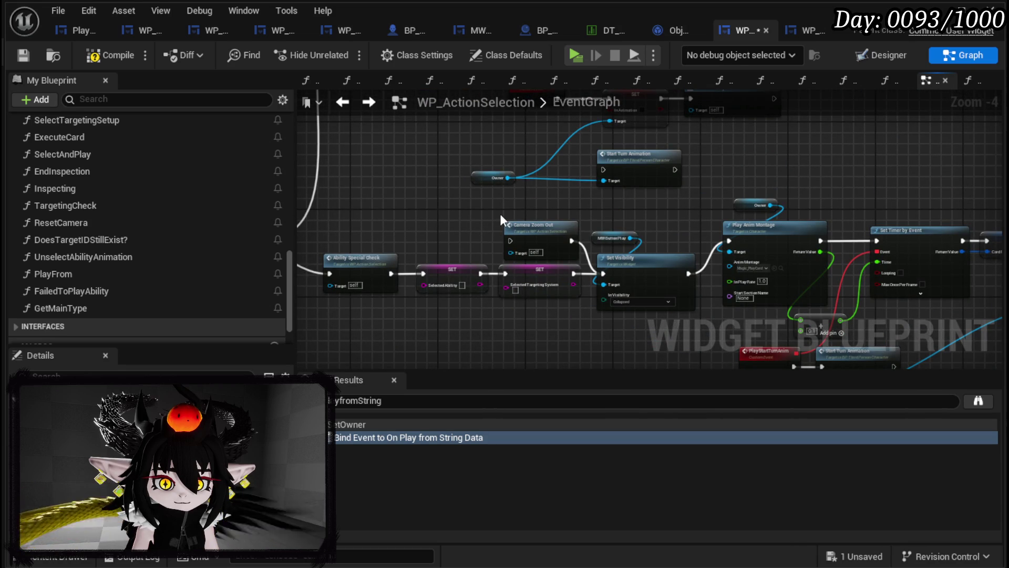
- Inspect the Update Playable Hand Card Color function, then return to WP_ActionSelection's EventGraph
{"action": "mouse_move", "coordinate": [652, 208]}
{"action": "left_mouse_down"}
{"action": "mouse_move", "coordinate": [442, 181]}
{"action": "mouse_move", "coordinate": [462, 144]}
{"action": "left_mouse_up"}
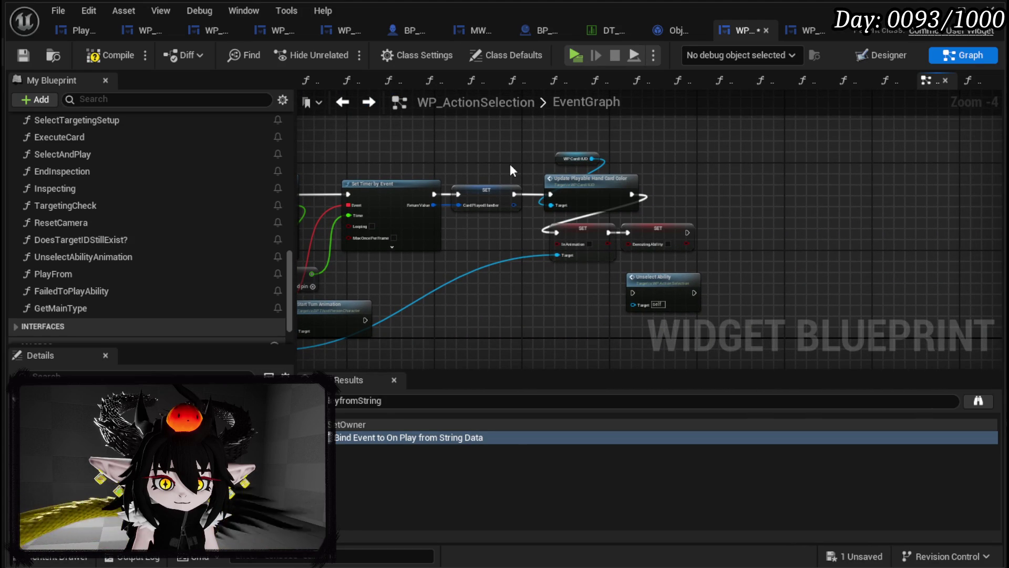
{"action": "mouse_move", "coordinate": [510, 168]}
{"action": "left_mouse_down"}
{"action": "mouse_move", "coordinate": [659, 161]}
{"action": "mouse_move", "coordinate": [624, 164]}
{"action": "left_mouse_up"}
{"action": "double_click", "coordinate": [694, 199]}
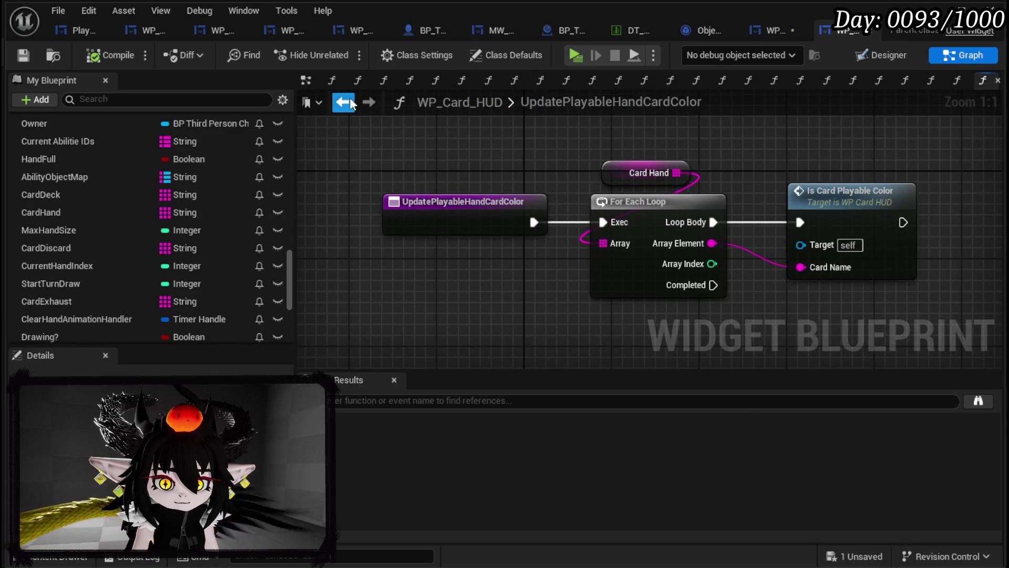
{"action": "left_click", "coordinate": [343, 101]}
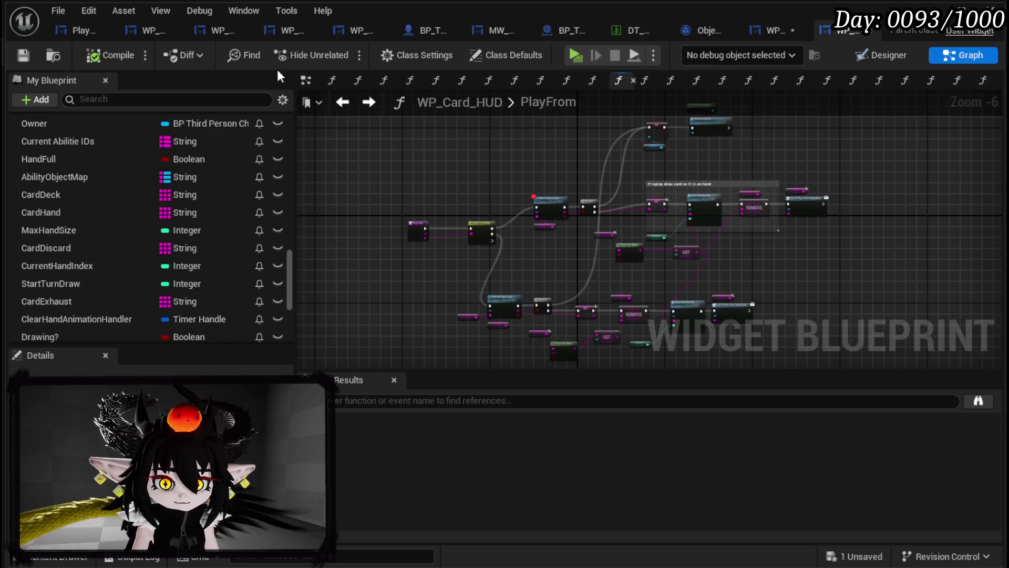
{"action": "left_click", "coordinate": [337, 103]}
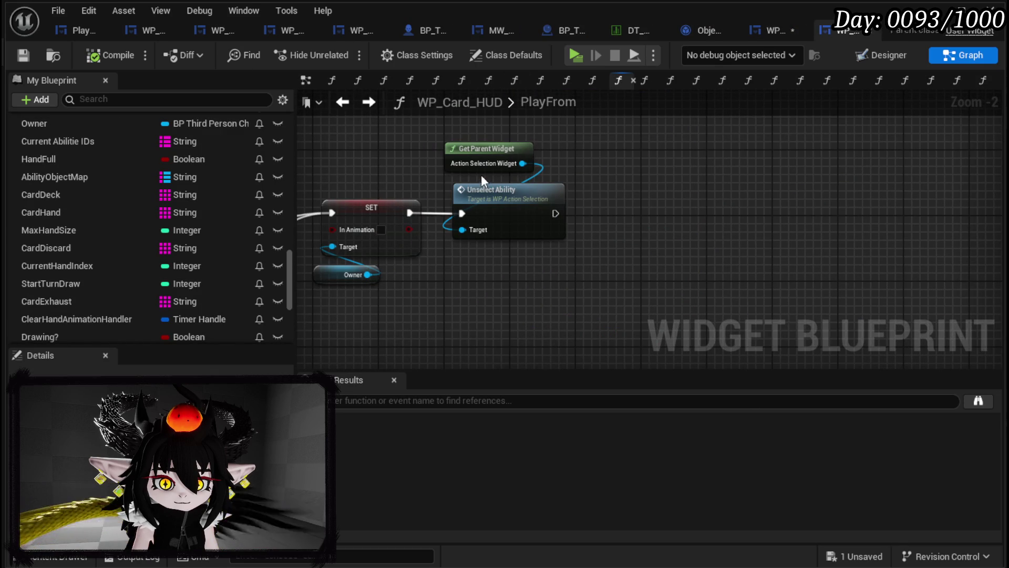
{"action": "left_click", "coordinate": [777, 31]}
- Paste WP Card HUD and Update Playable Hand Card Color beside Set Visibility and wire them after it
{"action": "left_click_drag", "start_coordinate": [671, 137], "coordinate": [731, 203]}
{"action": "mouse_move", "coordinate": [610, 202]}
{"action": "left_mouse_down"}
{"action": "mouse_move", "coordinate": [606, 167]}
{"action": "mouse_move", "coordinate": [618, 248]}
{"action": "mouse_move", "coordinate": [673, 272]}
{"action": "left_mouse_up"}
{"action": "key", "text": "ctrl+v"}
{"action": "mouse_move", "coordinate": [606, 197]}
{"action": "left_mouse_down"}
{"action": "mouse_move", "coordinate": [657, 208]}
{"action": "mouse_move", "coordinate": [676, 199]}
{"action": "left_mouse_up"}
{"action": "mouse_move", "coordinate": [780, 172]}
{"action": "left_mouse_down"}
{"action": "mouse_move", "coordinate": [799, 181]}
{"action": "mouse_move", "coordinate": [770, 291]}
{"action": "mouse_move", "coordinate": [776, 230]}
{"action": "mouse_move", "coordinate": [583, 239]}
{"action": "left_mouse_up"}
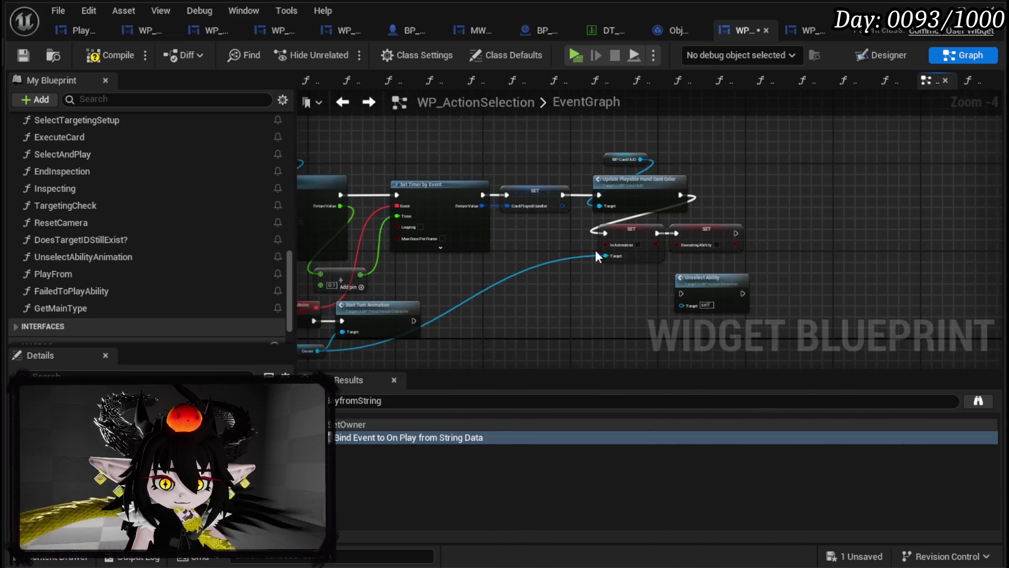
{"action": "left_click_drag", "start_coordinate": [553, 293], "coordinate": [700, 235]}
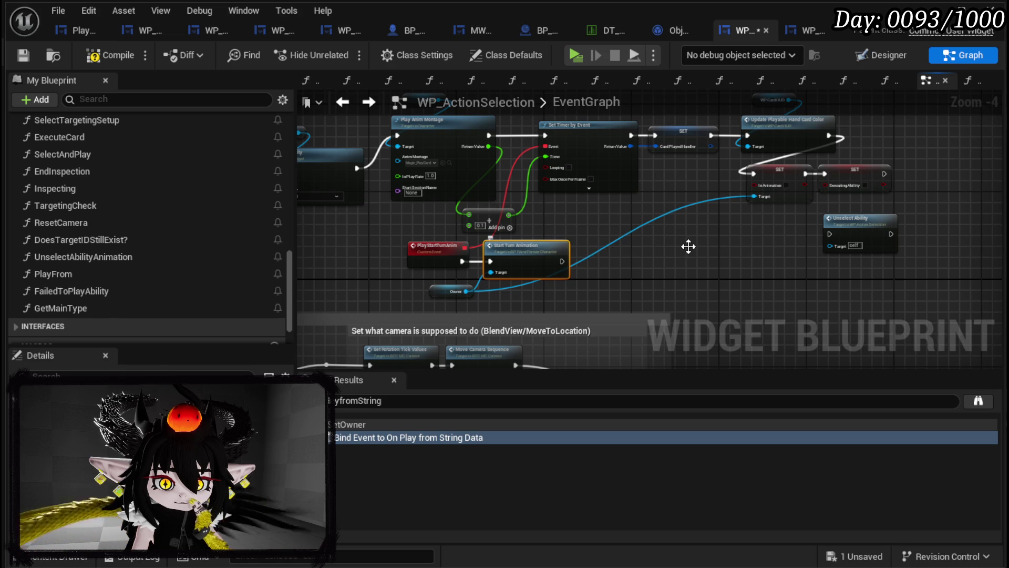
{"action": "double_click", "coordinate": [517, 246]}
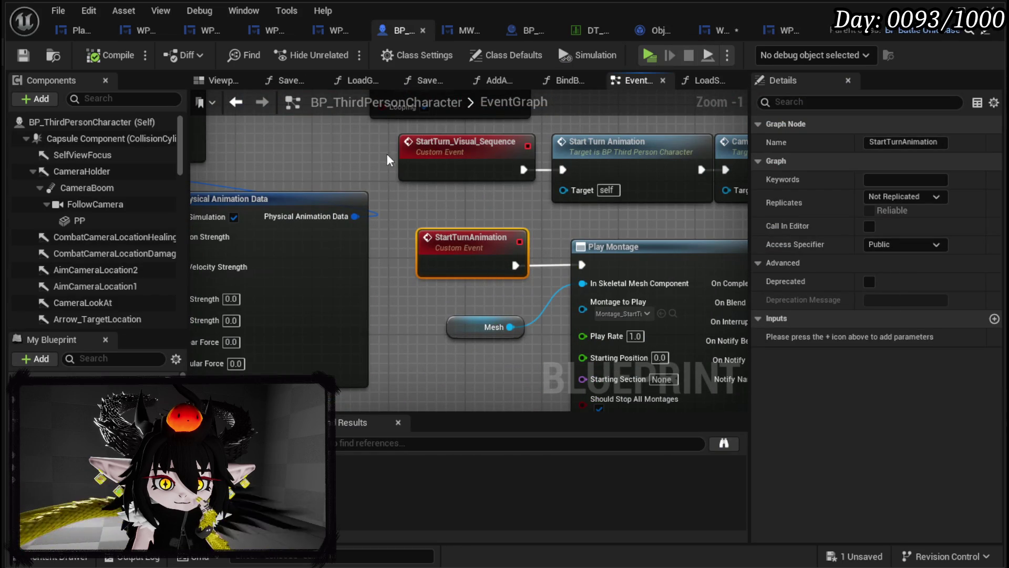
- Save the character blueprint, then compile WP_ActionSelection
{"action": "left_click", "coordinate": [24, 55]}
{"action": "left_click", "coordinate": [720, 30]}
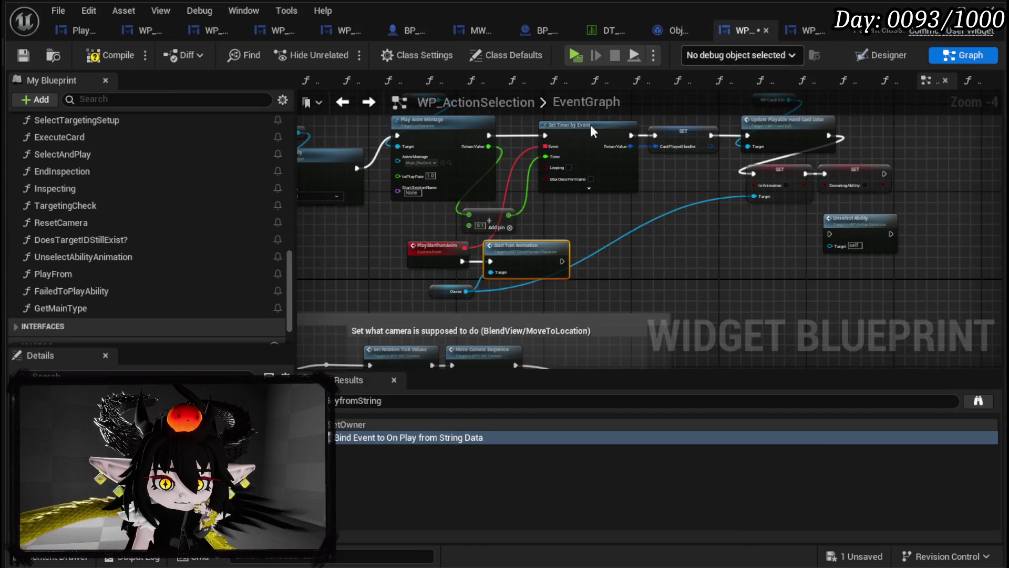
{"action": "left_click", "coordinate": [97, 56]}
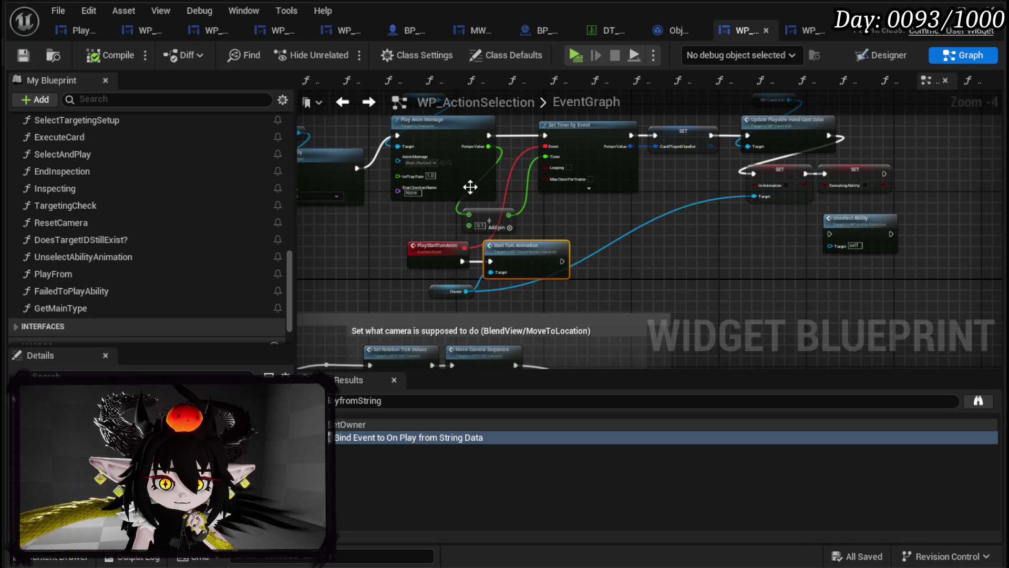
- Review the EventGraph's camera, montage, Ability Special Check and SET nodes
{"action": "mouse_move", "coordinate": [721, 236]}
{"action": "left_mouse_down"}
{"action": "mouse_move", "coordinate": [741, 131]}
{"action": "mouse_move", "coordinate": [529, 102]}
{"action": "mouse_move", "coordinate": [615, 113]}
{"action": "left_mouse_up"}
{"action": "mouse_move", "coordinate": [758, 235]}
{"action": "left_mouse_down"}
{"action": "mouse_move", "coordinate": [784, 293]}
{"action": "mouse_move", "coordinate": [925, 366]}
{"action": "left_mouse_up"}
{"action": "mouse_move", "coordinate": [712, 248]}
{"action": "left_mouse_down"}
{"action": "mouse_move", "coordinate": [675, 96]}
{"action": "mouse_move", "coordinate": [684, 93]}
{"action": "mouse_move", "coordinate": [692, 158]}
{"action": "mouse_move", "coordinate": [698, 92]}
{"action": "mouse_move", "coordinate": [621, 99]}
{"action": "mouse_move", "coordinate": [662, 92]}
{"action": "mouse_move", "coordinate": [850, 126]}
{"action": "mouse_move", "coordinate": [843, 192]}
{"action": "mouse_move", "coordinate": [727, 311]}
{"action": "mouse_move", "coordinate": [692, 322]}
{"action": "mouse_move", "coordinate": [698, 332]}
{"action": "left_mouse_up"}
{"action": "mouse_move", "coordinate": [681, 285]}
{"action": "left_mouse_down"}
{"action": "mouse_move", "coordinate": [684, 257]}
{"action": "mouse_move", "coordinate": [739, 221]}
{"action": "left_mouse_up"}
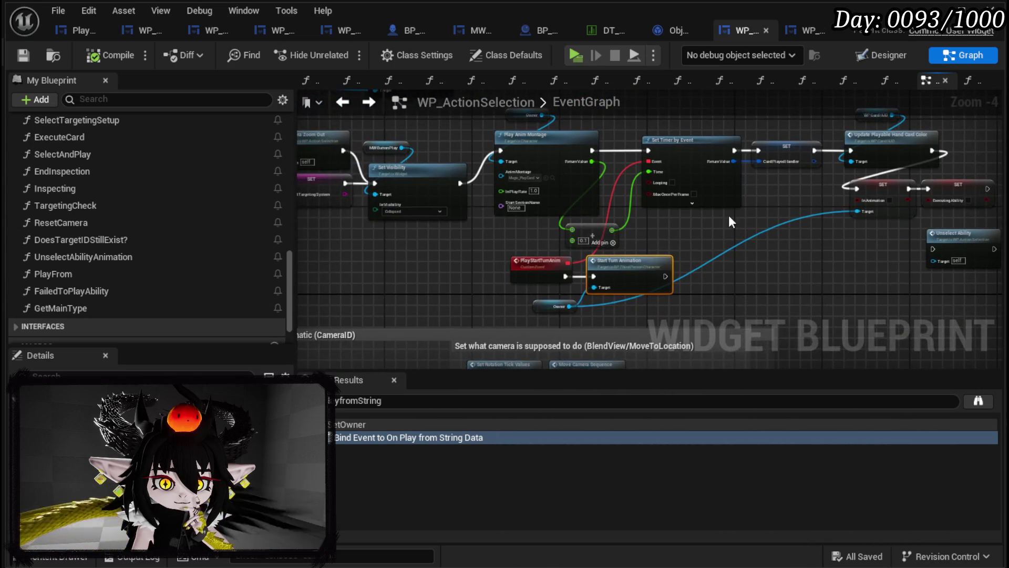
{"action": "left_click_drag", "start_coordinate": [417, 300], "coordinate": [636, 312]}
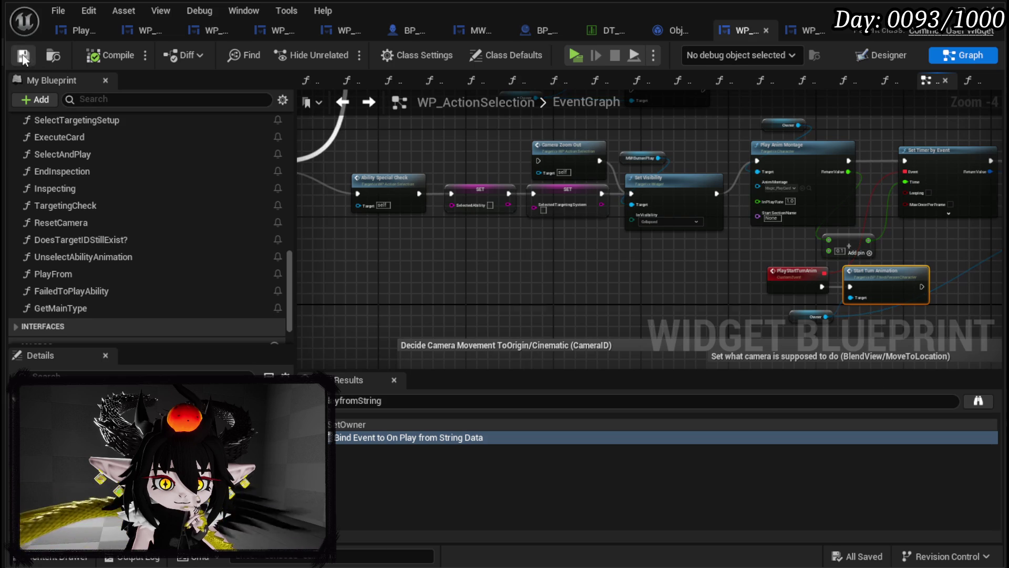
{"action": "scroll", "coordinate": [695, 146], "scroll_direction": "down", "scroll_amount": 2}
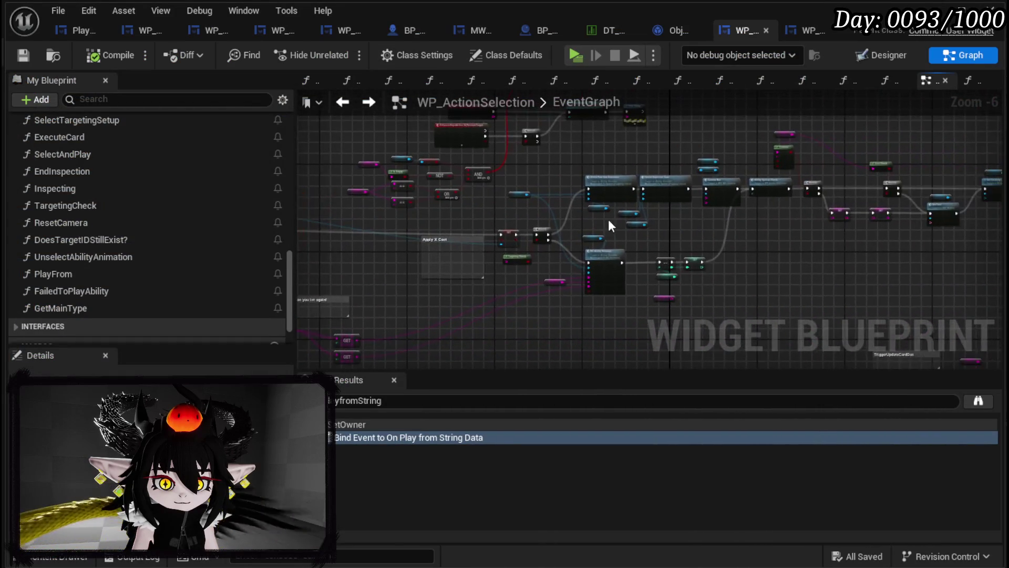
{"action": "scroll", "coordinate": [603, 275], "scroll_direction": "up", "scroll_amount": 3}
- Survey AbilityDecoder's graph around Server_FreeAimExecution, the For Each Loop and TeleportToMarker
{"action": "left_click", "coordinate": [557, 189]}
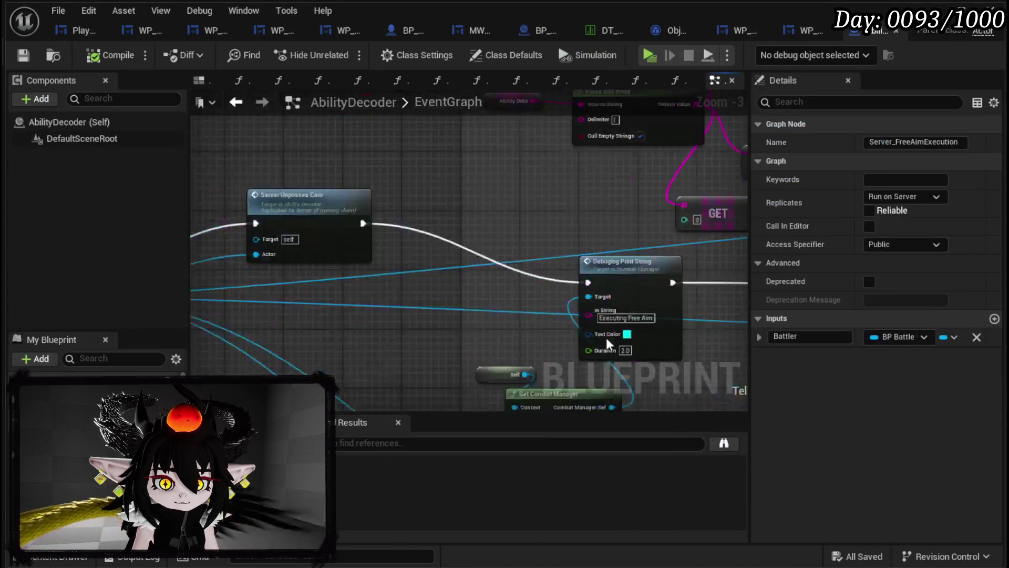
{"action": "scroll", "coordinate": [343, 199], "scroll_direction": "down", "scroll_amount": 3}
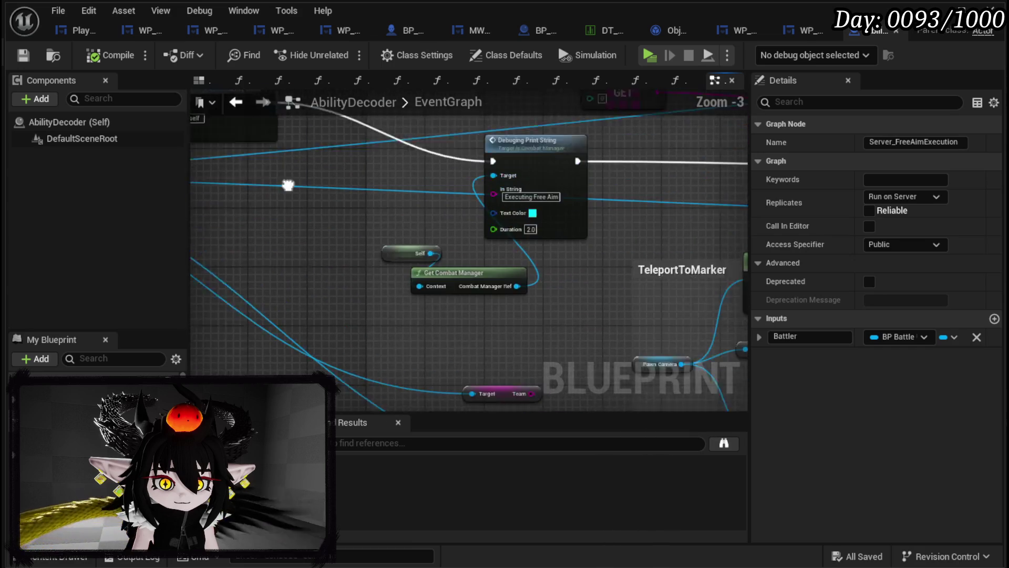
{"action": "left_click_drag", "start_coordinate": [636, 234], "coordinate": [226, 227]}
{"action": "scroll", "coordinate": [552, 252], "scroll_direction": "down", "scroll_amount": 3}
{"action": "left_click_drag", "start_coordinate": [513, 199], "coordinate": [490, 219]}
{"action": "scroll", "coordinate": [440, 252], "scroll_direction": "up", "scroll_amount": 3}
{"action": "left_click_drag", "start_coordinate": [439, 252], "coordinate": [562, 401]}
{"action": "scroll", "coordinate": [507, 259], "scroll_direction": "down", "scroll_amount": 2}
{"action": "mouse_move", "coordinate": [508, 259]}
{"action": "left_mouse_down"}
{"action": "mouse_move", "coordinate": [465, 316]}
{"action": "mouse_move", "coordinate": [428, 288]}
{"action": "mouse_move", "coordinate": [604, 195]}
{"action": "left_mouse_up"}
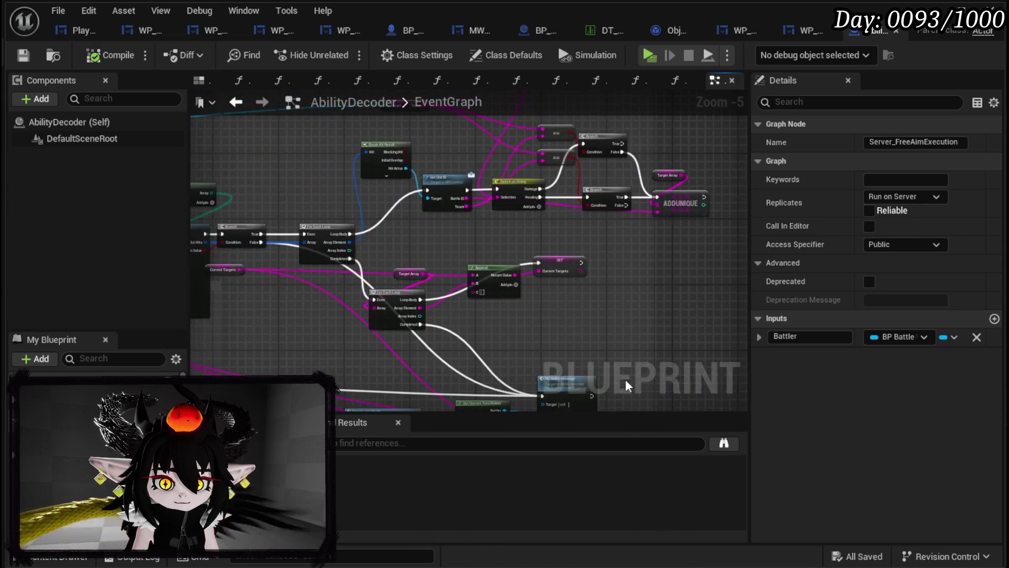
{"action": "scroll", "coordinate": [458, 242], "scroll_direction": "up", "scroll_amount": 2}
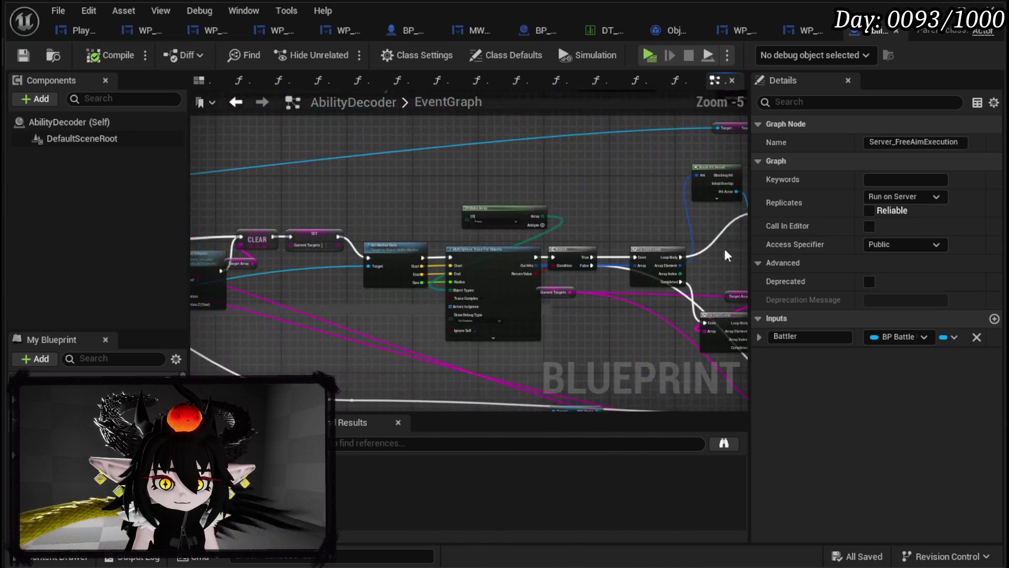
{"action": "mouse_move", "coordinate": [546, 213]}
{"action": "left_mouse_down"}
{"action": "mouse_move", "coordinate": [395, 212]}
{"action": "mouse_move", "coordinate": [472, 243]}
{"action": "left_mouse_up"}
{"action": "scroll", "coordinate": [350, 228], "scroll_direction": "up", "scroll_amount": 2}
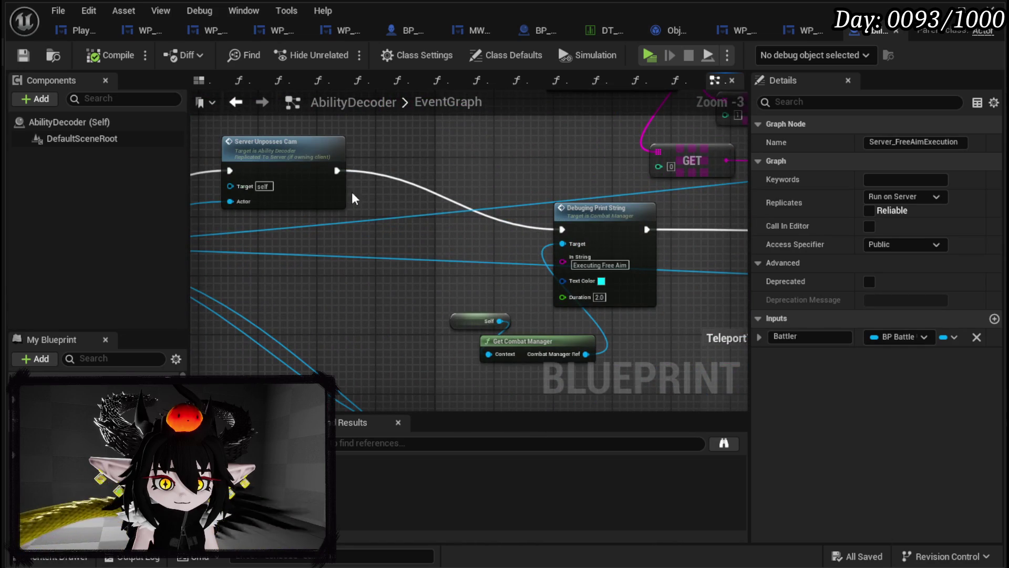
- Jump to Server_UnpossesCam and delete the unused Get Current Turn Holder node
{"action": "double_click", "coordinate": [278, 170]}
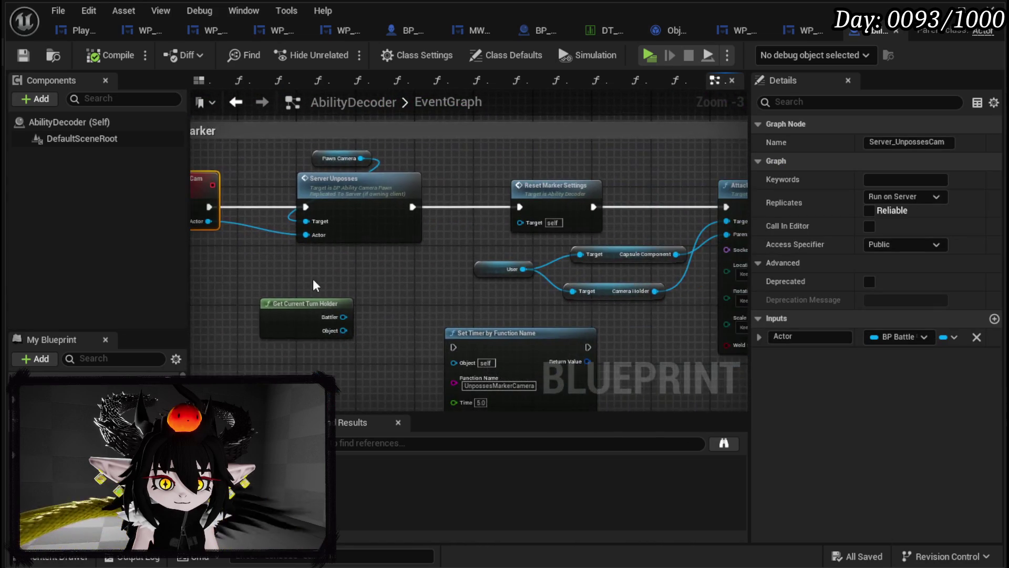
{"action": "left_click_drag", "start_coordinate": [192, 256], "coordinate": [217, 251]}
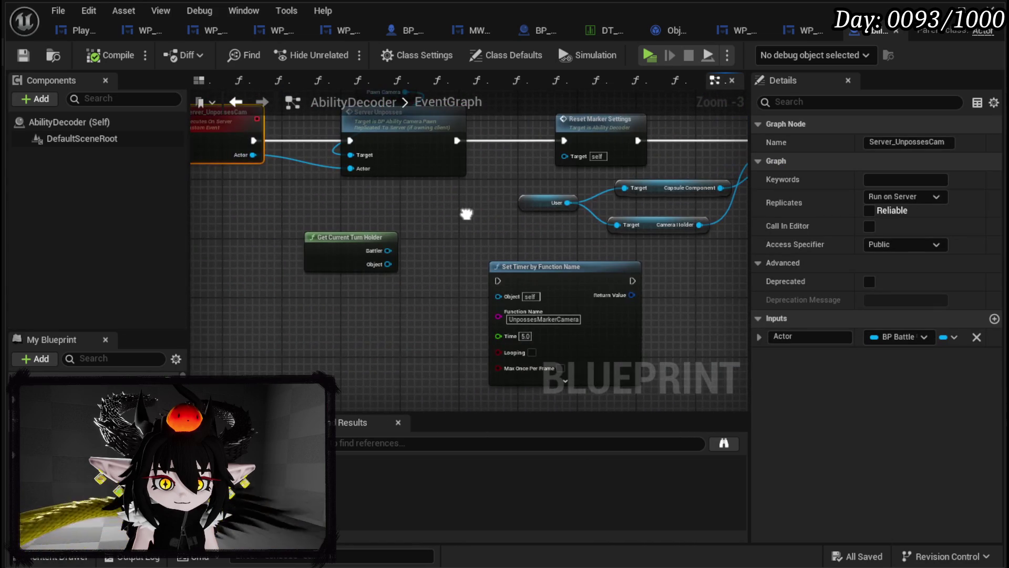
{"action": "key", "text": "Delete"}
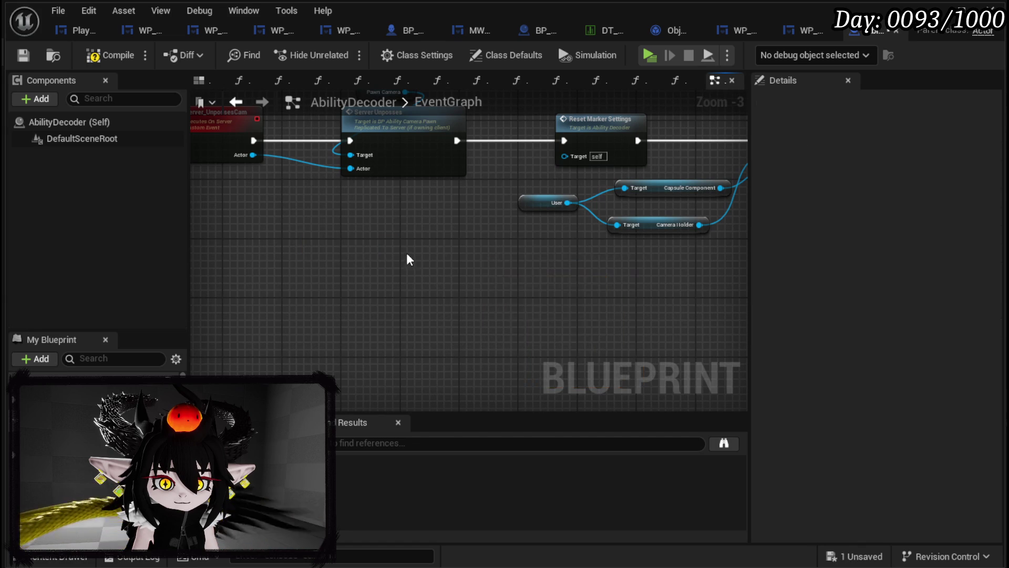
{"action": "left_click_drag", "start_coordinate": [410, 260], "coordinate": [421, 342]}
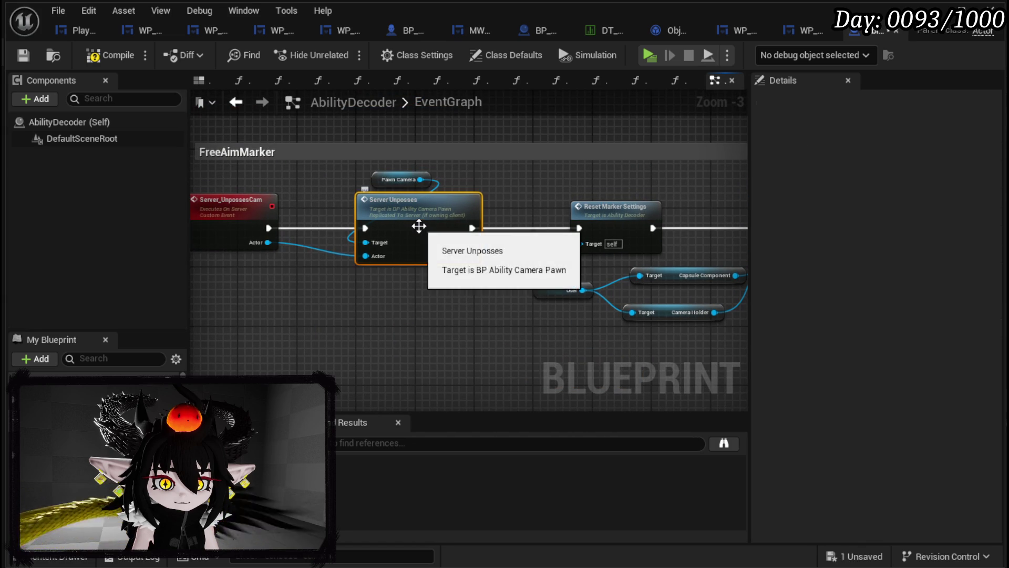
- Open Server_Unposses in BP_AbilityCameraPawn, raise the Possess node slightly, and save that blueprint
{"action": "double_click", "coordinate": [419, 226]}
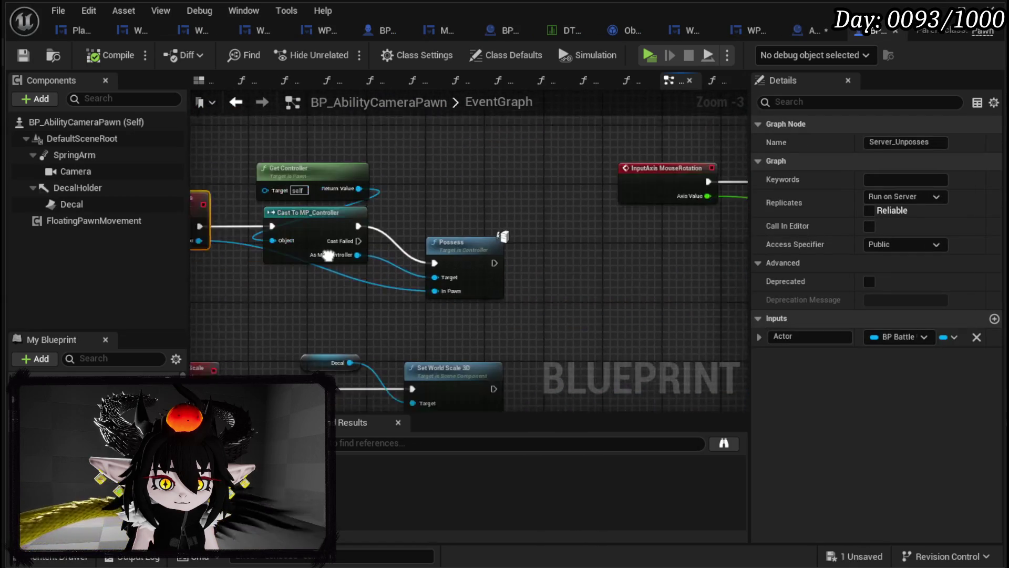
{"action": "left_click_drag", "start_coordinate": [416, 241], "coordinate": [413, 200]}
{"action": "mouse_move", "coordinate": [544, 259]}
{"action": "left_mouse_down"}
{"action": "mouse_move", "coordinate": [442, 252]}
{"action": "mouse_move", "coordinate": [726, 185]}
{"action": "left_mouse_up"}
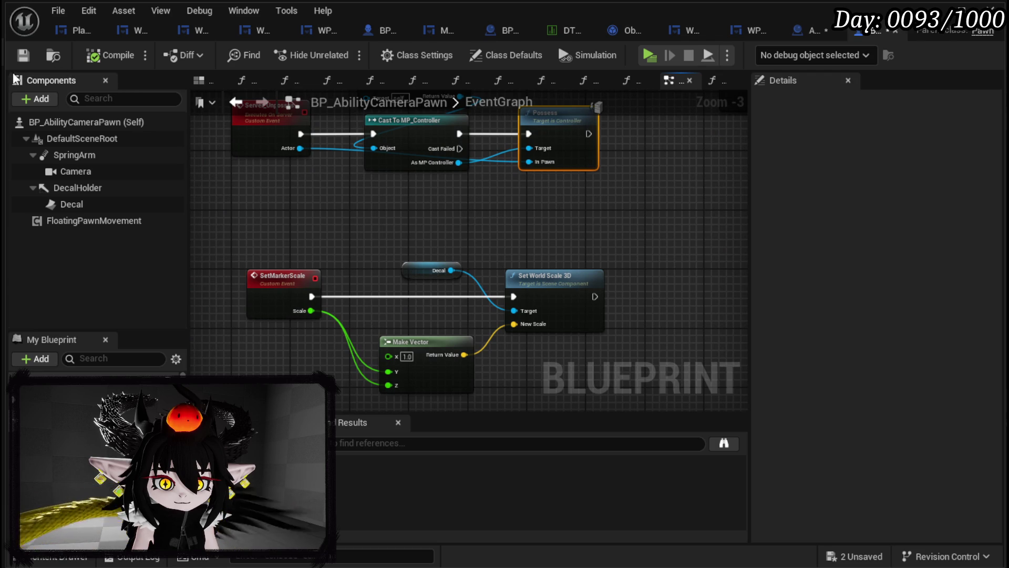
{"action": "scroll", "coordinate": [568, 247], "scroll_direction": "down", "scroll_amount": 4}
{"action": "mouse_move", "coordinate": [519, 168]}
{"action": "left_mouse_down"}
{"action": "mouse_move", "coordinate": [518, 334]}
{"action": "mouse_move", "coordinate": [428, 231]}
{"action": "left_mouse_up"}
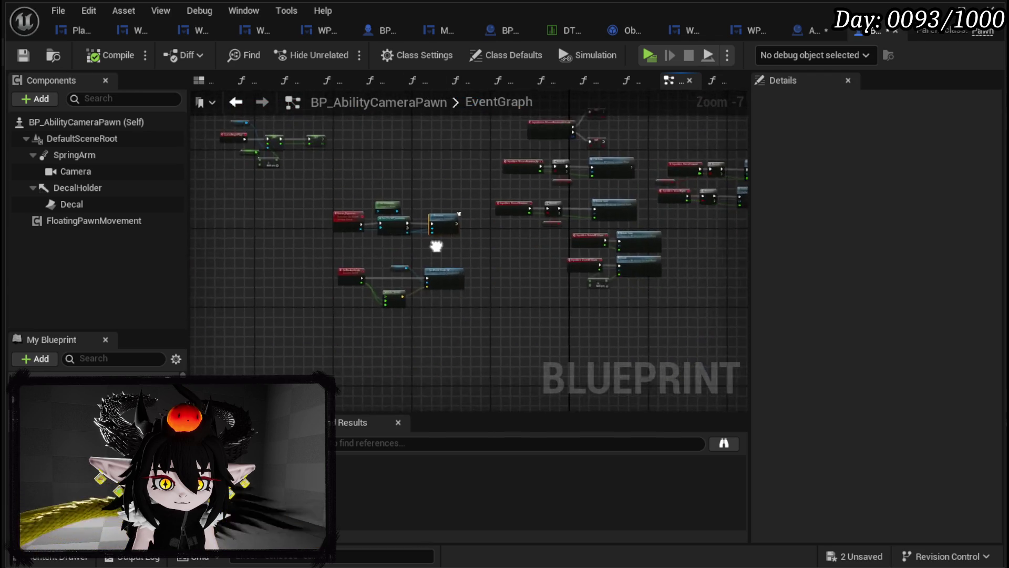
{"action": "scroll", "coordinate": [464, 243], "scroll_direction": "up", "scroll_amount": 4}
{"action": "scroll", "coordinate": [464, 243], "scroll_direction": "down", "scroll_amount": 3}
{"action": "mouse_move", "coordinate": [500, 251]}
{"action": "left_mouse_down"}
{"action": "mouse_move", "coordinate": [338, 168]}
{"action": "mouse_move", "coordinate": [270, 210]}
{"action": "mouse_move", "coordinate": [455, 228]}
{"action": "left_mouse_up"}
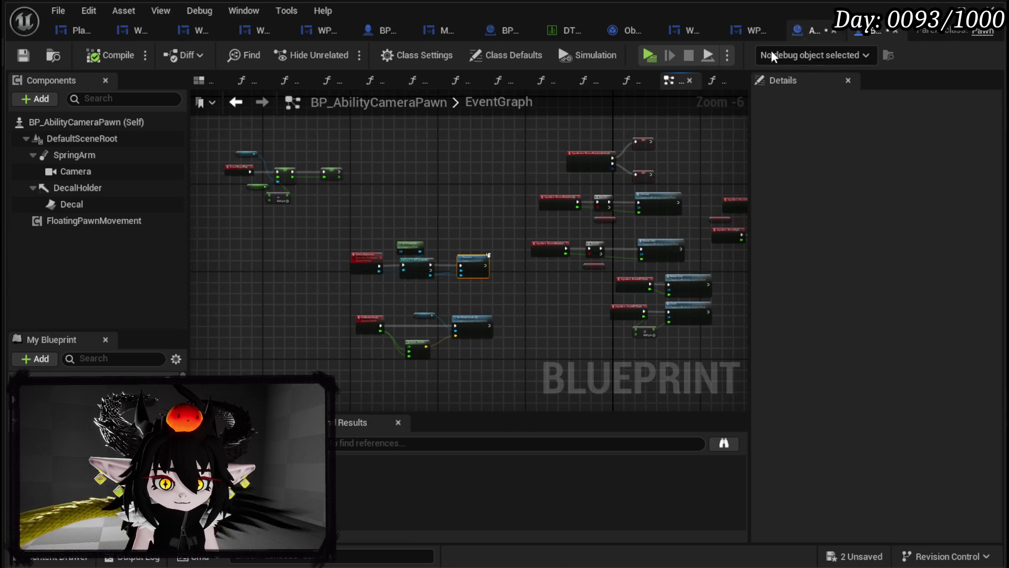
{"action": "left_click", "coordinate": [18, 62]}
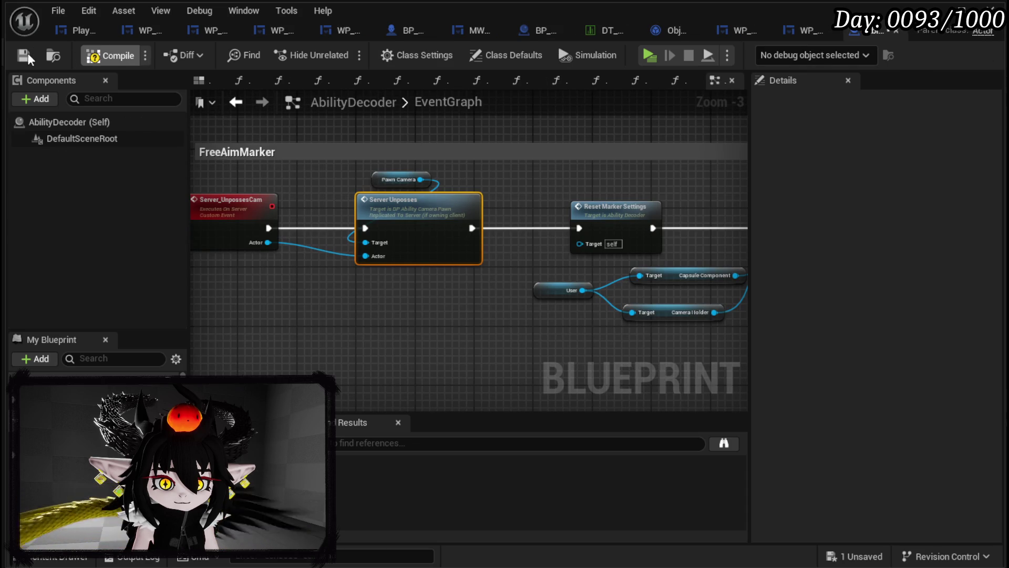
- Compile AbilityDecoder and delete the unused Get Control Rotation node inside ResetMarkerSettings
{"action": "left_click", "coordinate": [111, 55]}
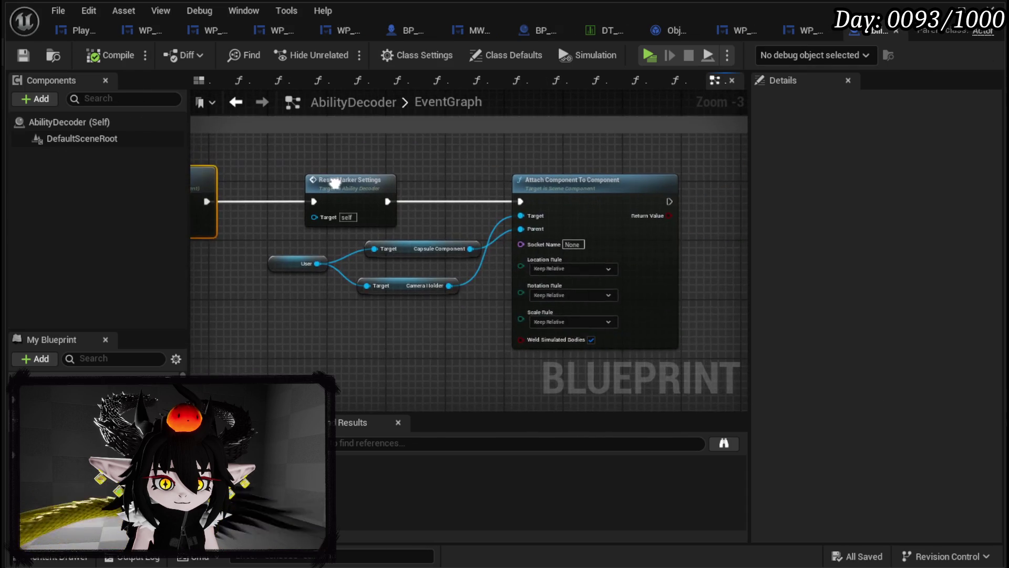
{"action": "double_click", "coordinate": [419, 185]}
{"action": "left_click_drag", "start_coordinate": [389, 154], "coordinate": [237, 106]}
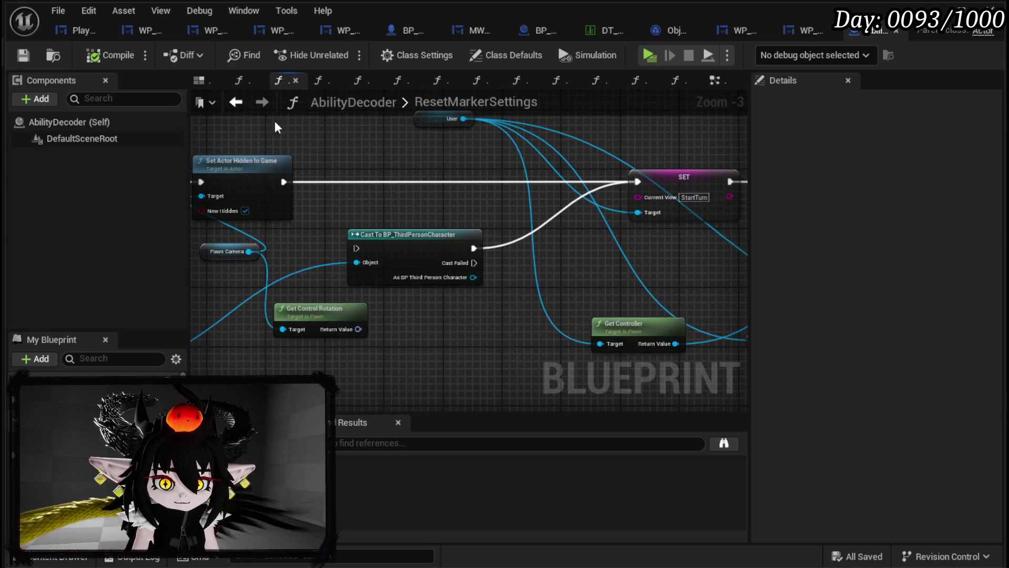
{"action": "scroll", "coordinate": [552, 140], "scroll_direction": "down", "scroll_amount": 2}
{"action": "left_click_drag", "start_coordinate": [87, 185], "coordinate": [575, 203]}
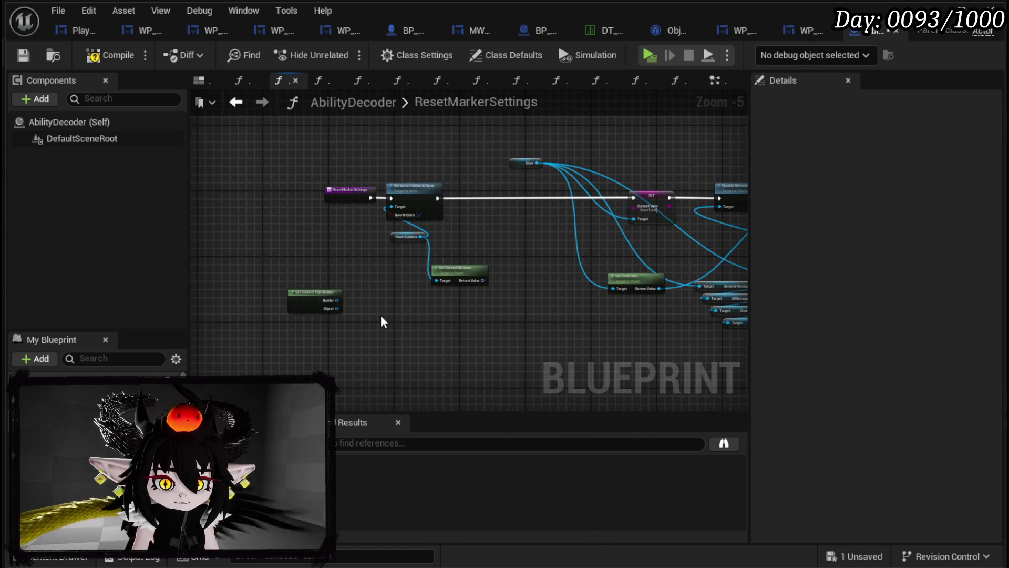
{"action": "key", "text": "ctrl+z"}
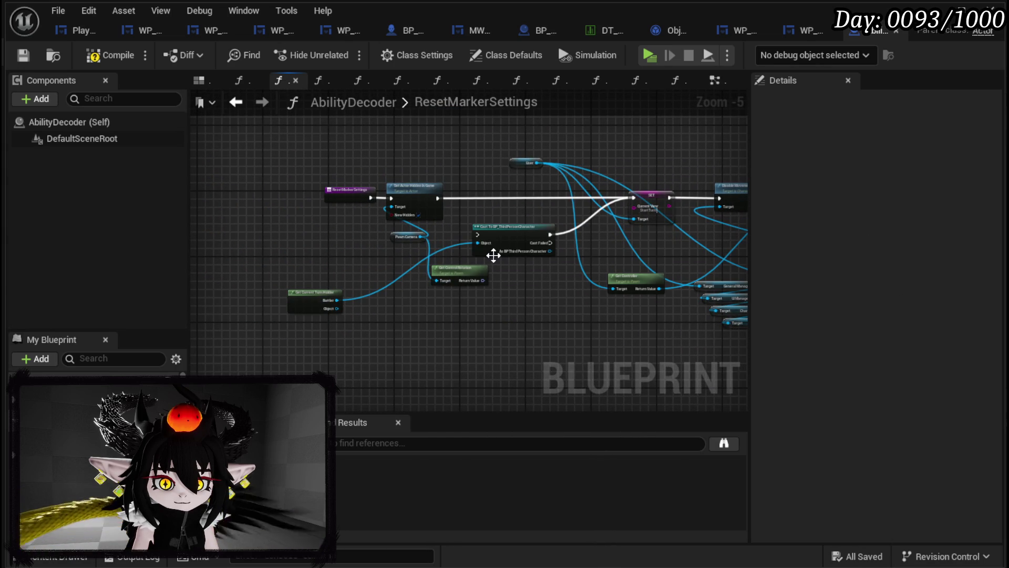
{"action": "key", "text": "ctrl+y"}
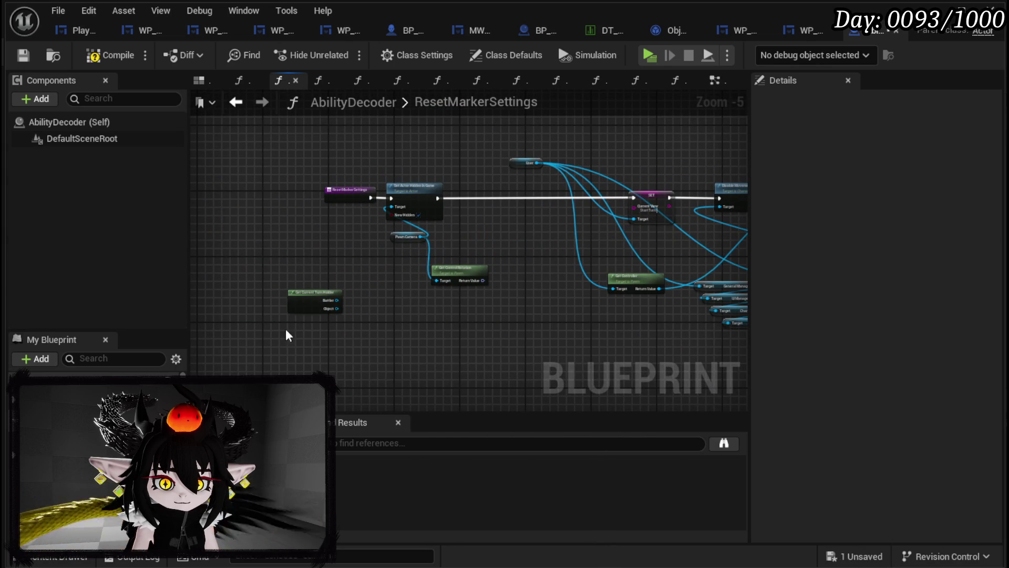
{"action": "key", "text": "Delete"}
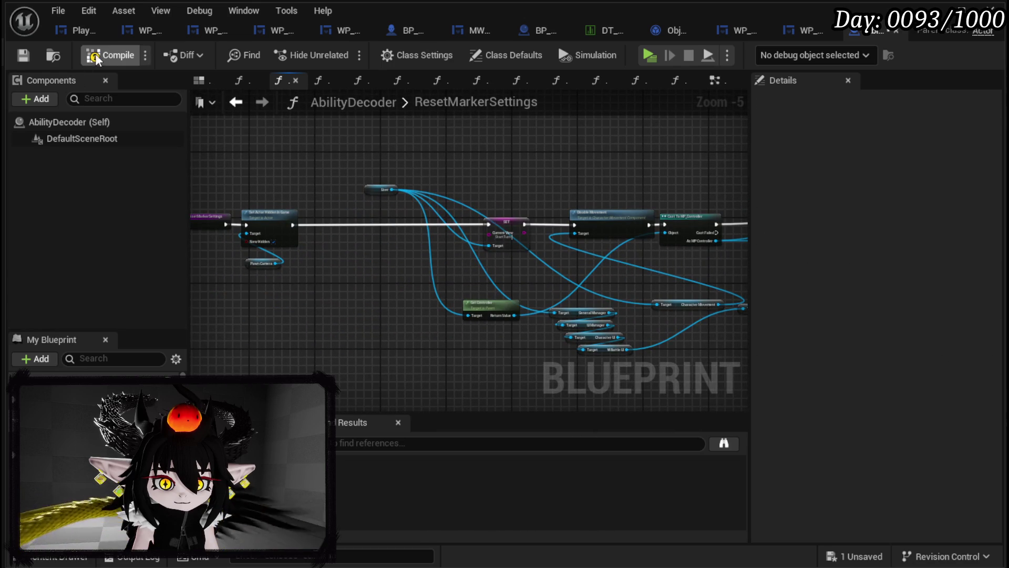
- Save AbilityDecoder and go back to its EventGraph
{"action": "left_click", "coordinate": [24, 56]}
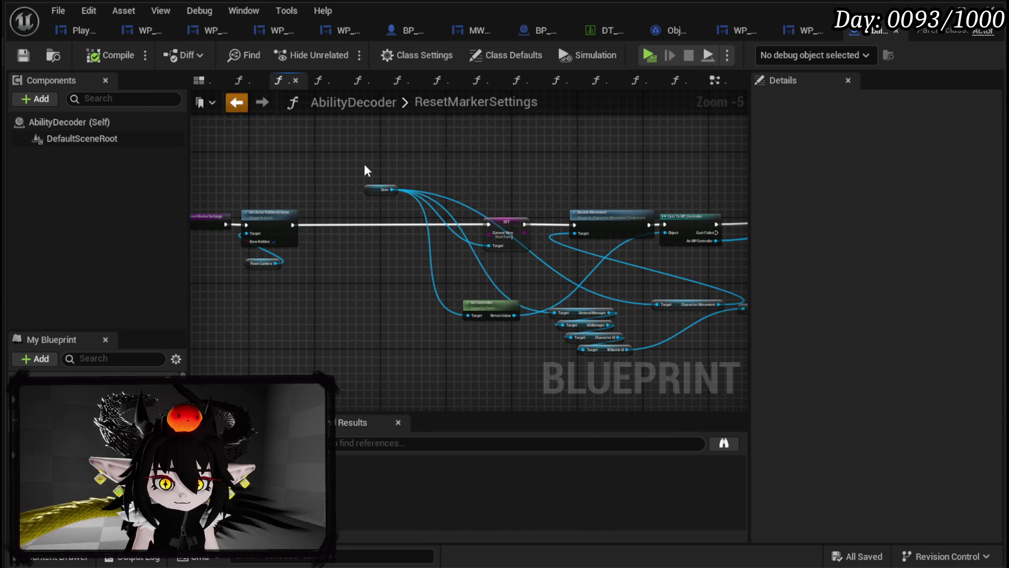
{"action": "key", "text": "alt+Left"}
{"action": "scroll", "coordinate": [646, 197], "scroll_direction": "down", "scroll_amount": 3}
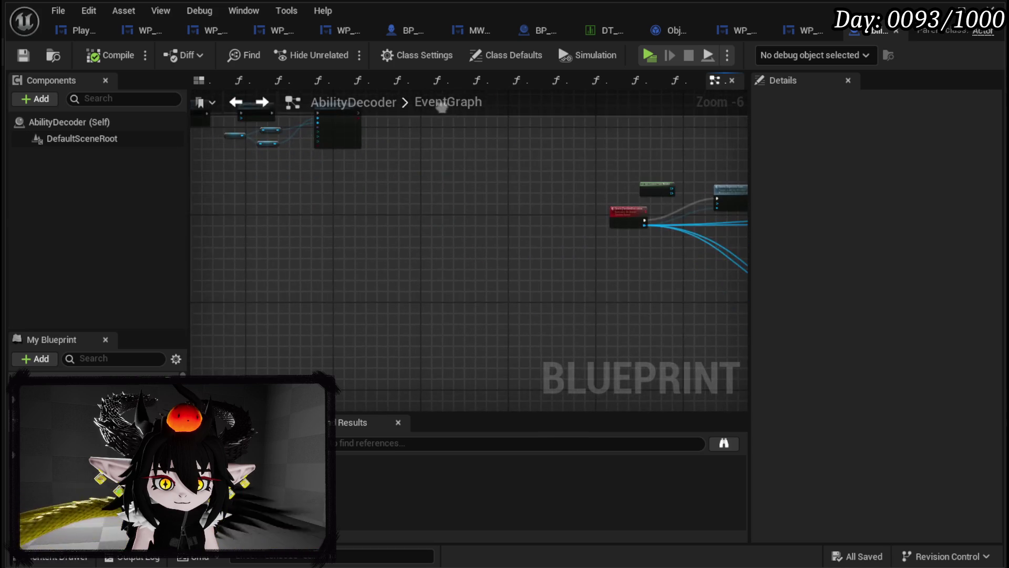
{"action": "scroll", "coordinate": [403, 269], "scroll_direction": "up", "scroll_amount": 3}
{"action": "scroll", "coordinate": [403, 269], "scroll_direction": "up", "scroll_amount": 3}
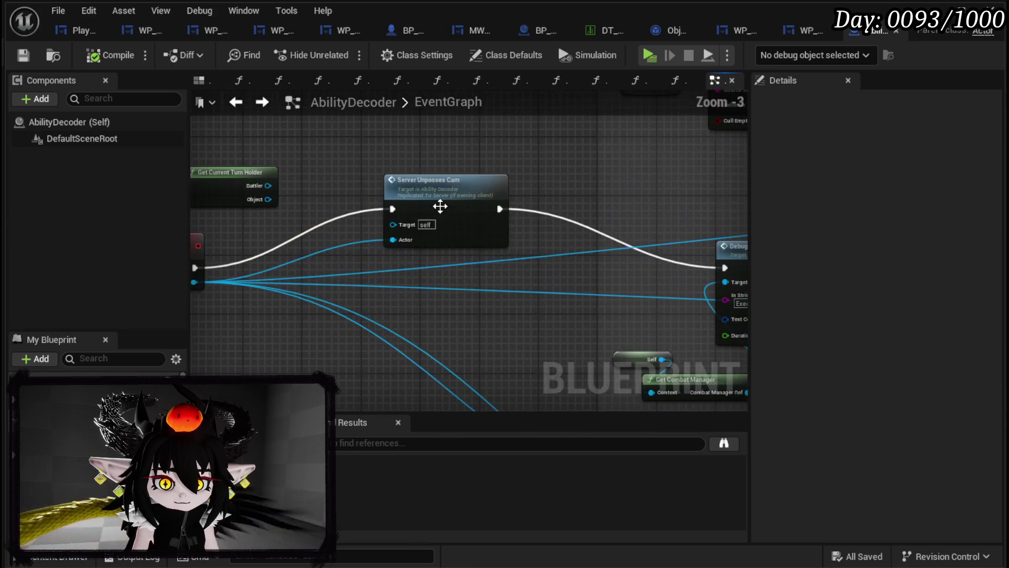
{"action": "left_click", "coordinate": [448, 270]}
{"action": "scroll", "coordinate": [500, 254], "scroll_direction": "down", "scroll_amount": 2}
{"action": "scroll", "coordinate": [380, 194], "scroll_direction": "up", "scroll_amount": 2}
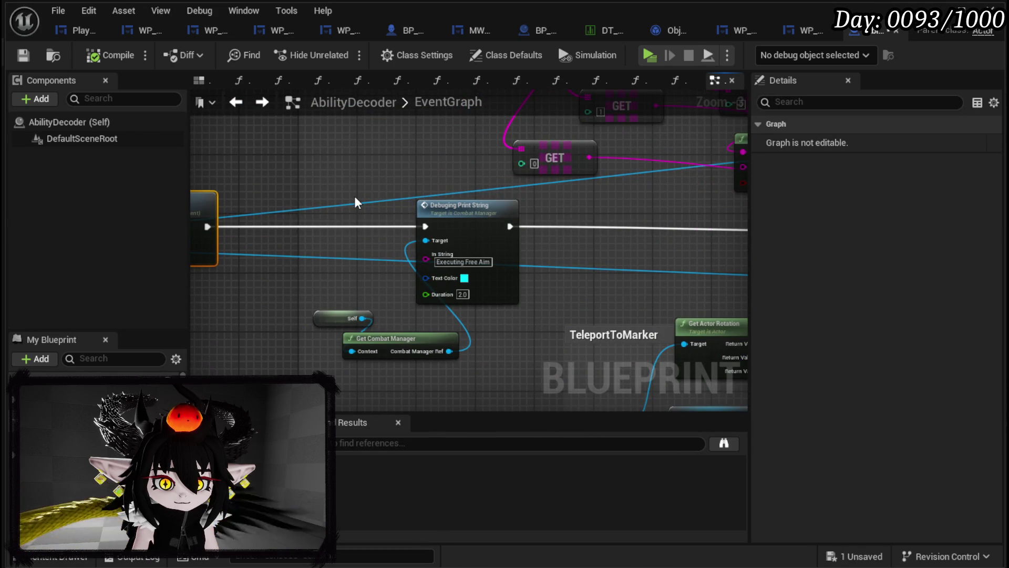
{"action": "scroll", "coordinate": [355, 203], "scroll_direction": "down", "scroll_amount": 2}
{"action": "scroll", "coordinate": [355, 202], "scroll_direction": "up", "scroll_amount": 2}
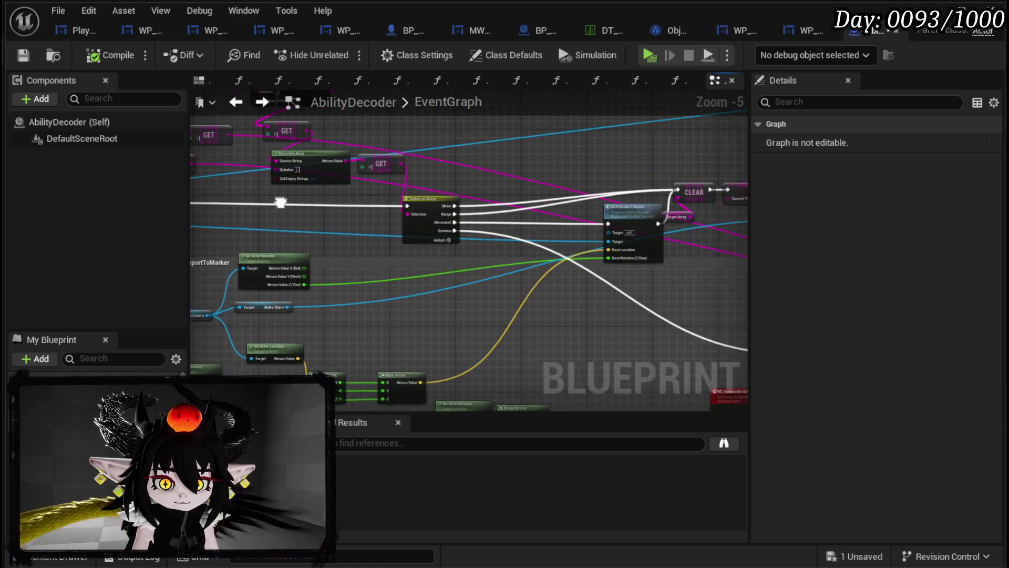
{"action": "scroll", "coordinate": [356, 202], "scroll_direction": "down", "scroll_amount": 2}
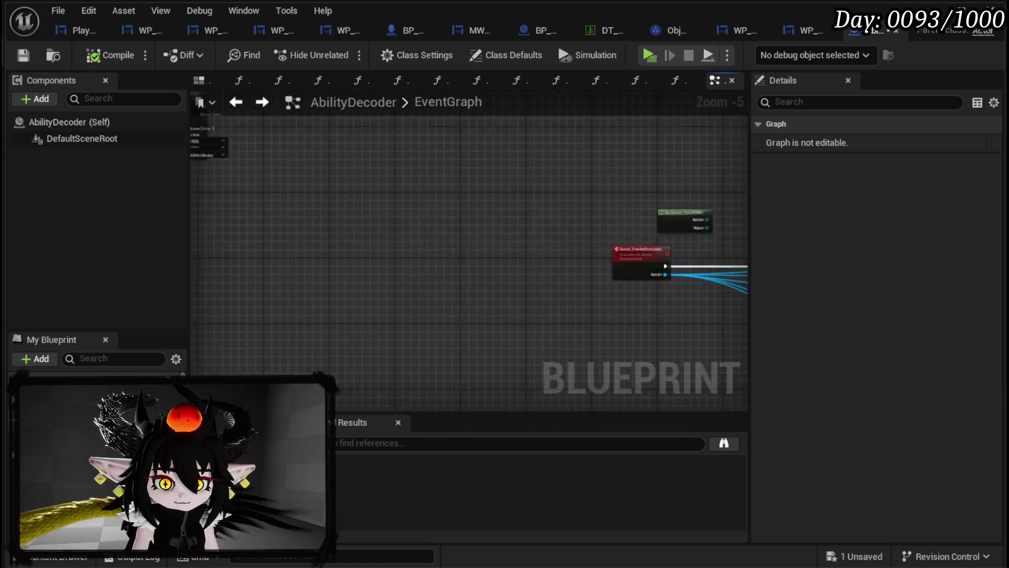
{"action": "scroll", "coordinate": [381, 245], "scroll_direction": "up", "scroll_amount": 3}
{"action": "left_click_drag", "start_coordinate": [381, 245], "coordinate": [430, 318]}
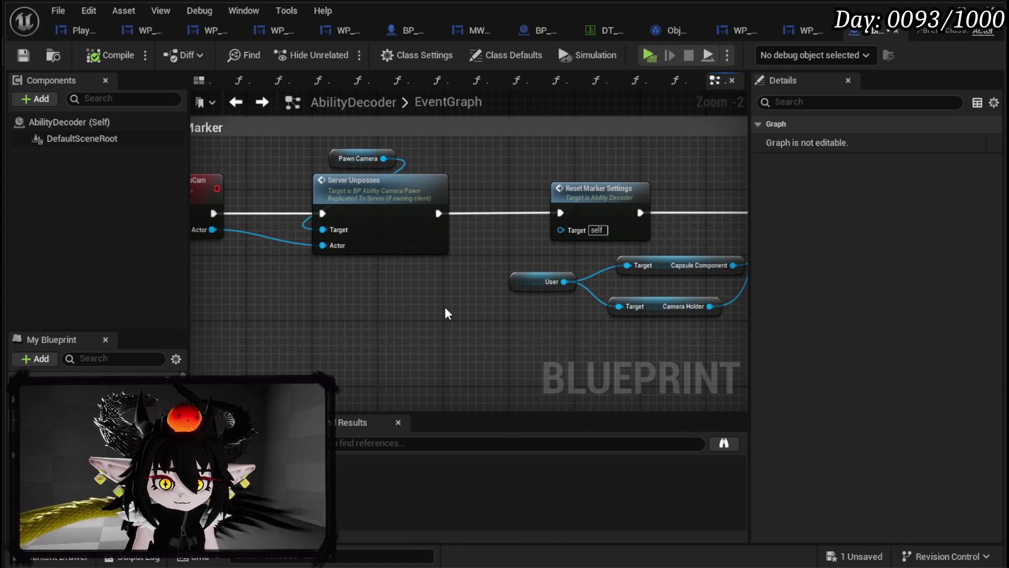
{"action": "scroll", "coordinate": [445, 310], "scroll_direction": "down", "scroll_amount": 2}
{"action": "left_click_drag", "start_coordinate": [444, 305], "coordinate": [244, 274]}
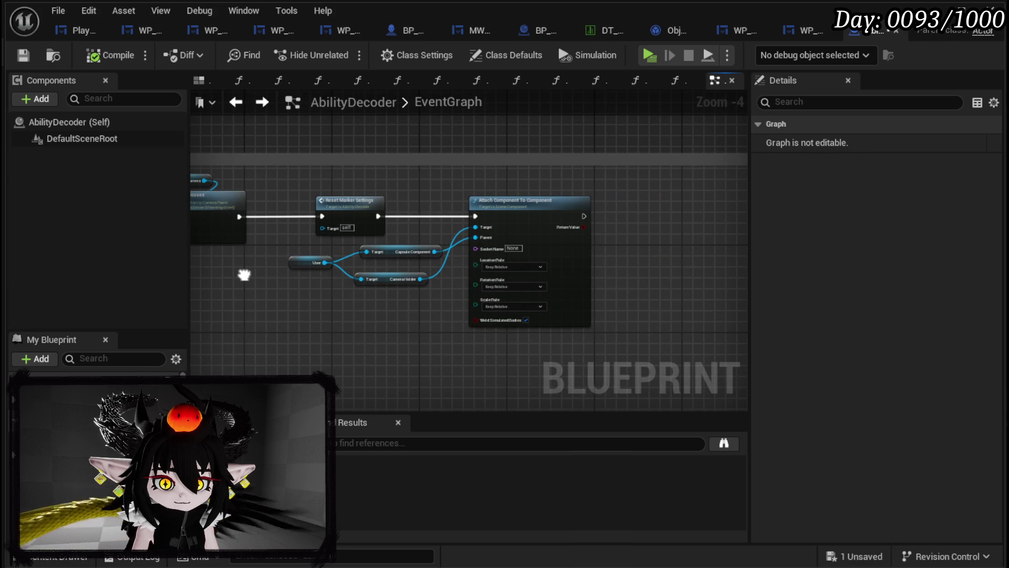
{"action": "left_click_drag", "start_coordinate": [244, 275], "coordinate": [173, 243]}
{"action": "scroll", "coordinate": [559, 286], "scroll_direction": "down", "scroll_amount": 3}
{"action": "mouse_move", "coordinate": [559, 286]}
{"action": "left_mouse_down"}
{"action": "mouse_move", "coordinate": [309, 250]}
{"action": "mouse_move", "coordinate": [195, 197]}
{"action": "left_mouse_up"}
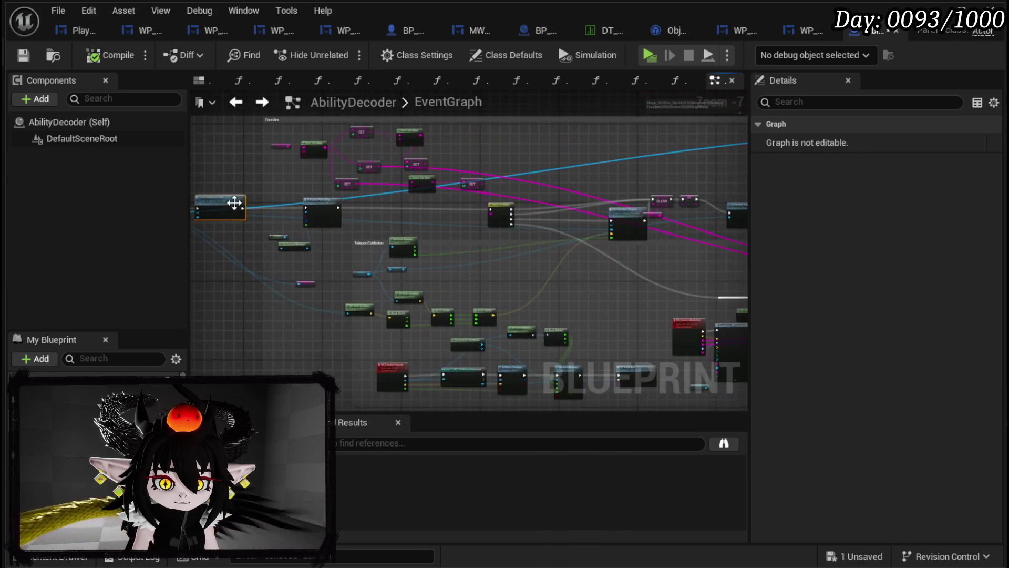
{"action": "scroll", "coordinate": [374, 226], "scroll_direction": "up", "scroll_amount": 3}
{"action": "mouse_move", "coordinate": [374, 226]}
{"action": "left_mouse_down"}
{"action": "mouse_move", "coordinate": [500, 236]}
{"action": "mouse_move", "coordinate": [312, 217]}
{"action": "mouse_move", "coordinate": [536, 219]}
{"action": "mouse_move", "coordinate": [458, 232]}
{"action": "mouse_move", "coordinate": [543, 236]}
{"action": "mouse_move", "coordinate": [562, 139]}
{"action": "mouse_move", "coordinate": [546, 84]}
{"action": "mouse_move", "coordinate": [354, 63]}
{"action": "mouse_move", "coordinate": [254, 246]}
{"action": "mouse_move", "coordinate": [225, 232]}
{"action": "mouse_move", "coordinate": [466, 254]}
{"action": "mouse_move", "coordinate": [494, 239]}
{"action": "mouse_move", "coordinate": [451, 238]}
{"action": "mouse_move", "coordinate": [428, 279]}
{"action": "mouse_move", "coordinate": [284, 295]}
{"action": "mouse_move", "coordinate": [307, 345]}
{"action": "mouse_move", "coordinate": [500, 383]}
{"action": "mouse_move", "coordinate": [374, 104]}
{"action": "left_mouse_up"}
{"action": "mouse_move", "coordinate": [552, 230]}
{"action": "left_mouse_down"}
{"action": "mouse_move", "coordinate": [577, 152]}
{"action": "mouse_move", "coordinate": [743, 214]}
{"action": "mouse_move", "coordinate": [674, 228]}
{"action": "left_mouse_up"}
{"action": "left_click_drag", "start_coordinate": [524, 203], "coordinate": [112, 162]}
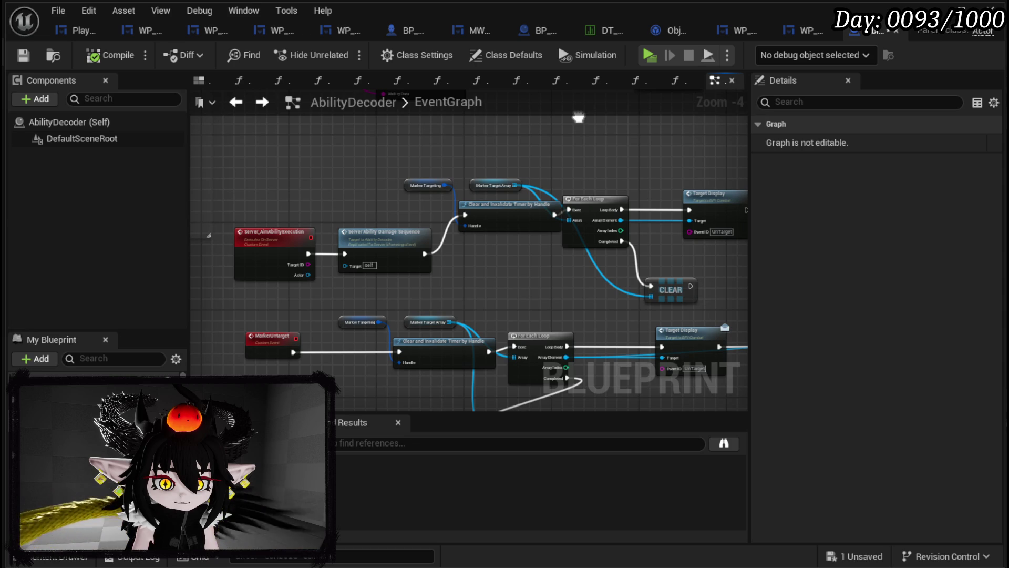
{"action": "mouse_move", "coordinate": [578, 117]}
{"action": "left_mouse_down"}
{"action": "mouse_move", "coordinate": [604, 136]}
{"action": "mouse_move", "coordinate": [687, 140]}
{"action": "left_mouse_up"}
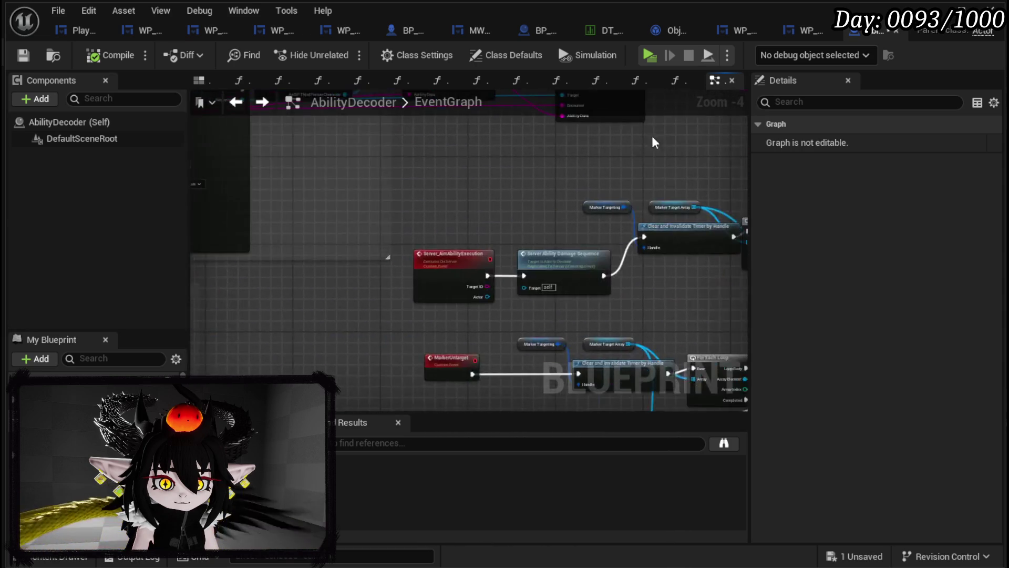
{"action": "scroll", "coordinate": [684, 142], "scroll_direction": "down", "scroll_amount": 4}
{"action": "mouse_move", "coordinate": [443, 207]}
{"action": "left_mouse_down"}
{"action": "mouse_move", "coordinate": [355, 203]}
{"action": "mouse_move", "coordinate": [458, 251]}
{"action": "left_mouse_up"}
{"action": "scroll", "coordinate": [383, 207], "scroll_direction": "up", "scroll_amount": 5}
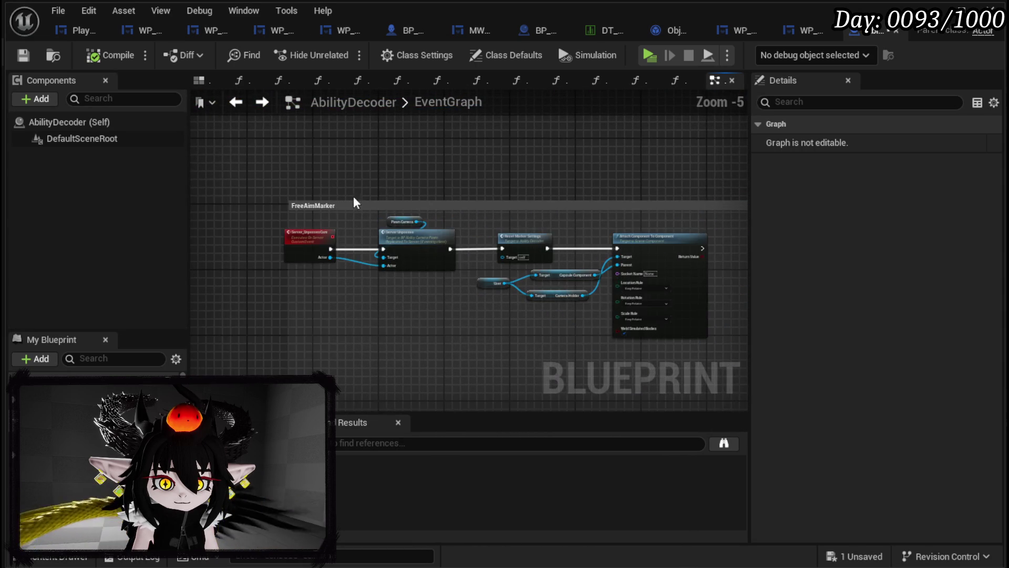
{"action": "scroll", "coordinate": [376, 227], "scroll_direction": "down", "scroll_amount": 4}
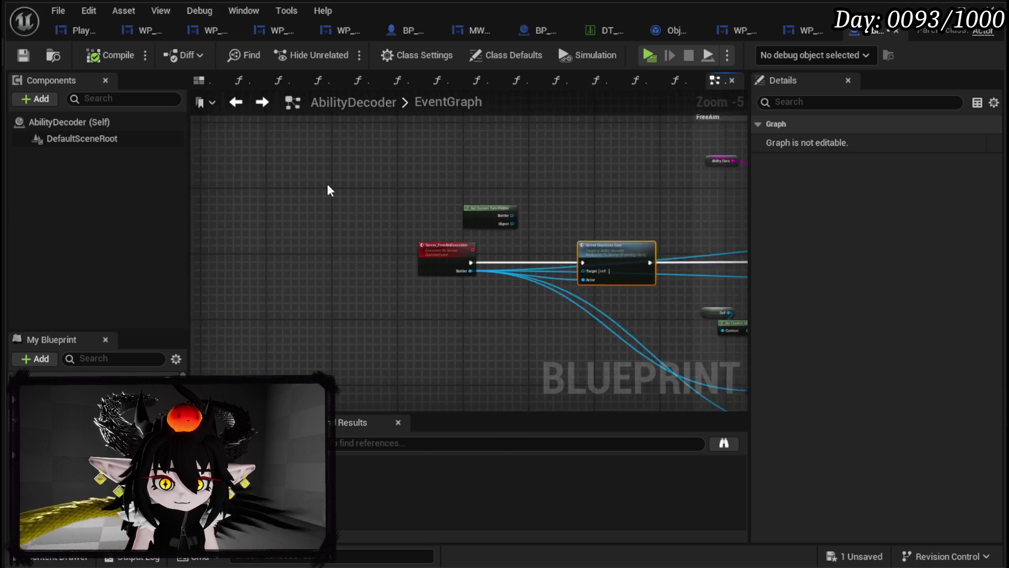
{"action": "scroll", "coordinate": [390, 256], "scroll_direction": "up", "scroll_amount": 4}
- Add a breakpoint on Server_FreeAimExecution, save AbilityDecoder, and launch Play In Editor
{"action": "right_click", "coordinate": [412, 273]}
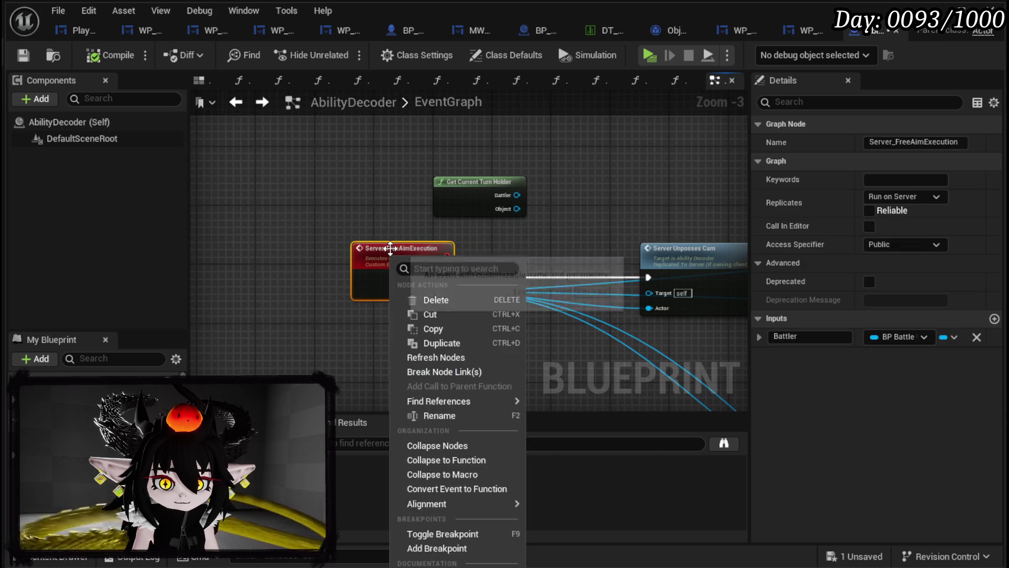
{"action": "left_click", "coordinate": [480, 549]}
{"action": "left_click", "coordinate": [170, 189]}
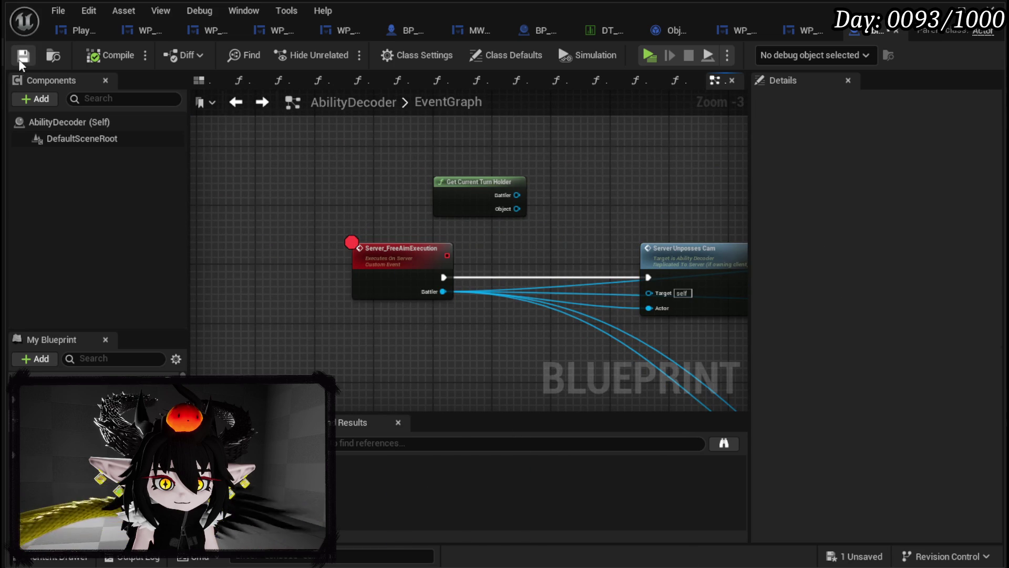
{"action": "key", "text": "alt+p"}
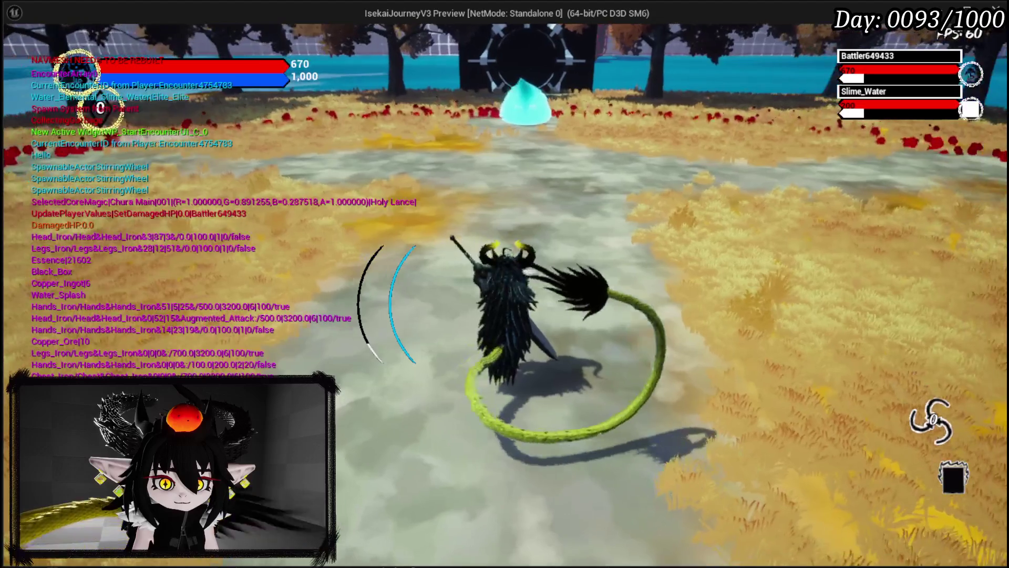
- Move the character through the arena with A and W until the PlayFrom breakpoint triggers
{"action": "key", "text": "a"}
{"action": "key", "text": "a"}
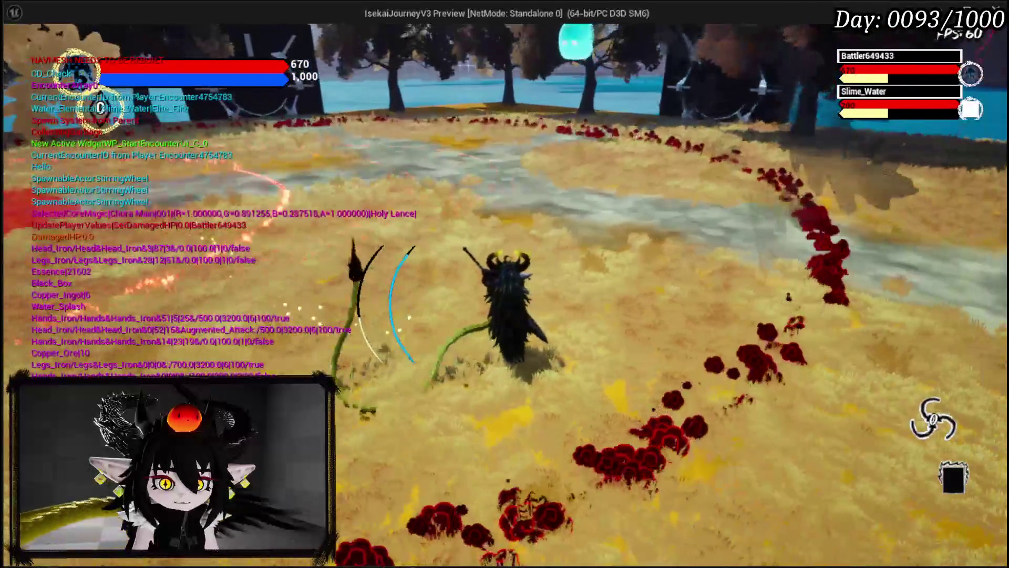
{"action": "key", "text": "w"}
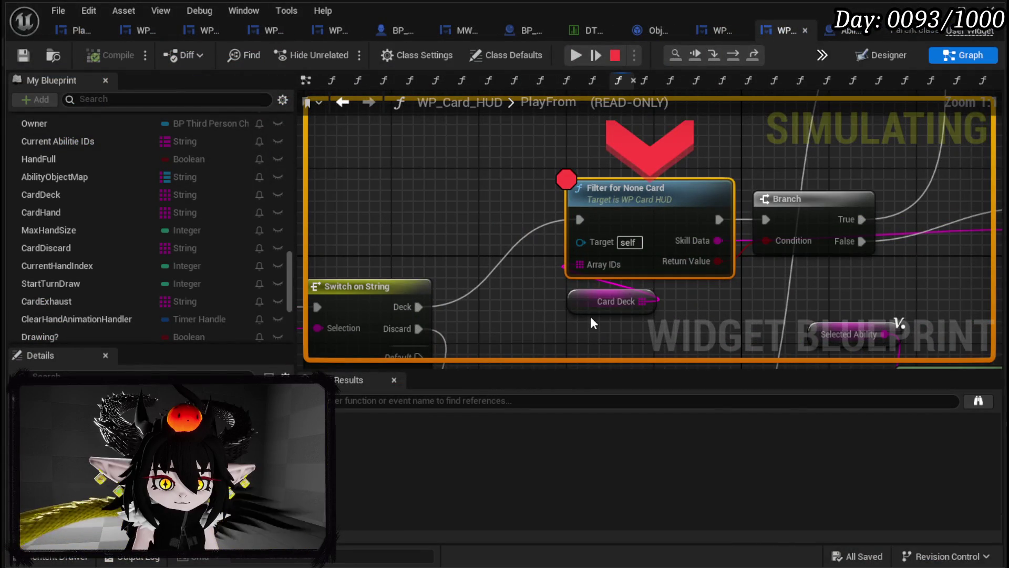
- Resume past each paused breakpoint, including UnselectAbility, until the ability hits Slime_Water
{"action": "left_click", "coordinate": [575, 55]}
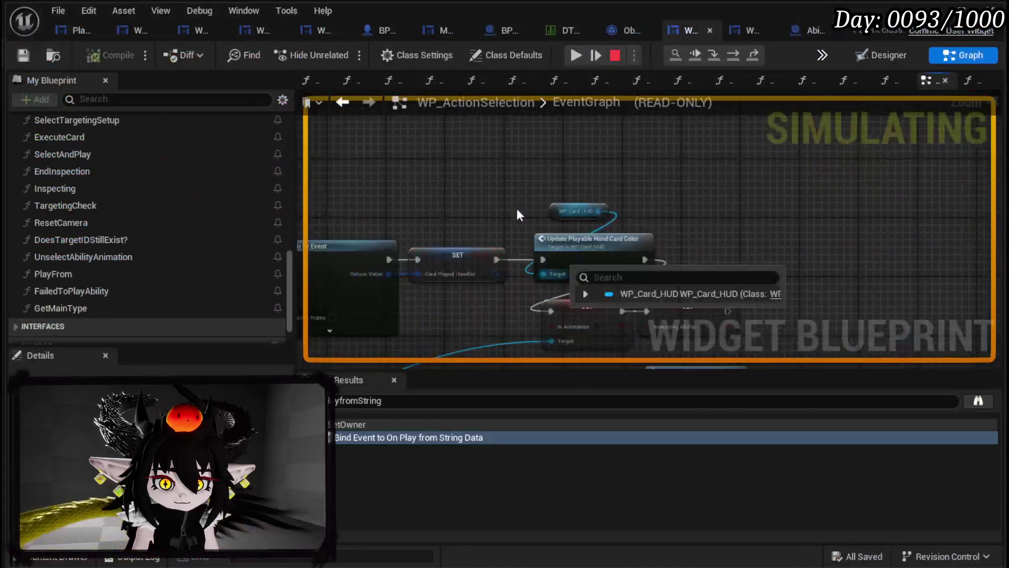
{"action": "left_click", "coordinate": [575, 54]}
{"action": "left_click", "coordinate": [575, 54]}
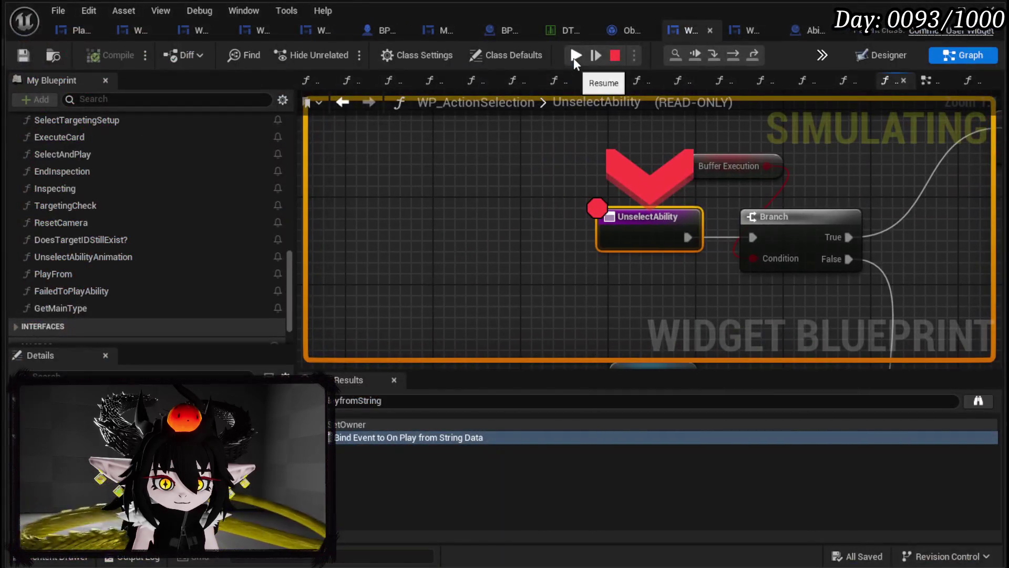
{"action": "left_click", "coordinate": [573, 58]}
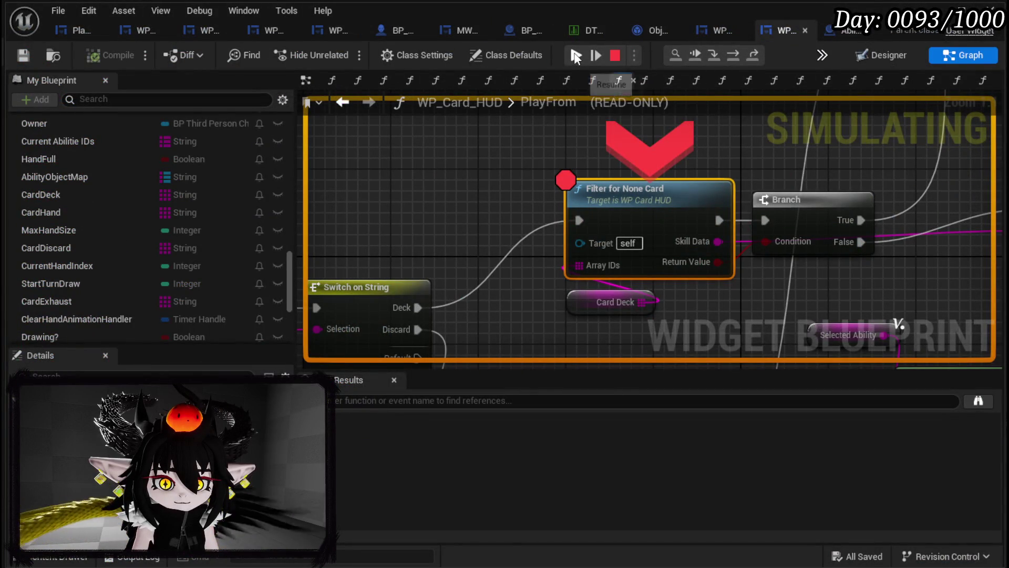
{"action": "left_click", "coordinate": [576, 56]}
{"action": "left_click", "coordinate": [576, 55]}
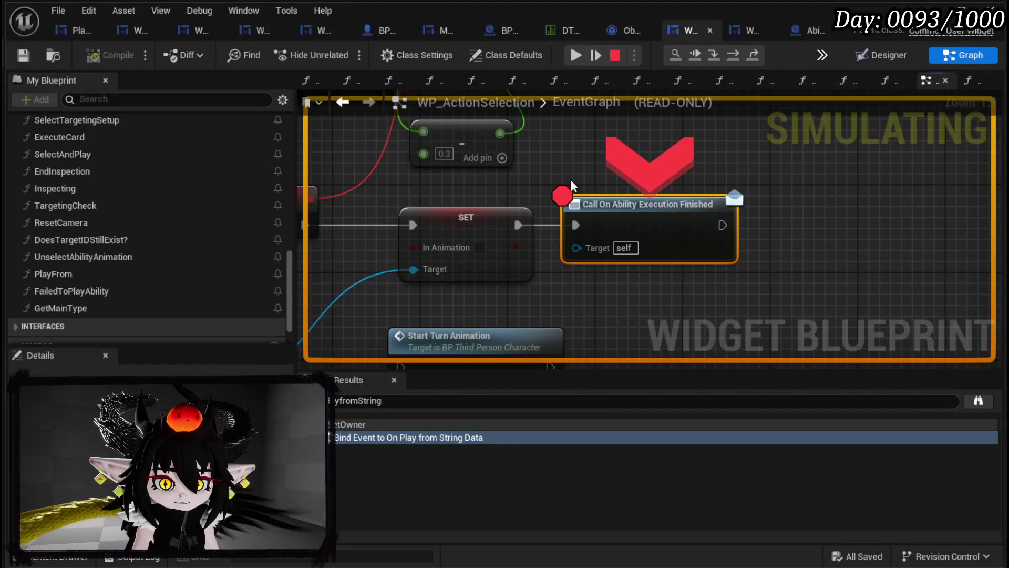
{"action": "left_click", "coordinate": [576, 55]}
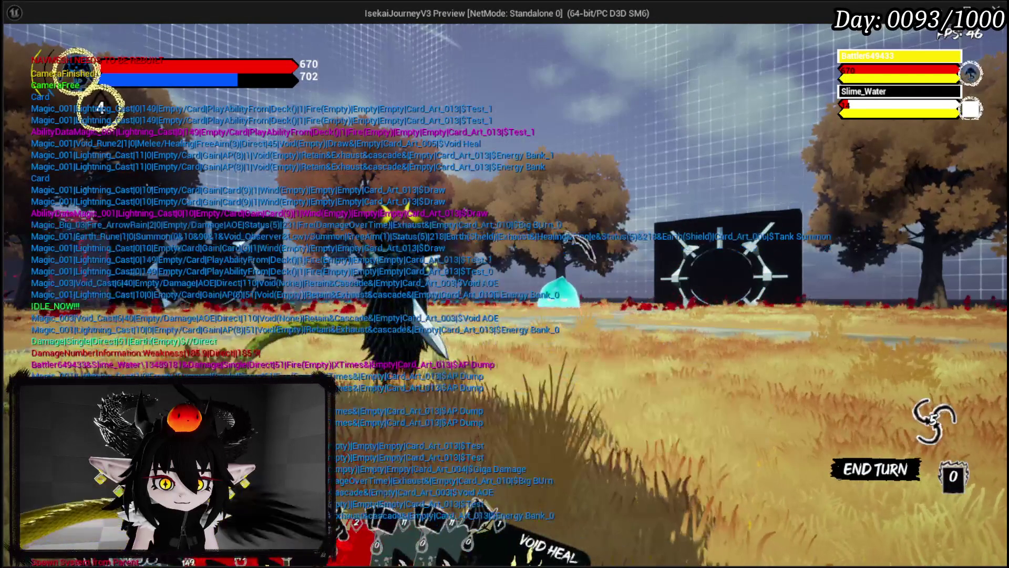
- Play the Test_0 card and resume past the Filter for None Card and UnselectAbility breakpoints
{"action": "left_click", "coordinate": [263, 337]}
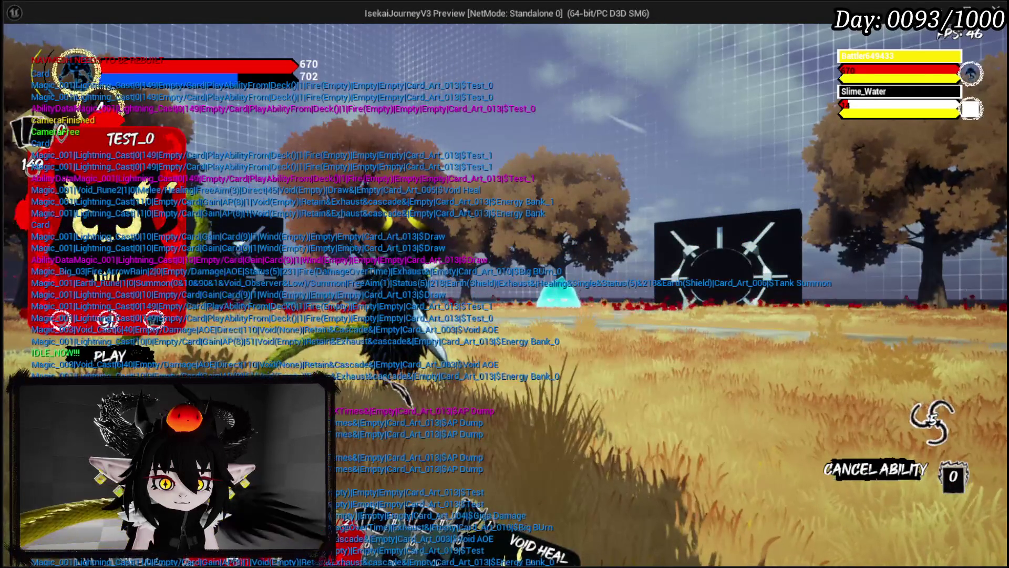
{"action": "left_click", "coordinate": [380, 377]}
{"action": "left_click", "coordinate": [576, 55]}
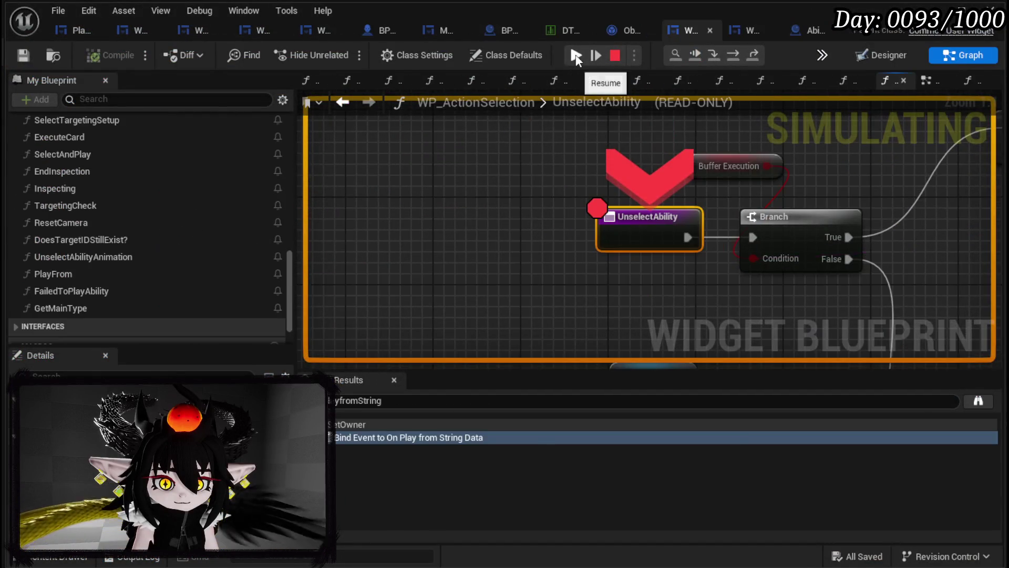
{"action": "left_click", "coordinate": [576, 56]}
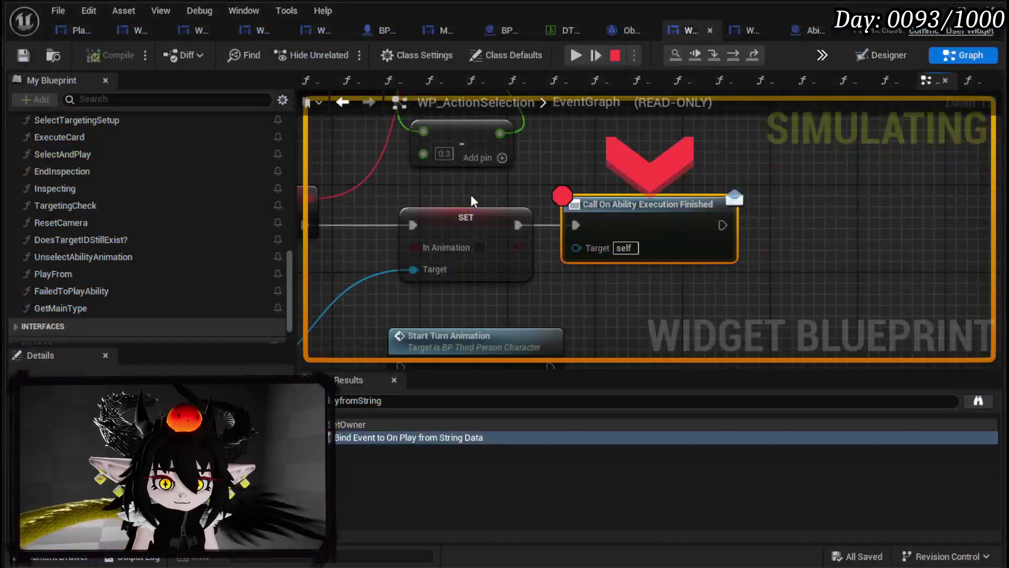
{"action": "left_click", "coordinate": [578, 55]}
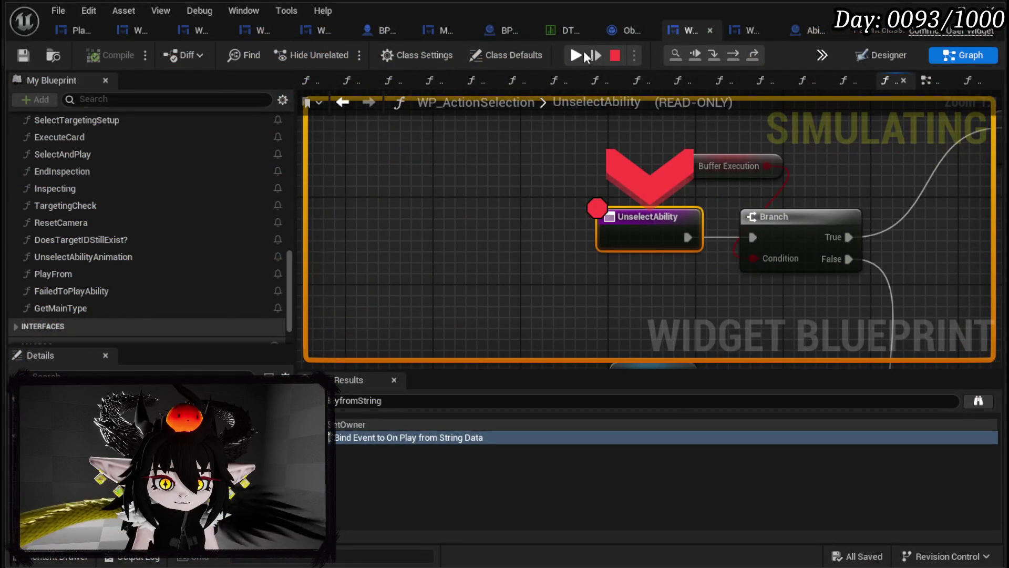
{"action": "left_click", "coordinate": [584, 53]}
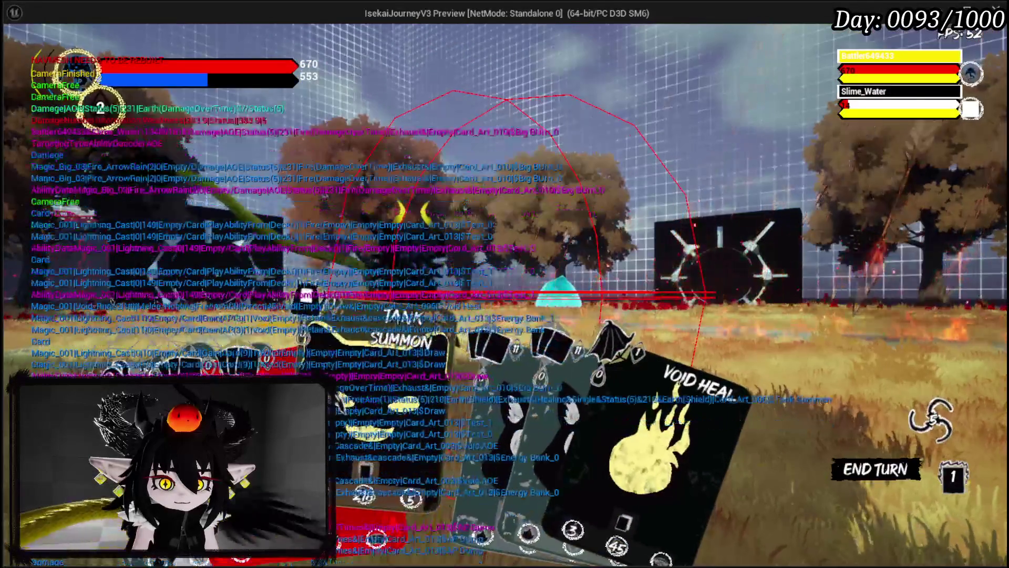
- Place the Tank Summon card and resume through Server_FreeAimExecution, UnselectAbility and PlayFrom breakpoints
{"action": "left_click", "coordinate": [400, 337]}
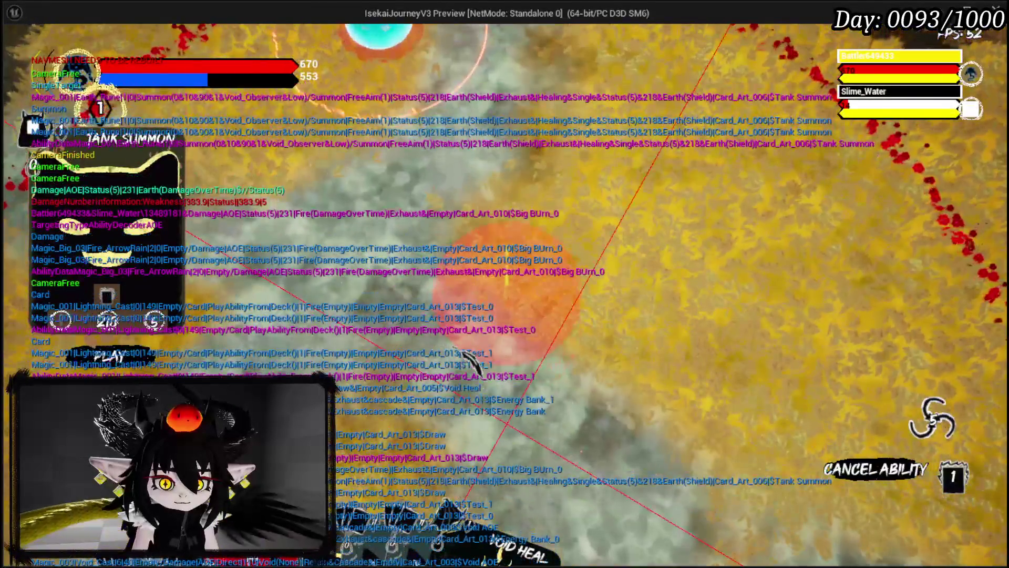
{"action": "left_click", "coordinate": [462, 361]}
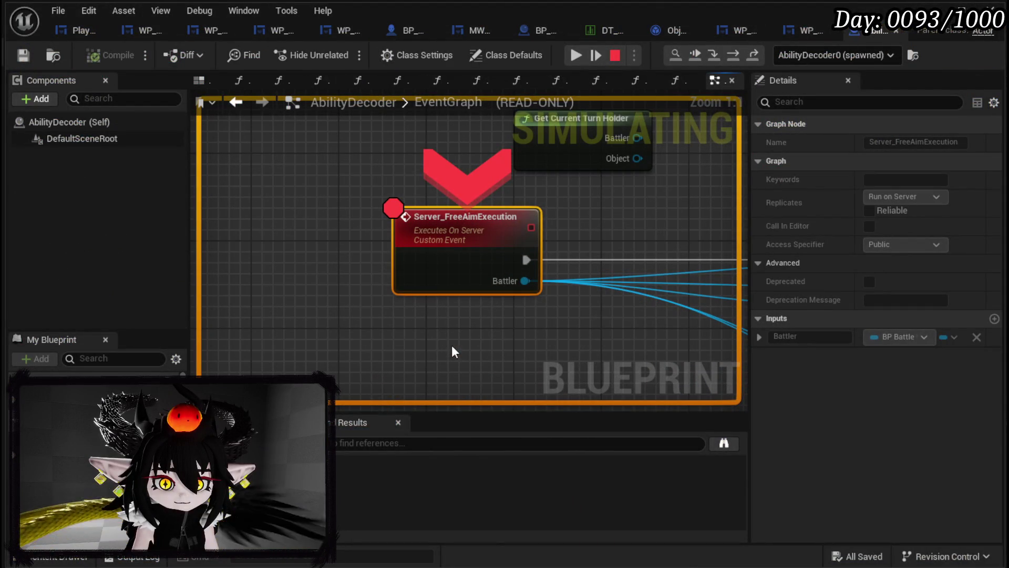
{"action": "left_click_drag", "start_coordinate": [328, 353], "coordinate": [566, 195]}
{"action": "left_click", "coordinate": [575, 55]}
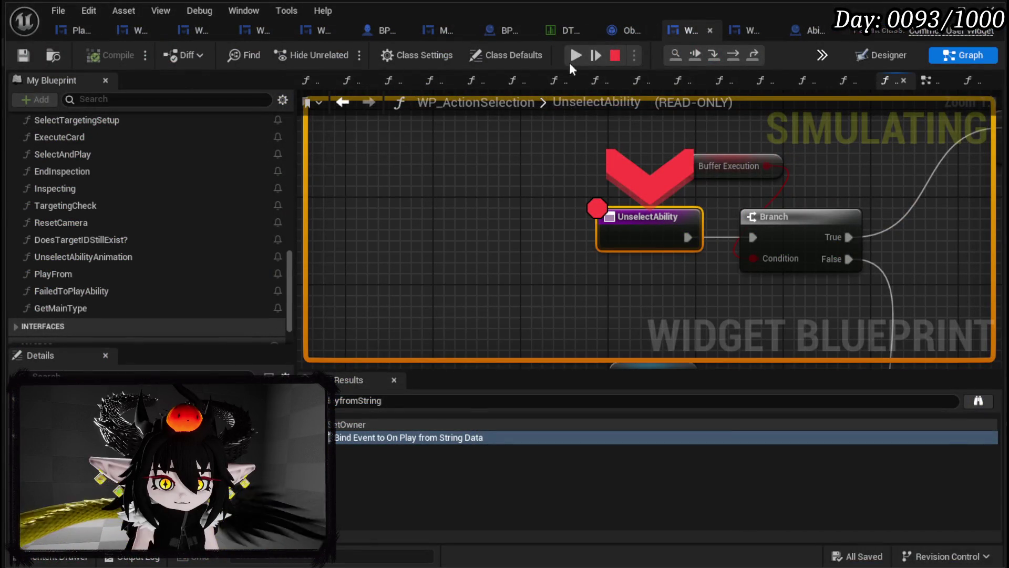
{"action": "left_click", "coordinate": [575, 55]}
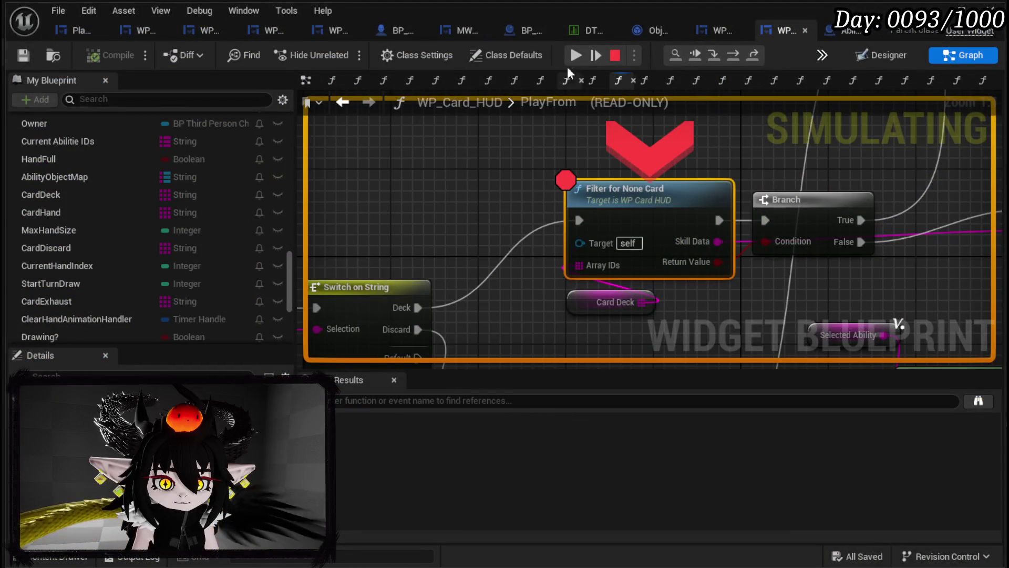
{"action": "left_click", "coordinate": [574, 55]}
{"action": "left_click", "coordinate": [573, 57]}
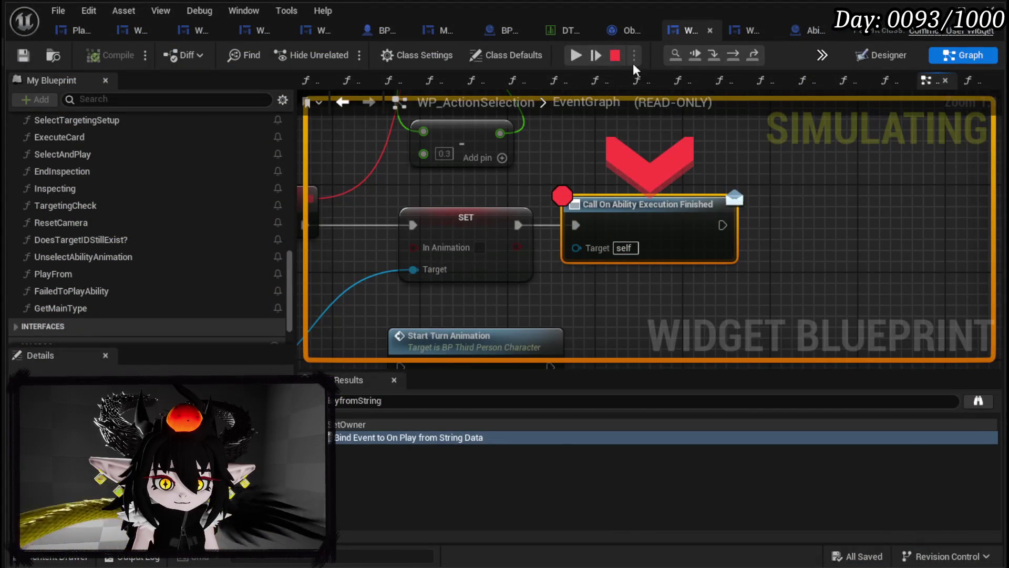
{"action": "left_click", "coordinate": [577, 56]}
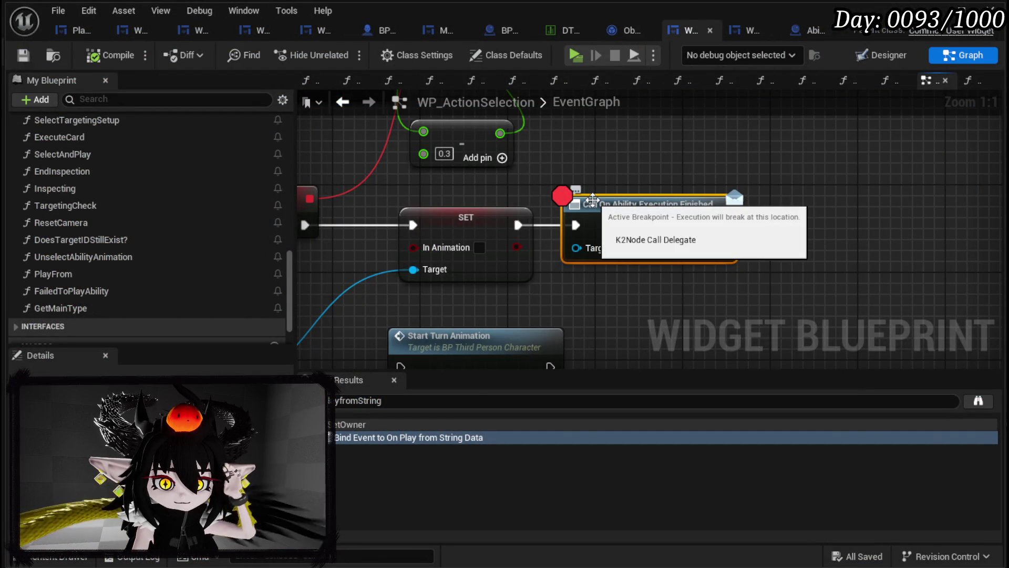
{"action": "scroll", "coordinate": [564, 241], "scroll_direction": "down", "scroll_amount": 3}
{"action": "scroll", "coordinate": [551, 172], "scroll_direction": "down", "scroll_amount": 4}
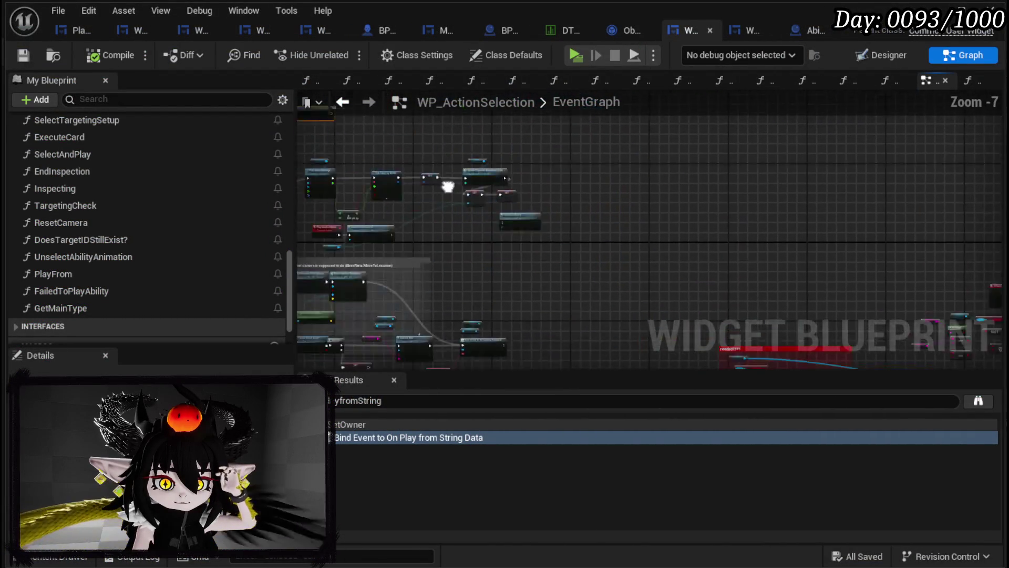
{"action": "scroll", "coordinate": [726, 271], "scroll_direction": "up", "scroll_amount": 4}
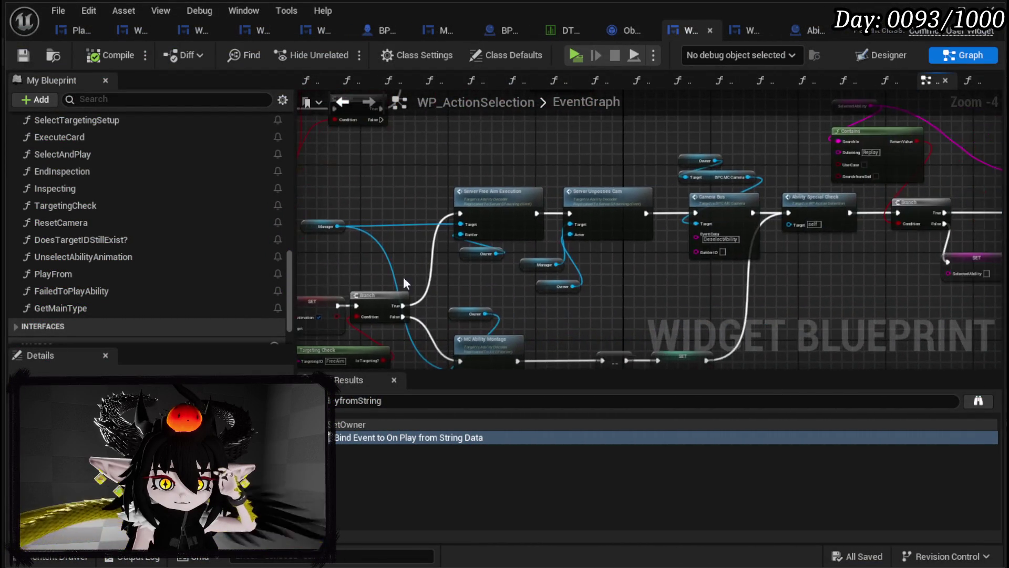
{"action": "mouse_move", "coordinate": [704, 294]}
{"action": "left_mouse_down"}
{"action": "mouse_move", "coordinate": [707, 220]}
{"action": "mouse_move", "coordinate": [778, 247]}
{"action": "mouse_move", "coordinate": [492, 297]}
{"action": "mouse_move", "coordinate": [548, 284]}
{"action": "mouse_move", "coordinate": [330, 286]}
{"action": "mouse_move", "coordinate": [617, 307]}
{"action": "mouse_move", "coordinate": [525, 297]}
{"action": "mouse_move", "coordinate": [450, 328]}
{"action": "mouse_move", "coordinate": [434, 320]}
{"action": "left_mouse_up"}
{"action": "mouse_move", "coordinate": [656, 277]}
{"action": "left_mouse_down"}
{"action": "mouse_move", "coordinate": [537, 301]}
{"action": "mouse_move", "coordinate": [444, 255]}
{"action": "mouse_move", "coordinate": [325, 262]}
{"action": "left_mouse_up"}
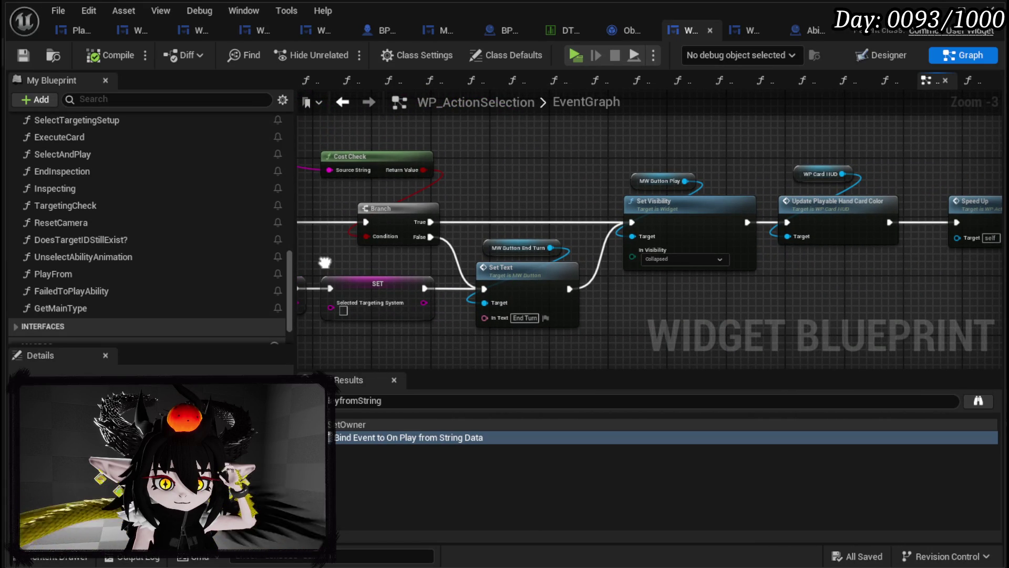
{"action": "mouse_move", "coordinate": [750, 297]}
{"action": "left_mouse_down"}
{"action": "mouse_move", "coordinate": [400, 293]}
{"action": "mouse_move", "coordinate": [997, 266]}
{"action": "left_mouse_up"}
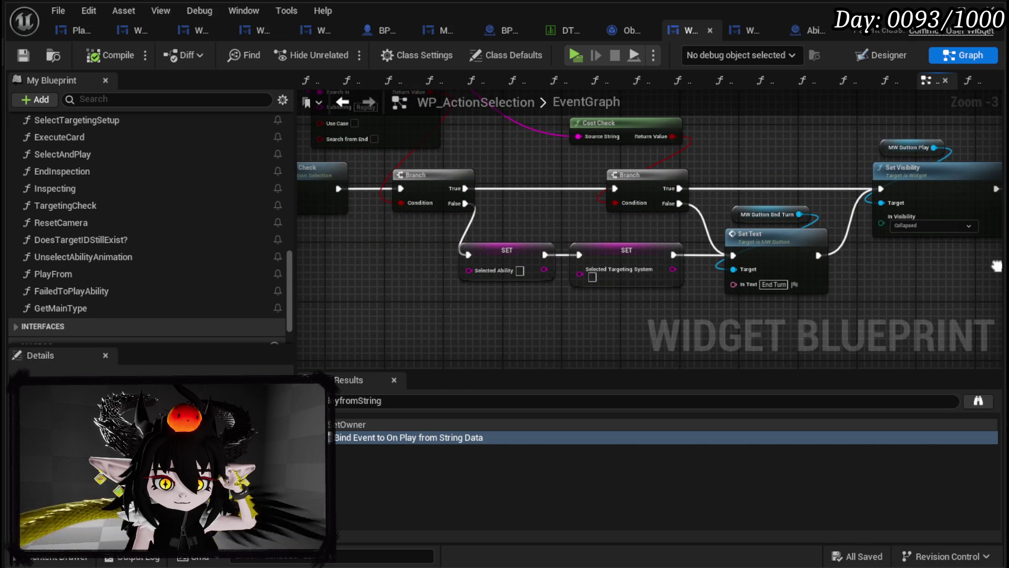
{"action": "mouse_move", "coordinate": [518, 227]}
{"action": "left_mouse_down"}
{"action": "mouse_move", "coordinate": [661, 260]}
{"action": "mouse_move", "coordinate": [720, 306]}
{"action": "mouse_move", "coordinate": [565, 244]}
{"action": "left_mouse_up"}
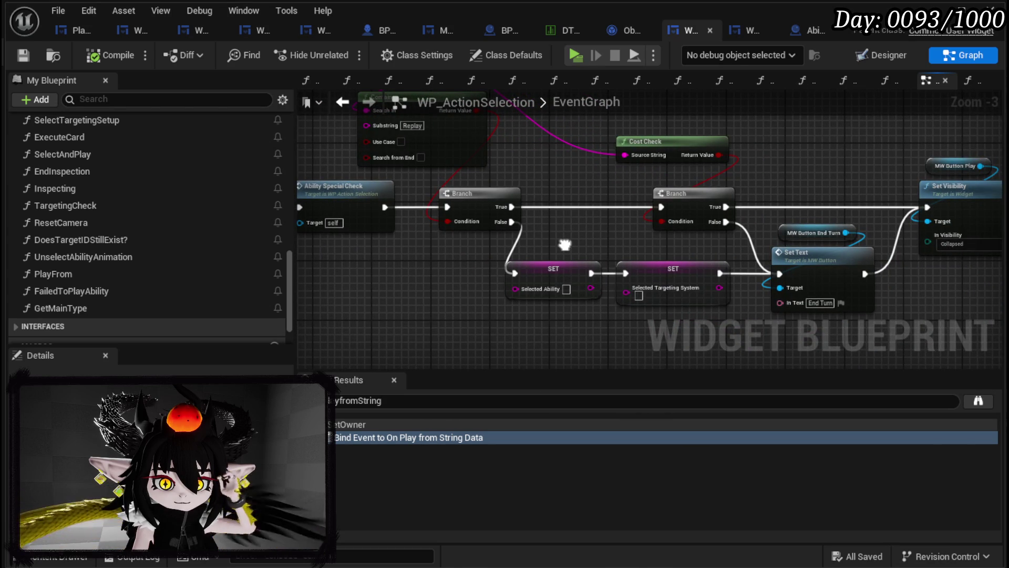
{"action": "left_click_drag", "start_coordinate": [565, 244], "coordinate": [565, 249]}
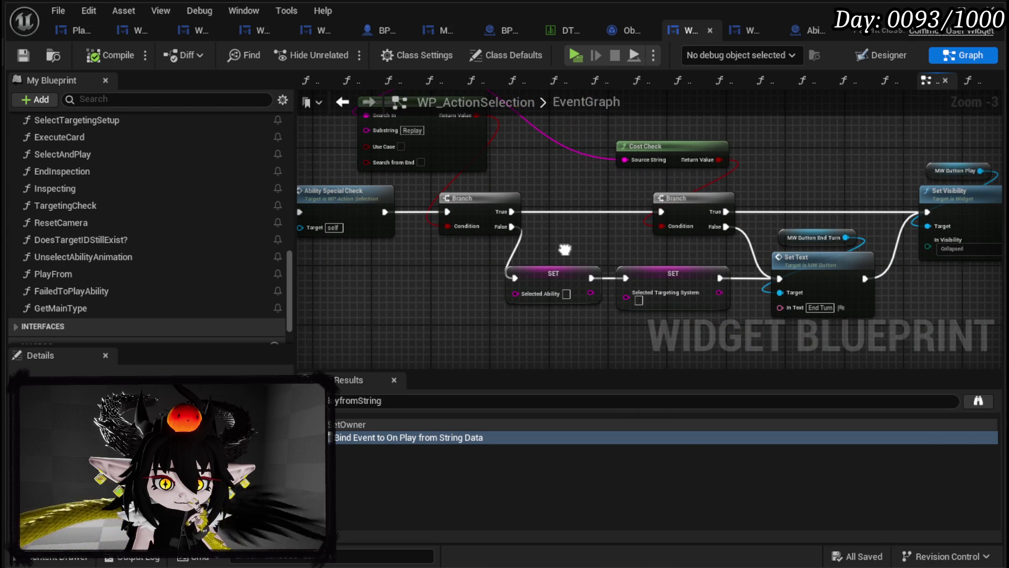
{"action": "mouse_move", "coordinate": [565, 249]}
{"action": "left_mouse_down"}
{"action": "mouse_move", "coordinate": [559, 310]}
{"action": "mouse_move", "coordinate": [421, 277]}
{"action": "left_mouse_up"}
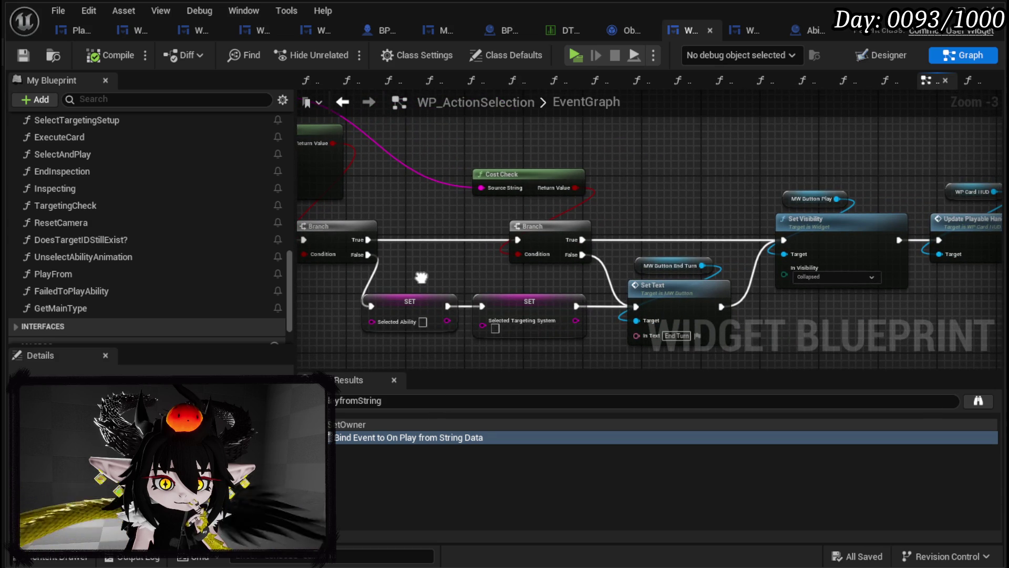
{"action": "left_click_drag", "start_coordinate": [421, 277], "coordinate": [242, 272]}
{"action": "left_click_drag", "start_coordinate": [671, 299], "coordinate": [551, 287]}
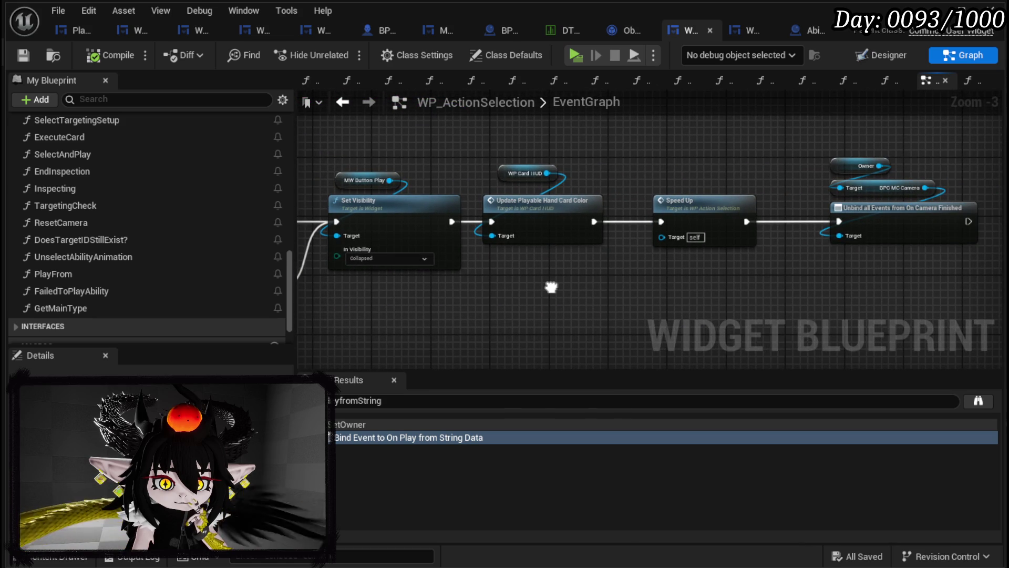
{"action": "mouse_move", "coordinate": [551, 287]}
{"action": "left_mouse_down"}
{"action": "mouse_move", "coordinate": [601, 286]}
{"action": "mouse_move", "coordinate": [545, 250]}
{"action": "mouse_move", "coordinate": [667, 232]}
{"action": "mouse_move", "coordinate": [586, 318]}
{"action": "left_mouse_up"}
{"action": "scroll", "coordinate": [545, 250], "scroll_direction": "down", "scroll_amount": 1}
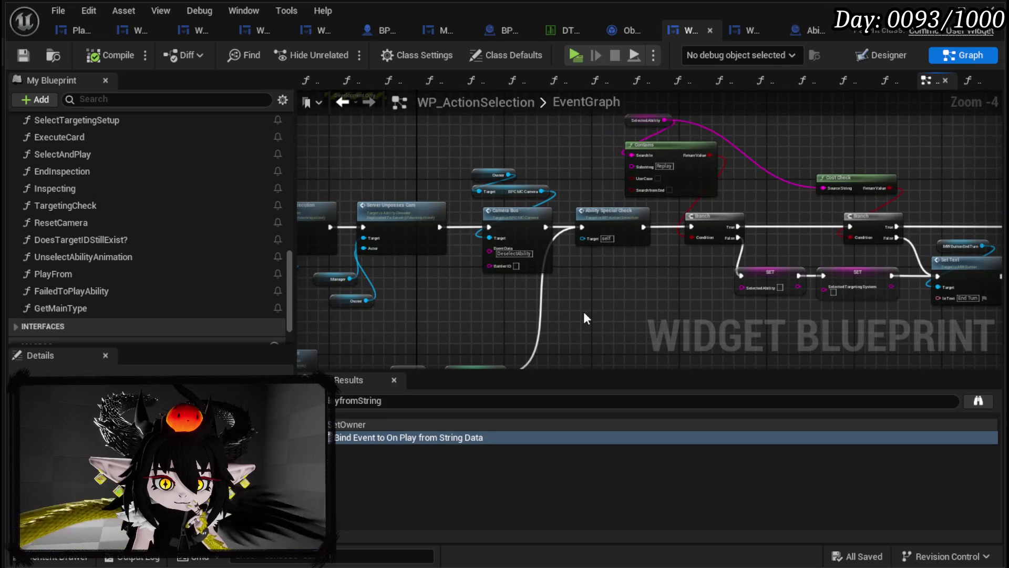
{"action": "scroll", "coordinate": [474, 299], "scroll_direction": "up", "scroll_amount": 1}
{"action": "mouse_move", "coordinate": [455, 298]}
{"action": "left_mouse_down"}
{"action": "mouse_move", "coordinate": [736, 178]}
{"action": "mouse_move", "coordinate": [780, 277]}
{"action": "left_mouse_up"}
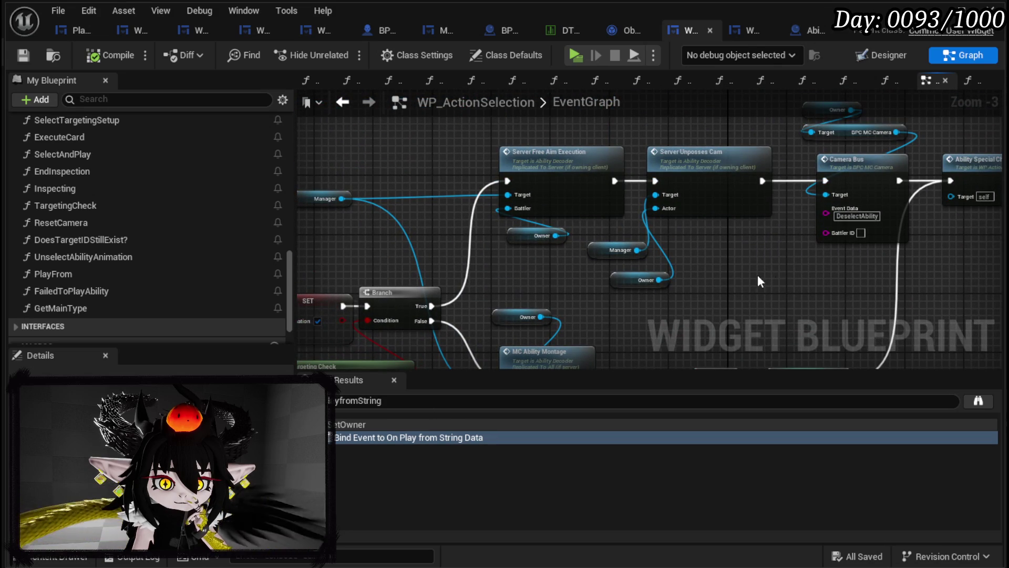
{"action": "scroll", "coordinate": [441, 242], "scroll_direction": "down", "scroll_amount": 1}
{"action": "scroll", "coordinate": [637, 211], "scroll_direction": "down", "scroll_amount": 1}
{"action": "scroll", "coordinate": [916, 223], "scroll_direction": "down", "scroll_amount": 4}
{"action": "left_click_drag", "start_coordinate": [750, 323], "coordinate": [852, 299]}
{"action": "scroll", "coordinate": [550, 228], "scroll_direction": "up", "scroll_amount": 3}
{"action": "scroll", "coordinate": [523, 218], "scroll_direction": "up", "scroll_amount": 3}
{"action": "scroll", "coordinate": [523, 218], "scroll_direction": "down", "scroll_amount": 3}
{"action": "left_click_drag", "start_coordinate": [524, 218], "coordinate": [568, 241]}
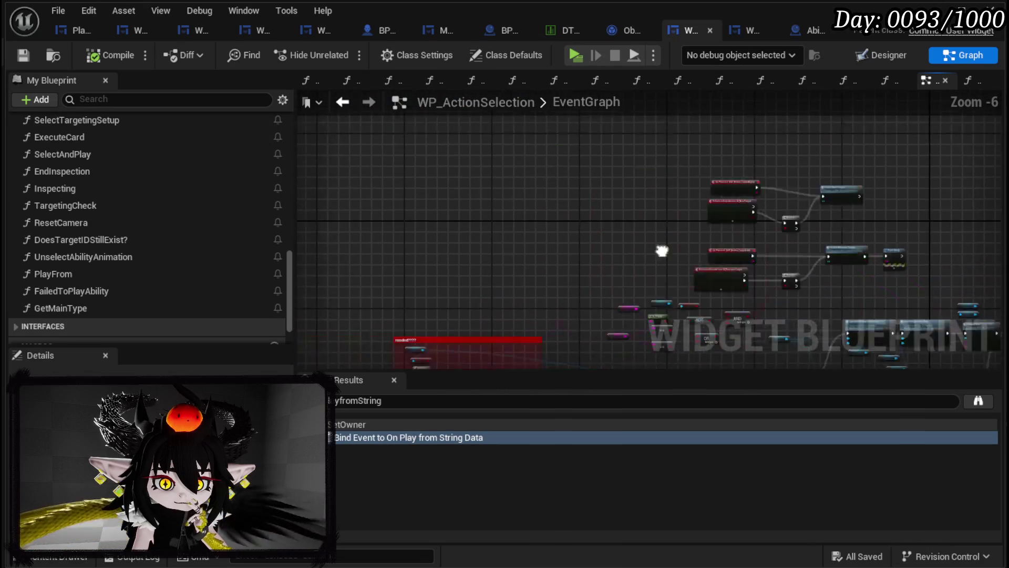
{"action": "scroll", "coordinate": [465, 207], "scroll_direction": "up", "scroll_amount": 3}
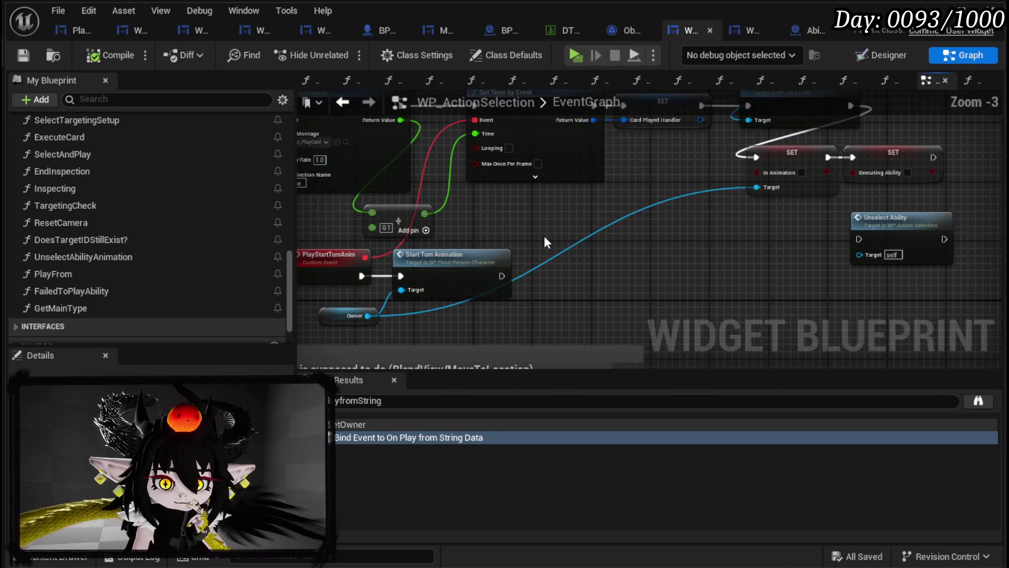
{"action": "mouse_move", "coordinate": [544, 236]}
{"action": "left_mouse_down"}
{"action": "mouse_move", "coordinate": [534, 198]}
{"action": "mouse_move", "coordinate": [524, 305]}
{"action": "mouse_move", "coordinate": [489, 284]}
{"action": "left_mouse_up"}
{"action": "scroll", "coordinate": [489, 284], "scroll_direction": "down", "scroll_amount": 4}
{"action": "scroll", "coordinate": [677, 244], "scroll_direction": "up", "scroll_amount": 4}
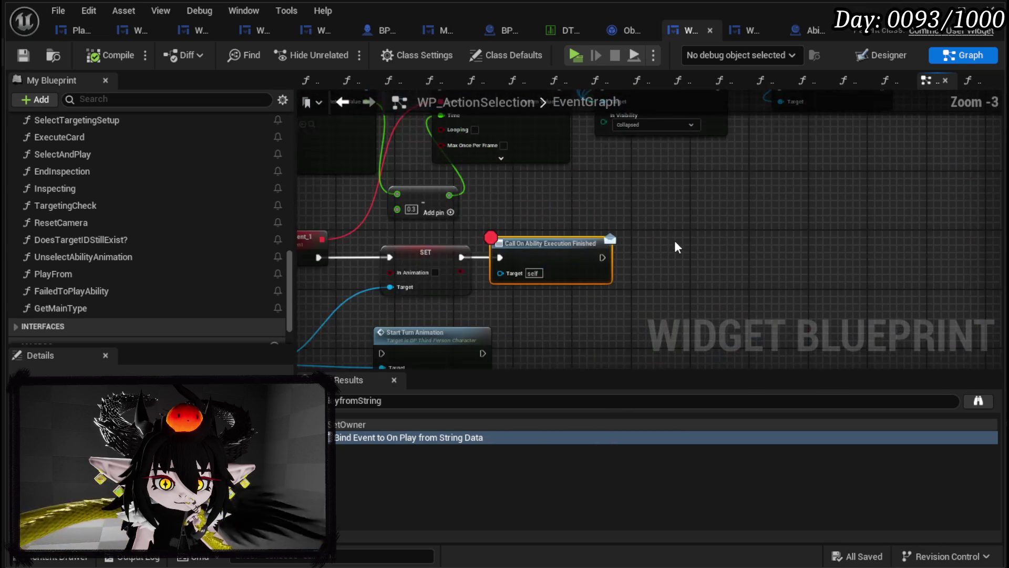
{"action": "left_click_drag", "start_coordinate": [655, 257], "coordinate": [632, 192]}
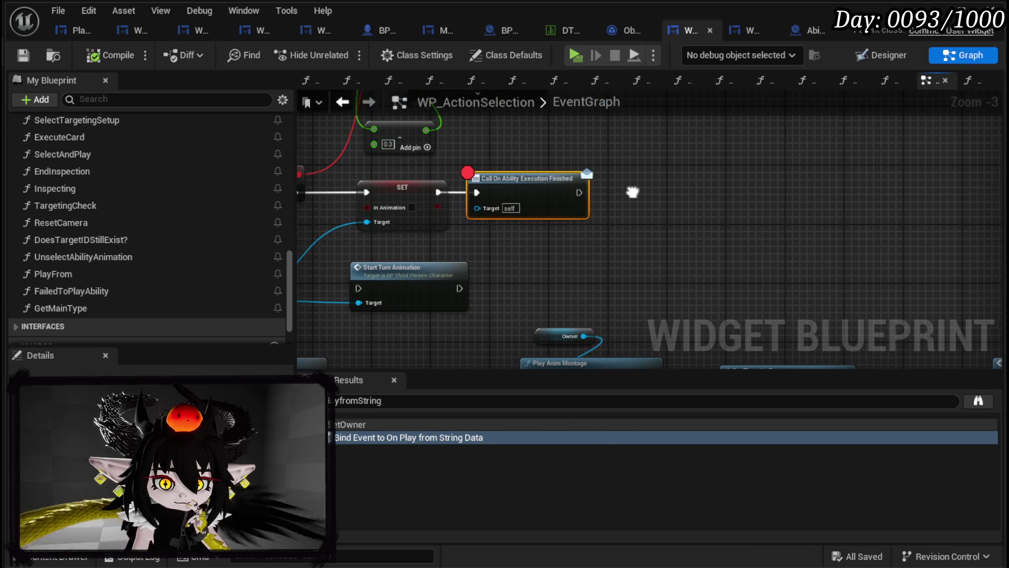
{"action": "scroll", "coordinate": [633, 192], "scroll_direction": "down", "scroll_amount": 3}
{"action": "scroll", "coordinate": [590, 196], "scroll_direction": "up", "scroll_amount": 4}
{"action": "scroll", "coordinate": [484, 229], "scroll_direction": "down", "scroll_amount": 3}
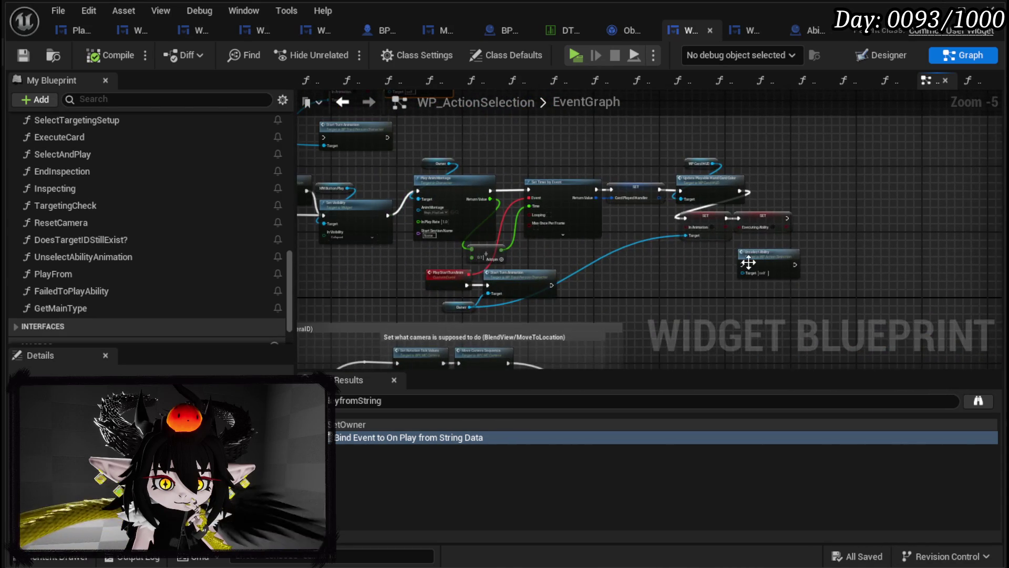
- Reposition the Unselect Ability node beside Call On Ability Execution Finished
{"action": "left_click", "coordinate": [749, 262]}
{"action": "scroll", "coordinate": [529, 170], "scroll_direction": "up", "scroll_amount": 1}
{"action": "scroll", "coordinate": [611, 245], "scroll_direction": "up", "scroll_amount": 2}
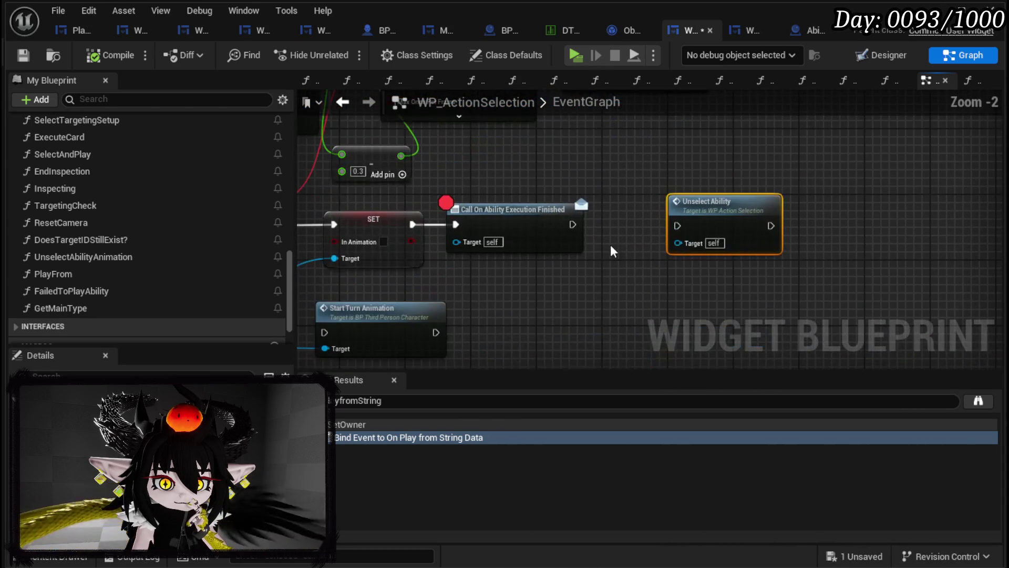
{"action": "scroll", "coordinate": [611, 244], "scroll_direction": "down", "scroll_amount": 1}
{"action": "scroll", "coordinate": [558, 265], "scroll_direction": "down", "scroll_amount": 1}
{"action": "mouse_move", "coordinate": [487, 216]}
{"action": "left_mouse_down"}
{"action": "mouse_move", "coordinate": [458, 205]}
{"action": "mouse_move", "coordinate": [473, 158]}
{"action": "mouse_move", "coordinate": [547, 148]}
{"action": "mouse_move", "coordinate": [399, 213]}
{"action": "left_mouse_up"}
- Save WP_ActionSelection and return to AbilityDecoder's EventGraph
{"action": "left_click", "coordinate": [414, 250]}
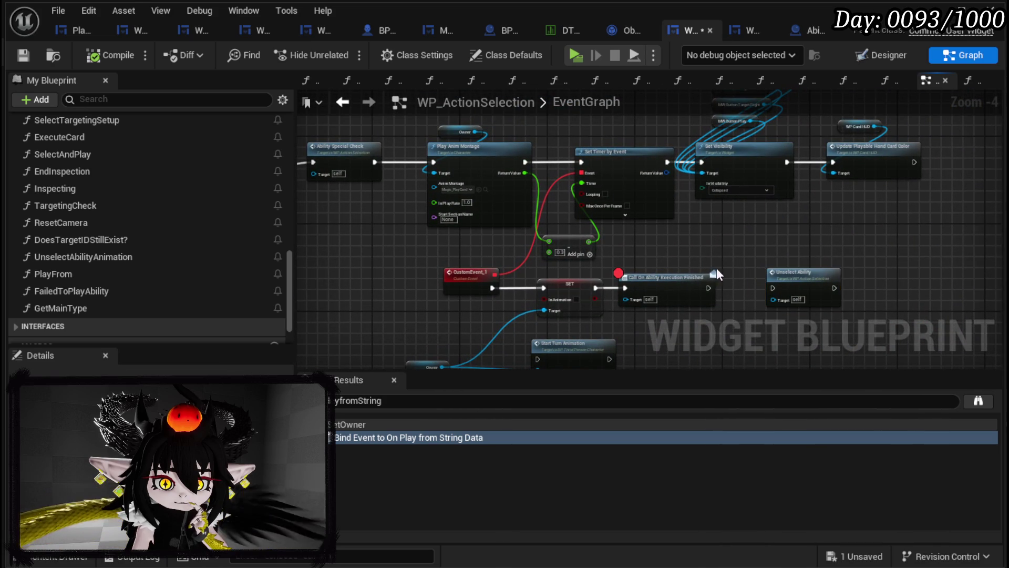
{"action": "left_click_drag", "start_coordinate": [725, 261], "coordinate": [641, 226]}
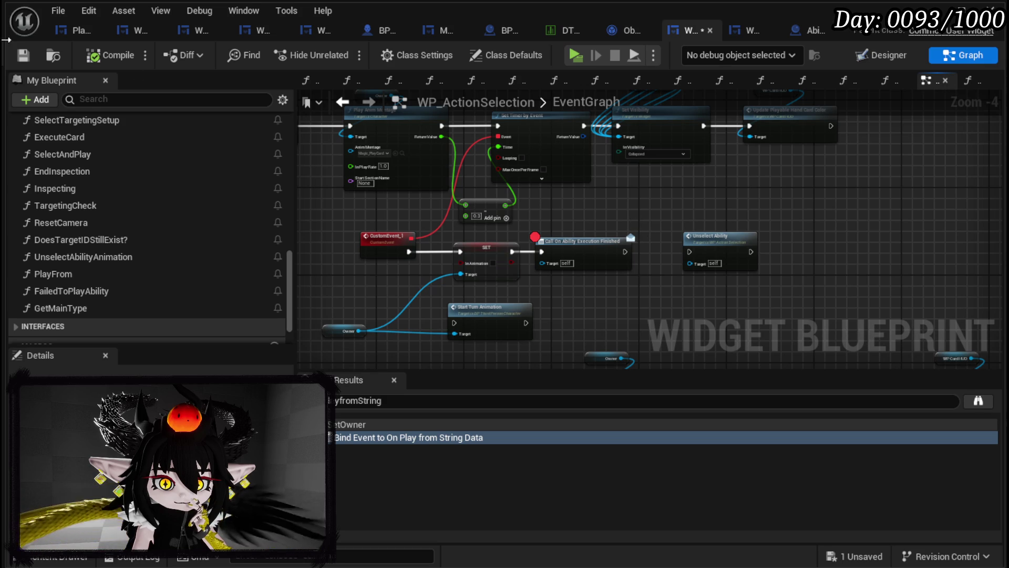
{"action": "left_click", "coordinate": [23, 55]}
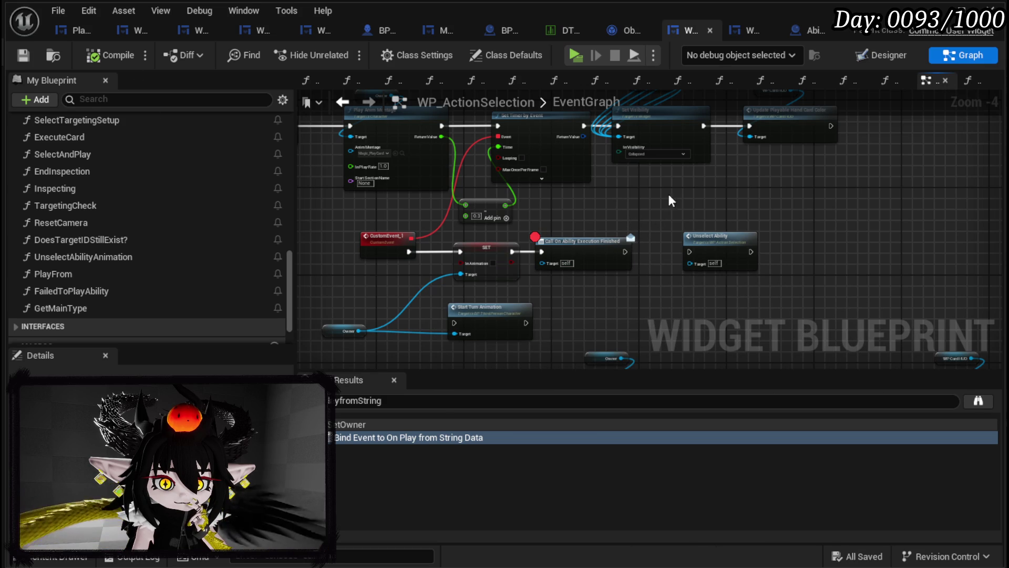
{"action": "left_click", "coordinate": [799, 31]}
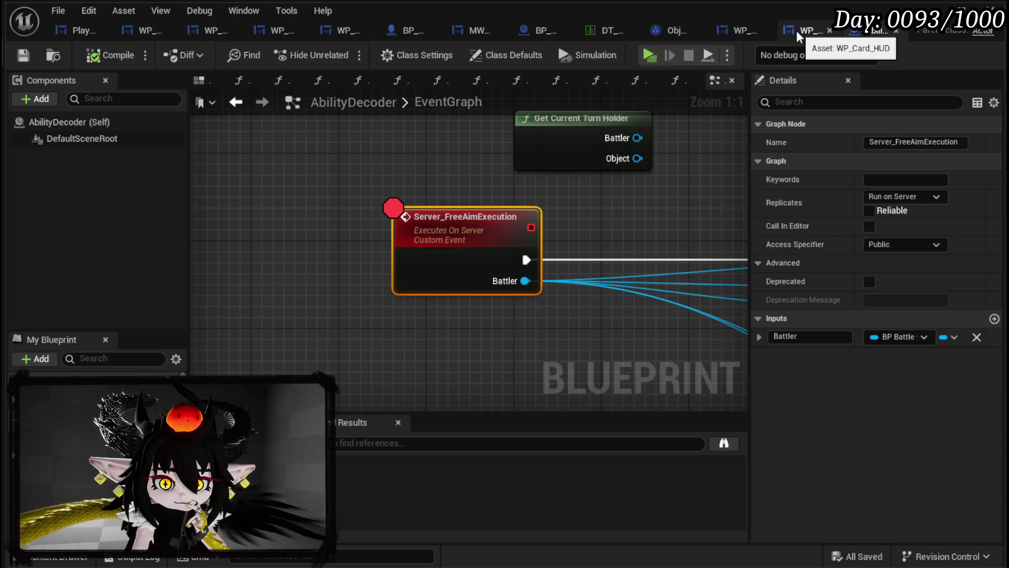
- Pan WP_Card_HUD's PlayFrom graph across the SET, Draw Card from ID, REMOVE and Call On Play chain
{"action": "left_click", "coordinate": [798, 34]}
{"action": "scroll", "coordinate": [543, 160], "scroll_direction": "down", "scroll_amount": 2}
{"action": "mouse_move", "coordinate": [543, 160]}
{"action": "left_mouse_down"}
{"action": "mouse_move", "coordinate": [478, 297]}
{"action": "mouse_move", "coordinate": [683, 86]}
{"action": "mouse_move", "coordinate": [597, 129]}
{"action": "left_mouse_up"}
{"action": "left_click_drag", "start_coordinate": [551, 168], "coordinate": [200, 178]}
{"action": "mouse_move", "coordinate": [700, 330]}
{"action": "left_mouse_down"}
{"action": "mouse_move", "coordinate": [878, 334]}
{"action": "mouse_move", "coordinate": [1008, 320]}
{"action": "mouse_move", "coordinate": [771, 318]}
{"action": "mouse_move", "coordinate": [812, 338]}
{"action": "mouse_move", "coordinate": [986, 306]}
{"action": "mouse_move", "coordinate": [997, 368]}
{"action": "left_mouse_up"}
{"action": "mouse_move", "coordinate": [498, 268]}
{"action": "left_mouse_down"}
{"action": "mouse_move", "coordinate": [441, 167]}
{"action": "mouse_move", "coordinate": [764, 132]}
{"action": "mouse_move", "coordinate": [541, 113]}
{"action": "mouse_move", "coordinate": [433, 203]}
{"action": "mouse_move", "coordinate": [310, 186]}
{"action": "mouse_move", "coordinate": [297, 171]}
{"action": "mouse_move", "coordinate": [418, 101]}
{"action": "left_mouse_up"}
{"action": "scroll", "coordinate": [457, 279], "scroll_direction": "down", "scroll_amount": 3}
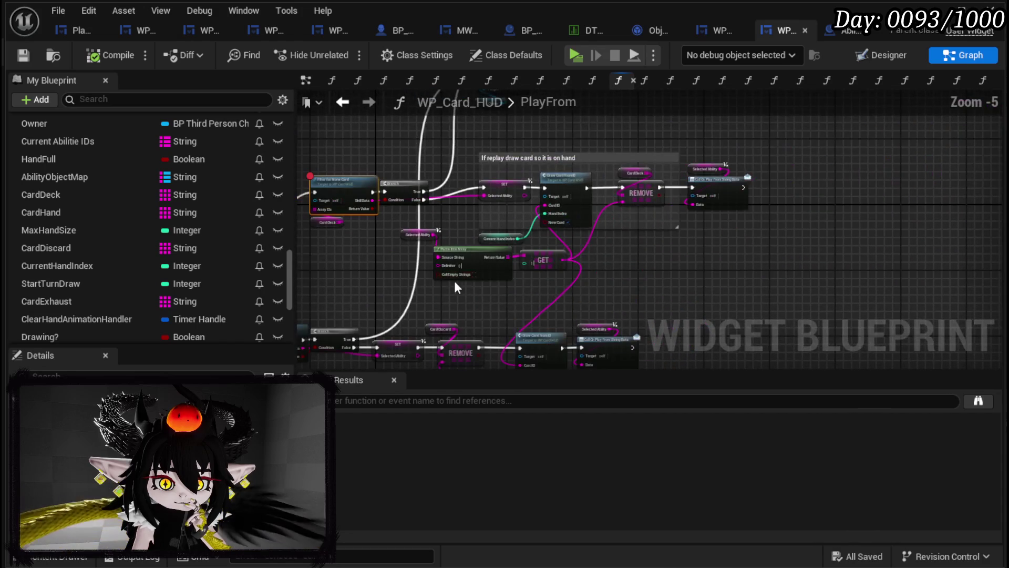
- Delete the extra Card Deck node and save WP_Card_HUD
{"action": "mouse_move", "coordinate": [455, 256]}
{"action": "left_mouse_down"}
{"action": "mouse_move", "coordinate": [456, 167]}
{"action": "mouse_move", "coordinate": [534, 256]}
{"action": "mouse_move", "coordinate": [528, 207]}
{"action": "mouse_move", "coordinate": [474, 256]}
{"action": "mouse_move", "coordinate": [549, 186]}
{"action": "left_mouse_up"}
{"action": "scroll", "coordinate": [549, 192], "scroll_direction": "up", "scroll_amount": 2}
{"action": "left_click_drag", "start_coordinate": [465, 323], "coordinate": [477, 310]}
{"action": "key", "text": "Delete"}
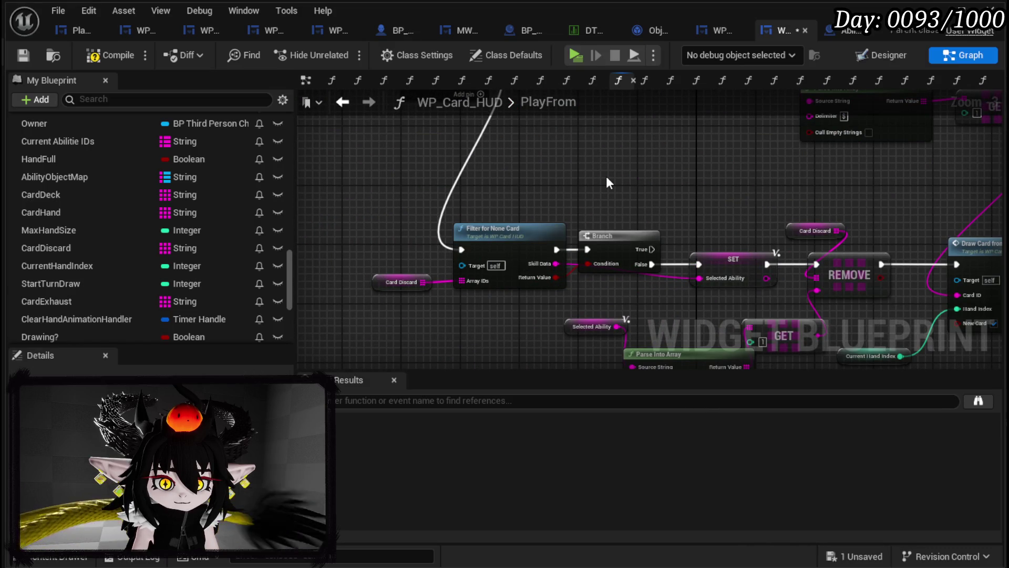
{"action": "left_click", "coordinate": [22, 55]}
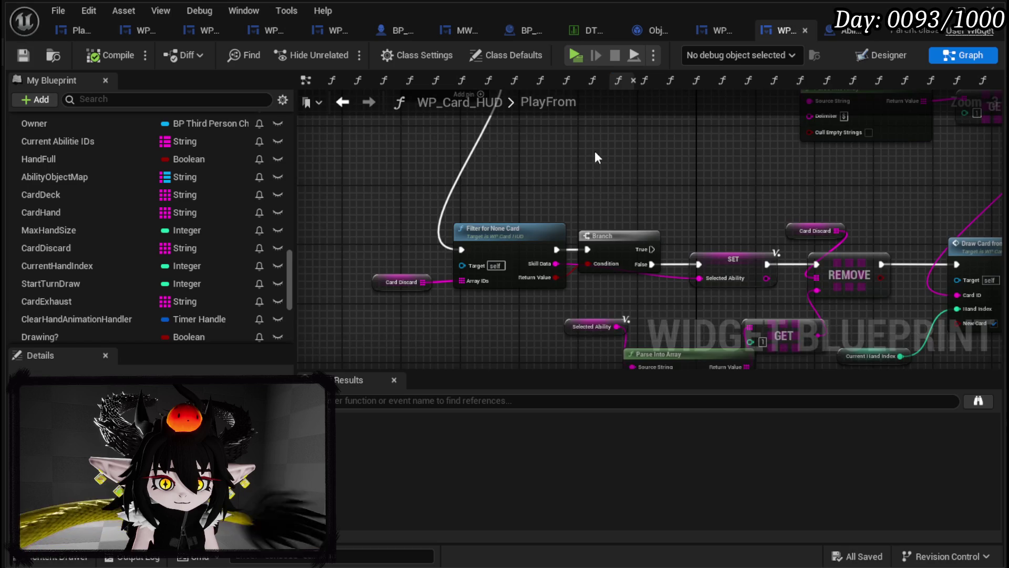
- Navigate back to Filter for None Card, framing PlayFrom and Switch on String
{"action": "scroll", "coordinate": [520, 305], "scroll_direction": "down", "scroll_amount": 3}
{"action": "left_click_drag", "start_coordinate": [519, 304], "coordinate": [523, 307]}
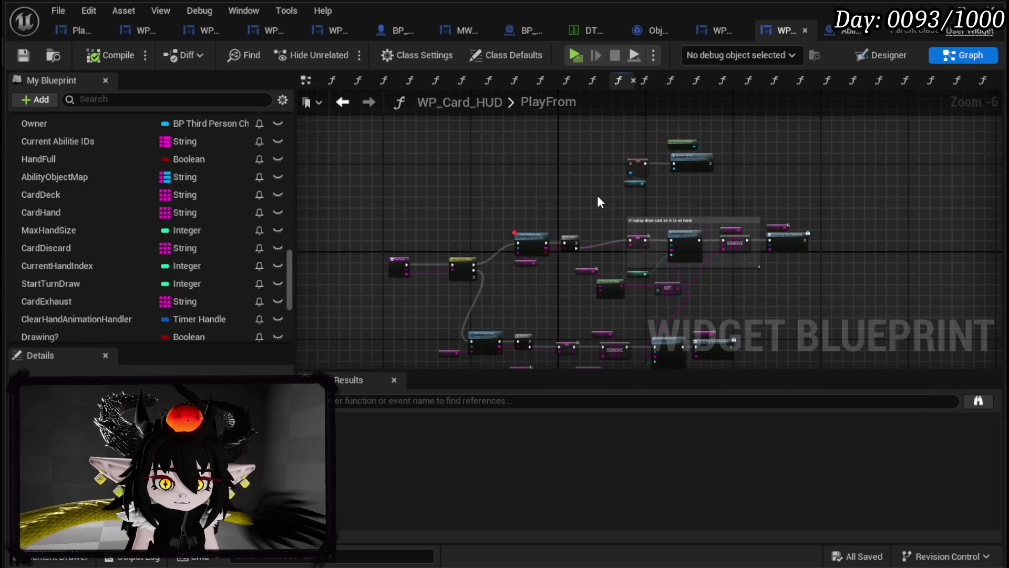
{"action": "left_click", "coordinate": [353, 102]}
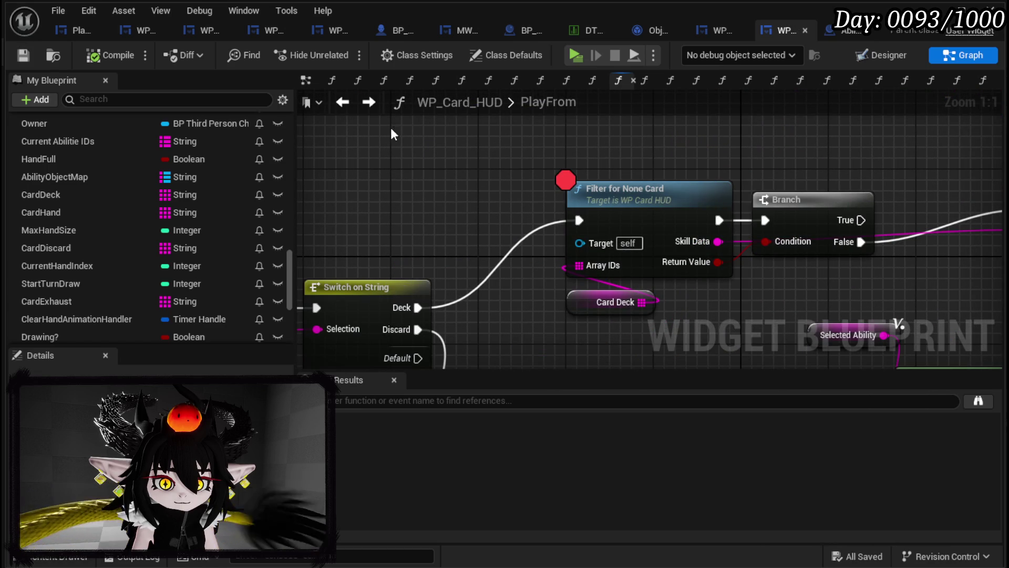
{"action": "scroll", "coordinate": [462, 171], "scroll_direction": "down", "scroll_amount": 3}
{"action": "mouse_move", "coordinate": [462, 171]}
{"action": "left_mouse_down"}
{"action": "mouse_move", "coordinate": [408, 135]}
{"action": "mouse_move", "coordinate": [230, 158]}
{"action": "left_mouse_up"}
{"action": "mouse_move", "coordinate": [724, 158]}
{"action": "left_mouse_down"}
{"action": "mouse_move", "coordinate": [592, 158]}
{"action": "mouse_move", "coordinate": [988, 158]}
{"action": "mouse_move", "coordinate": [910, 155]}
{"action": "left_mouse_up"}
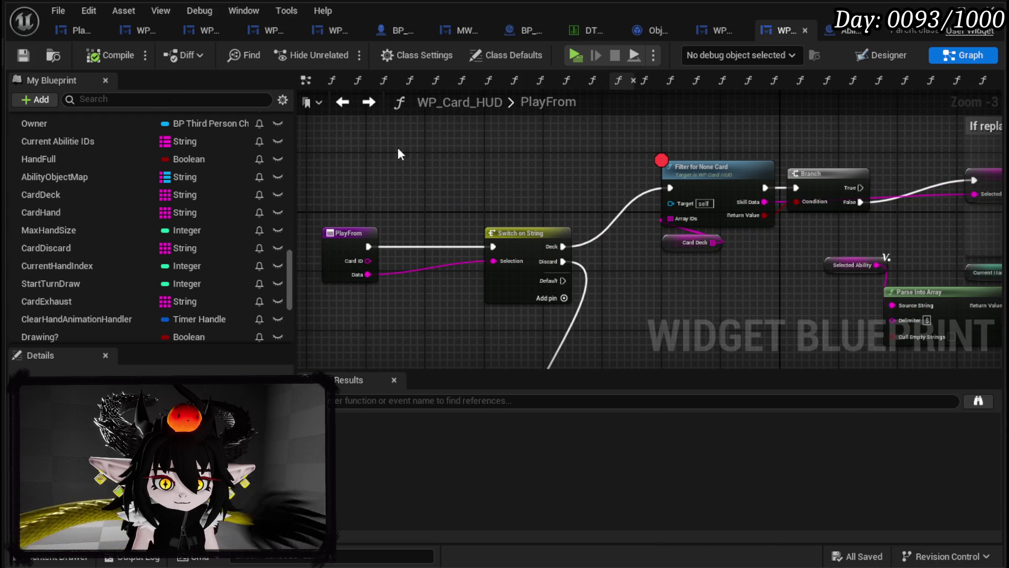
{"action": "scroll", "coordinate": [144, 157], "scroll_direction": "up", "scroll_amount": 15}
- Look up the DiscardCardFromHand function, inspect it, and return to PlayFrom
{"action": "left_click", "coordinate": [133, 99]}
{"action": "type", "text": "Discard"}
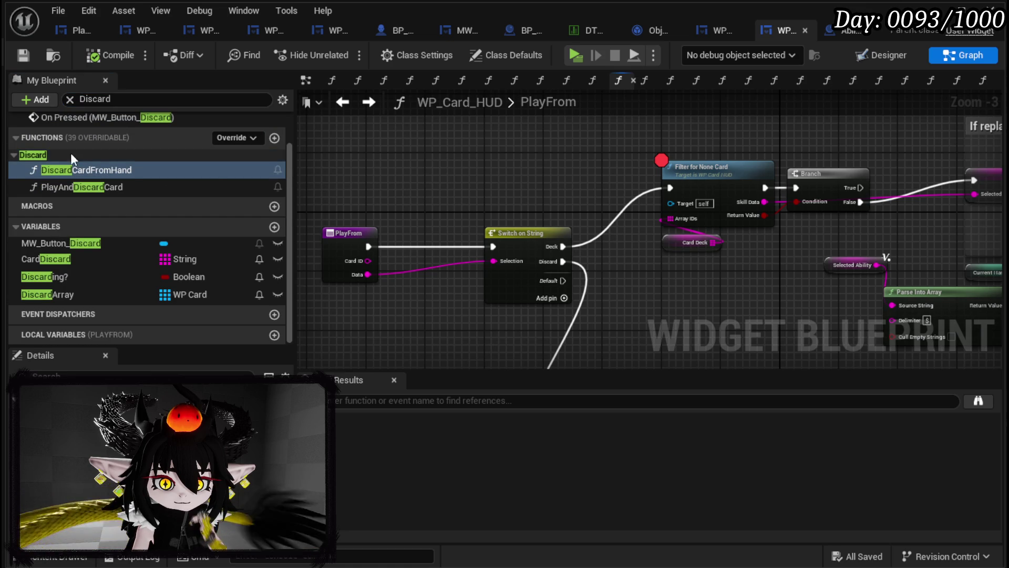
{"action": "double_click", "coordinate": [90, 170]}
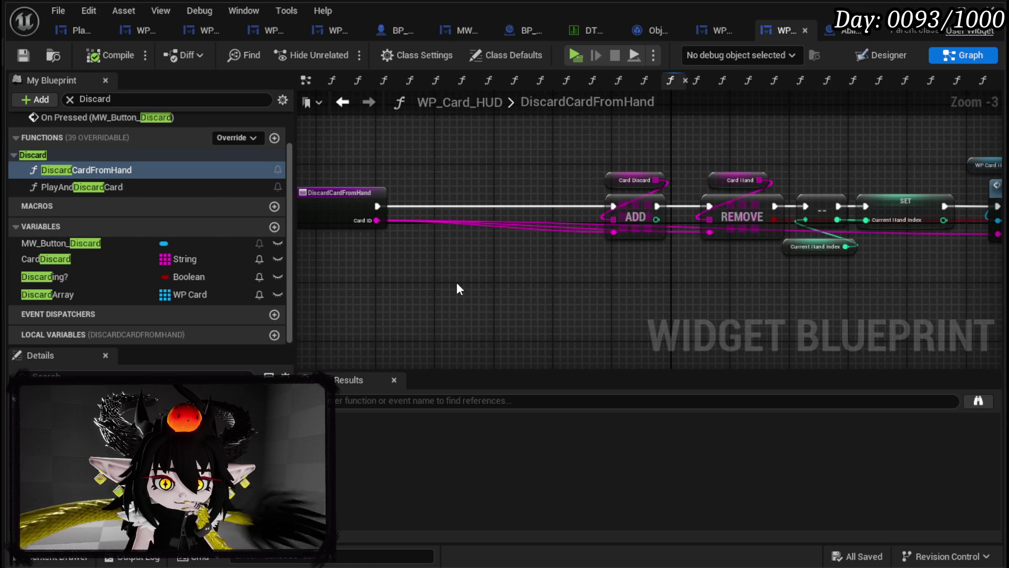
{"action": "scroll", "coordinate": [713, 281], "scroll_direction": "down", "scroll_amount": 1}
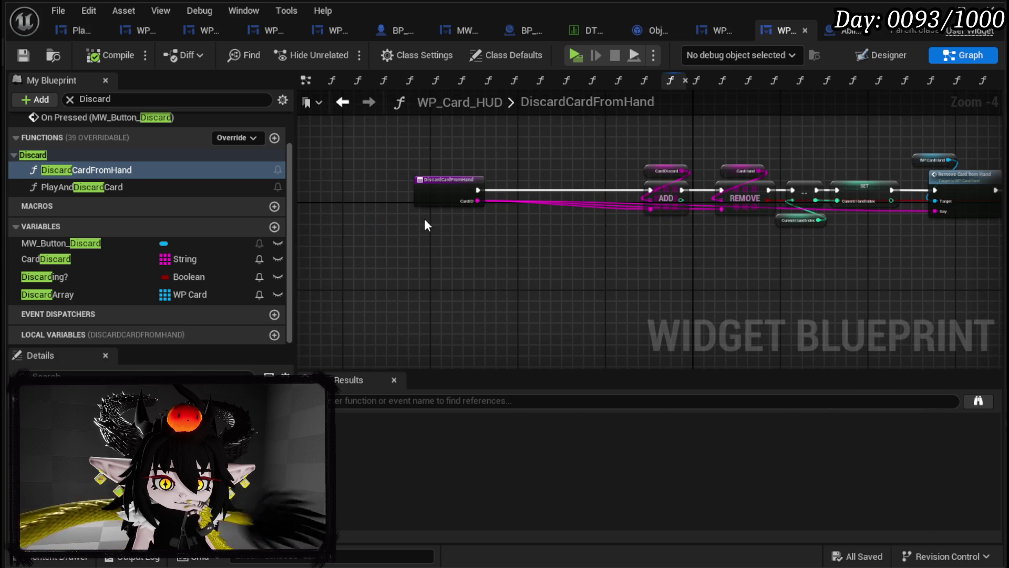
{"action": "left_click", "coordinate": [340, 102]}
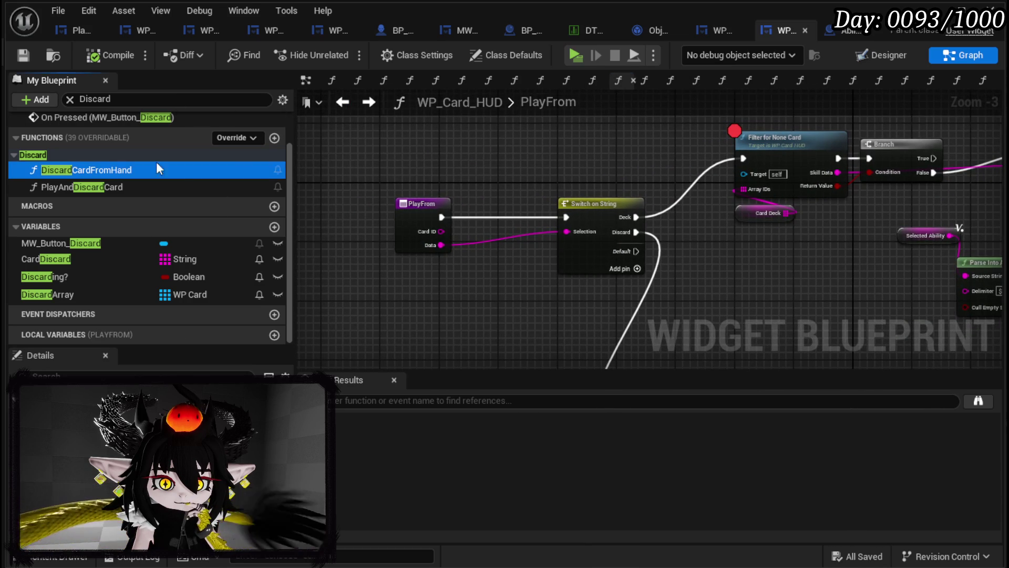
- Splice a Discard Card from Hand call after PlayFrom and feed it PlayFrom's Card ID
{"action": "left_click_drag", "start_coordinate": [111, 170], "coordinate": [435, 135]}
{"action": "mouse_move", "coordinate": [417, 201]}
{"action": "left_mouse_down"}
{"action": "mouse_move", "coordinate": [313, 197]}
{"action": "mouse_move", "coordinate": [355, 212]}
{"action": "left_mouse_up"}
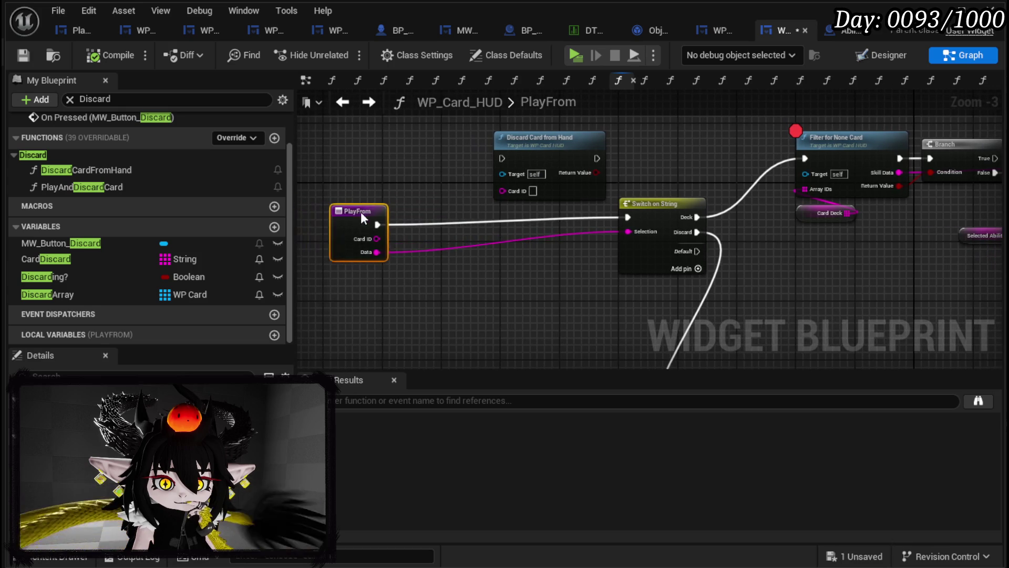
{"action": "left_click_drag", "start_coordinate": [534, 137], "coordinate": [526, 188]}
{"action": "left_click_drag", "start_coordinate": [384, 225], "coordinate": [495, 210]}
{"action": "left_click_drag", "start_coordinate": [531, 190], "coordinate": [501, 154]}
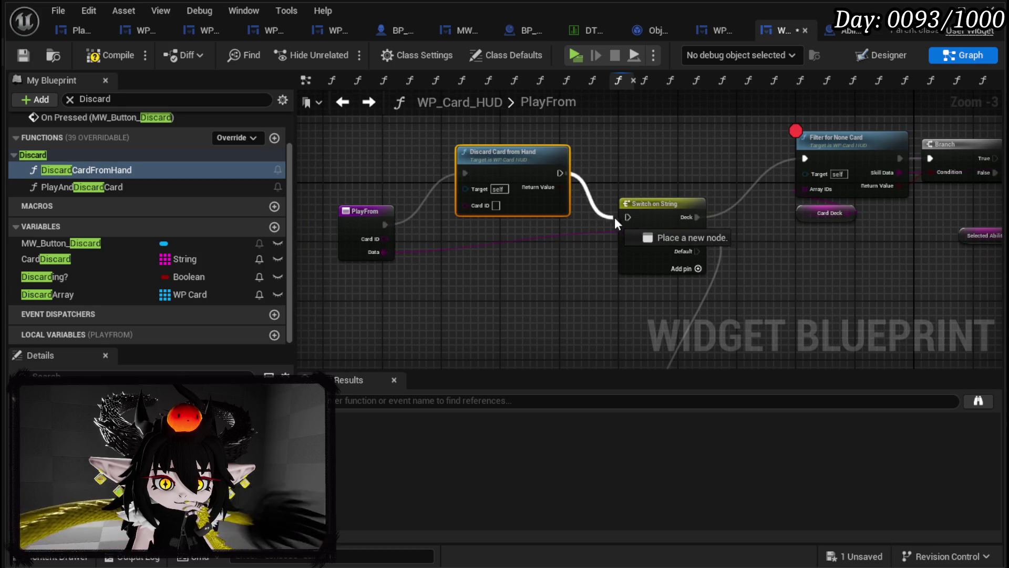
{"action": "left_click_drag", "start_coordinate": [368, 214], "coordinate": [378, 212]}
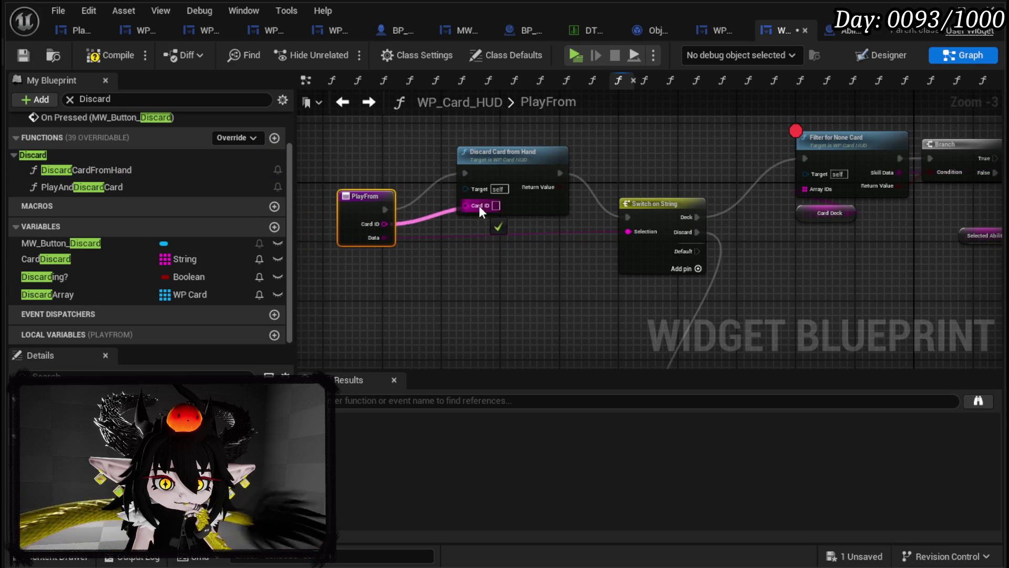
{"action": "left_click_drag", "start_coordinate": [480, 212], "coordinate": [481, 212]}
- Add a breakpoint on the PlayFrom node and compile and save the blueprint
{"action": "right_click", "coordinate": [366, 205]}
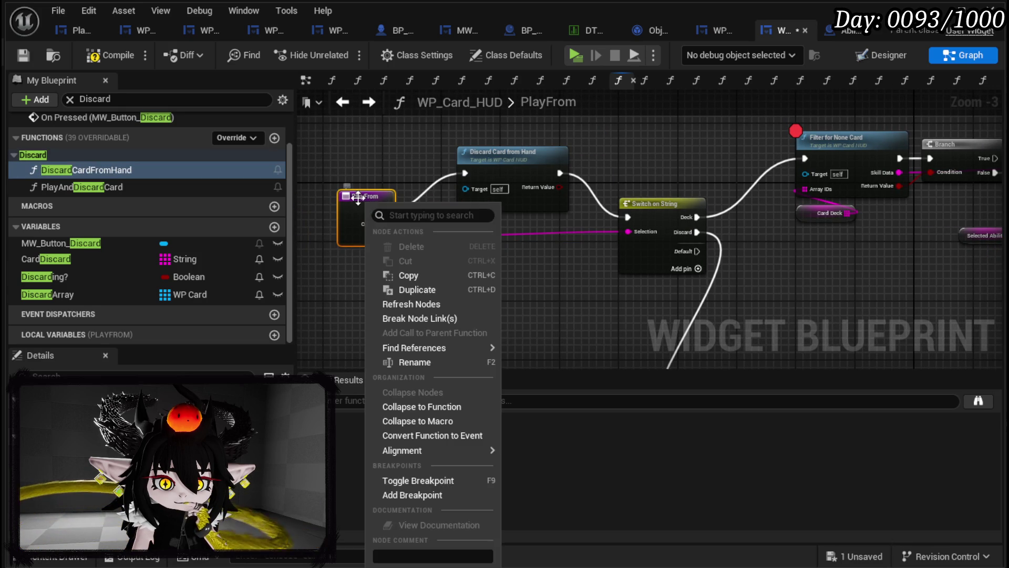
{"action": "left_click", "coordinate": [395, 493]}
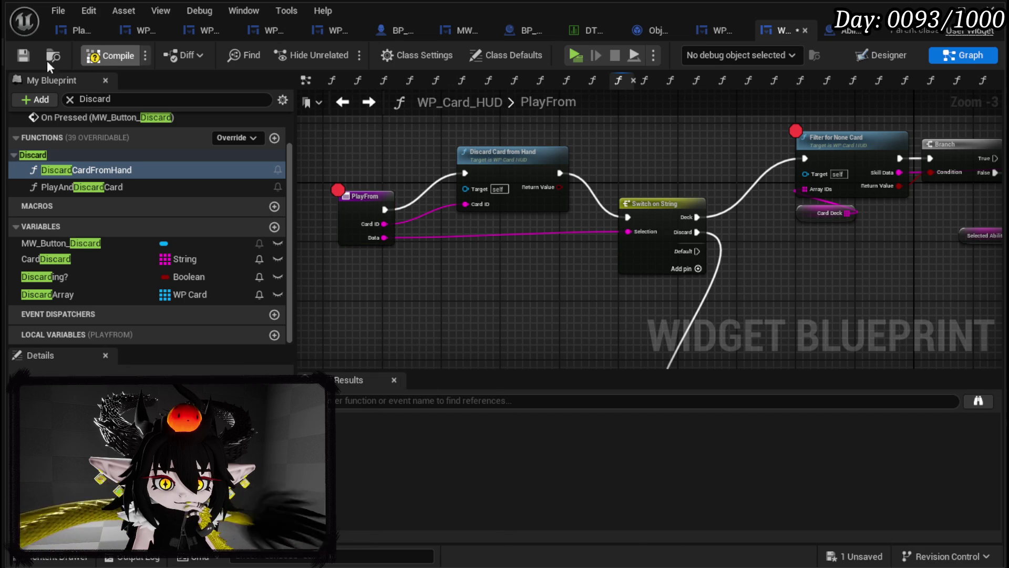
{"action": "left_click", "coordinate": [23, 61]}
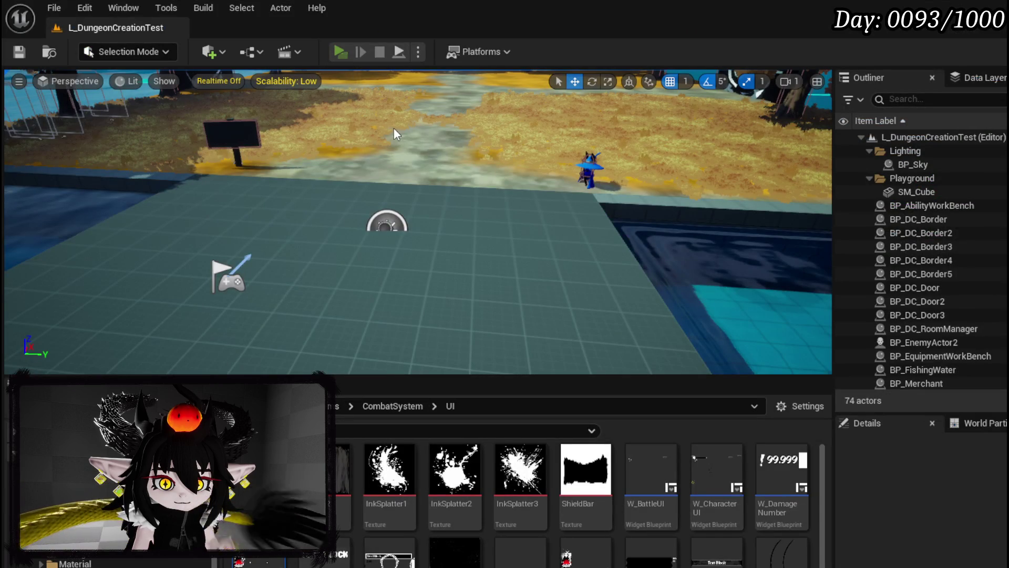
- Start play-in-editor, block the slime, play Test_0, and resume through the breakpoints
{"action": "key", "text": "alt+p"}
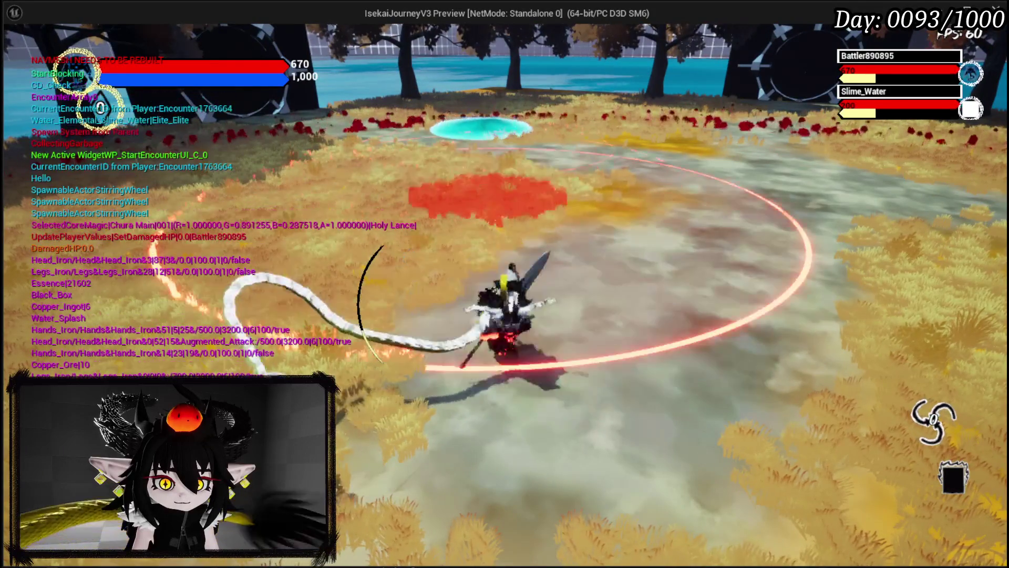
{"action": "key", "text": "space"}
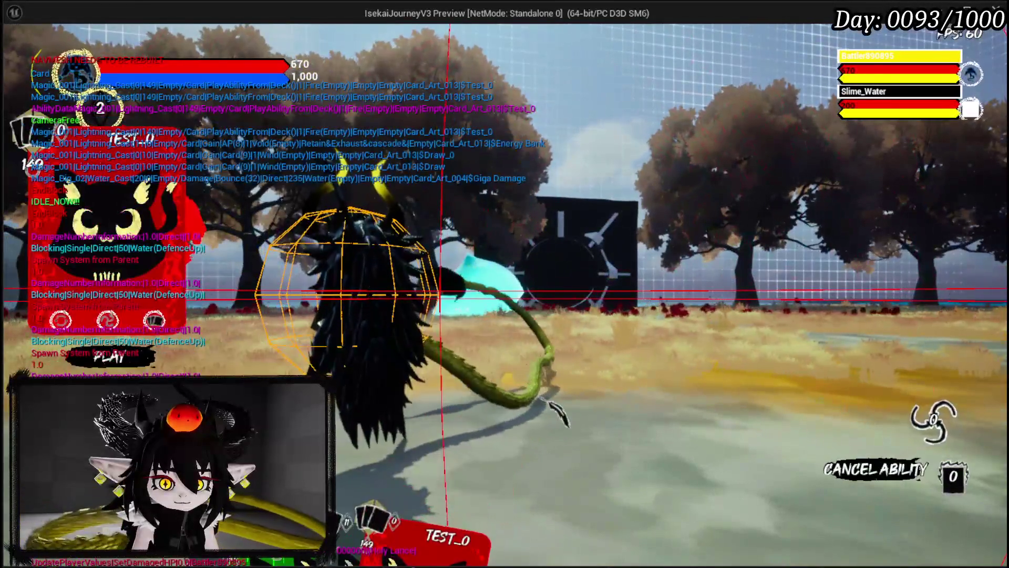
{"action": "left_click", "coordinate": [553, 409]}
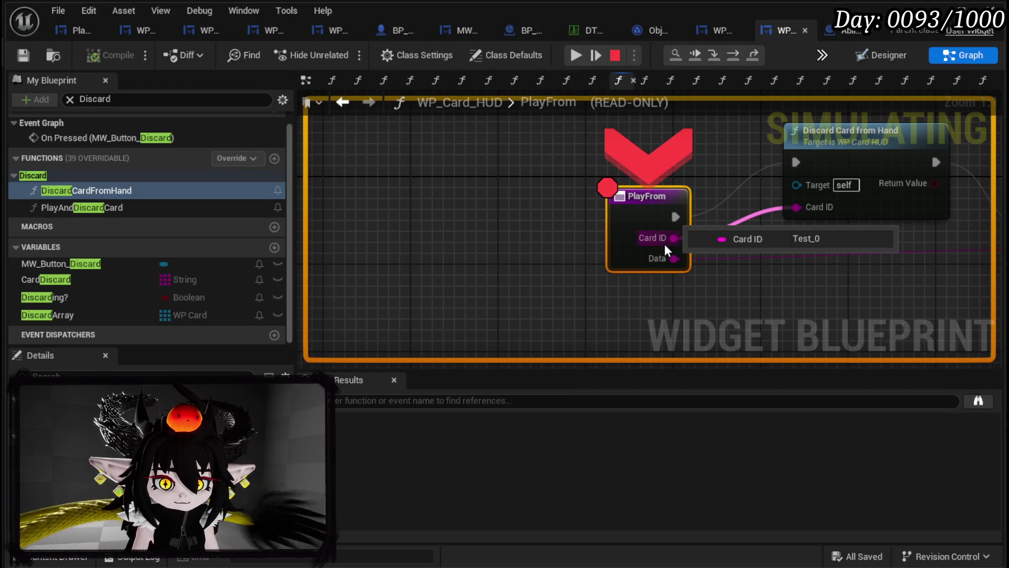
{"action": "left_click", "coordinate": [577, 55]}
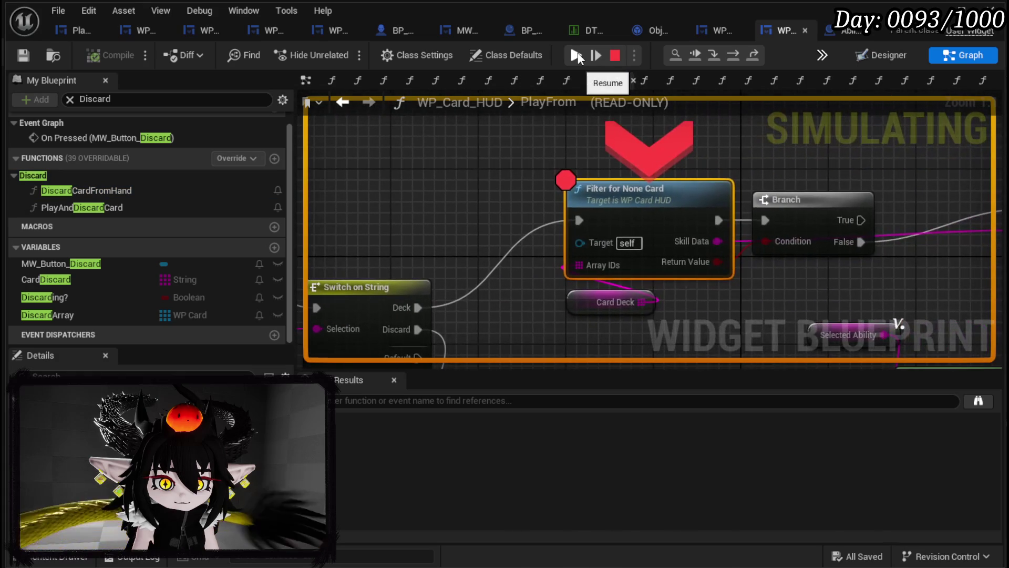
{"action": "left_click", "coordinate": [577, 55]}
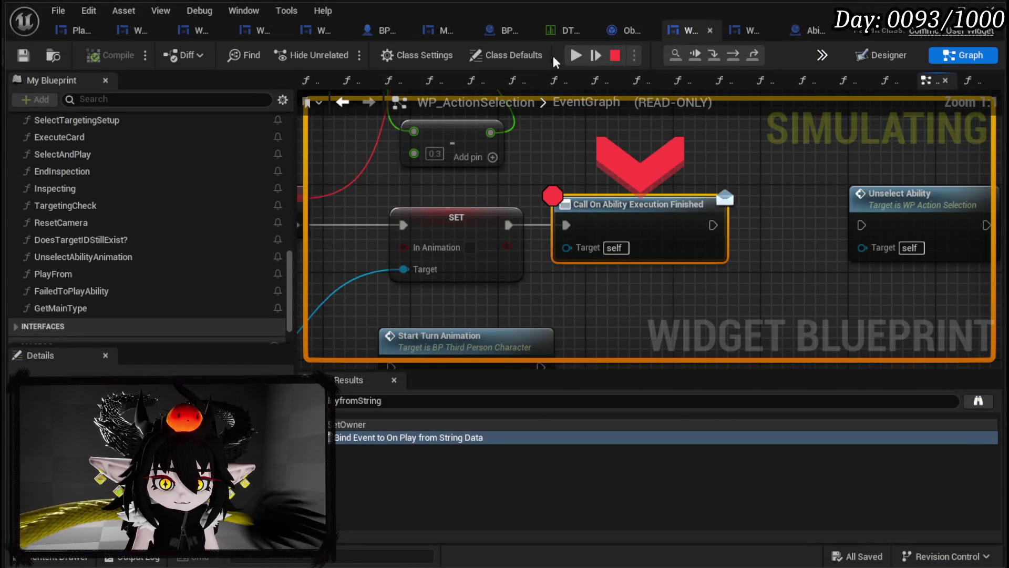
{"action": "left_click", "coordinate": [576, 55]}
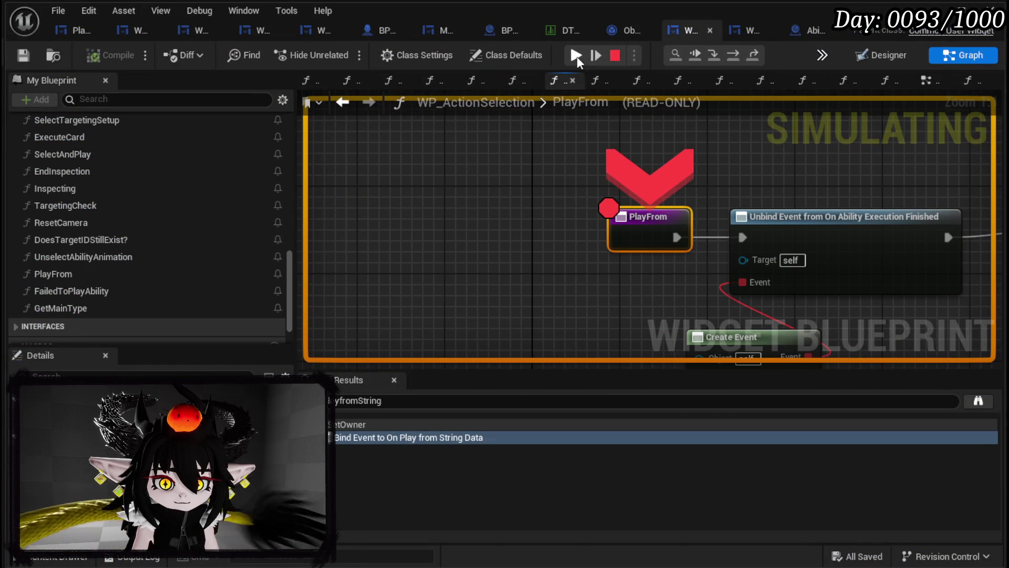
{"action": "left_click", "coordinate": [577, 55]}
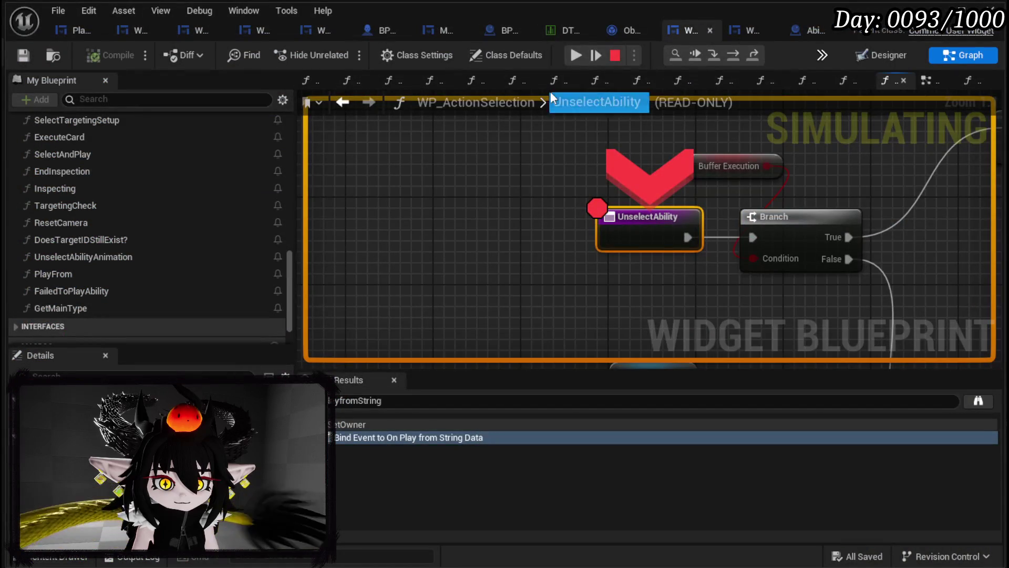
{"action": "left_click", "coordinate": [576, 56]}
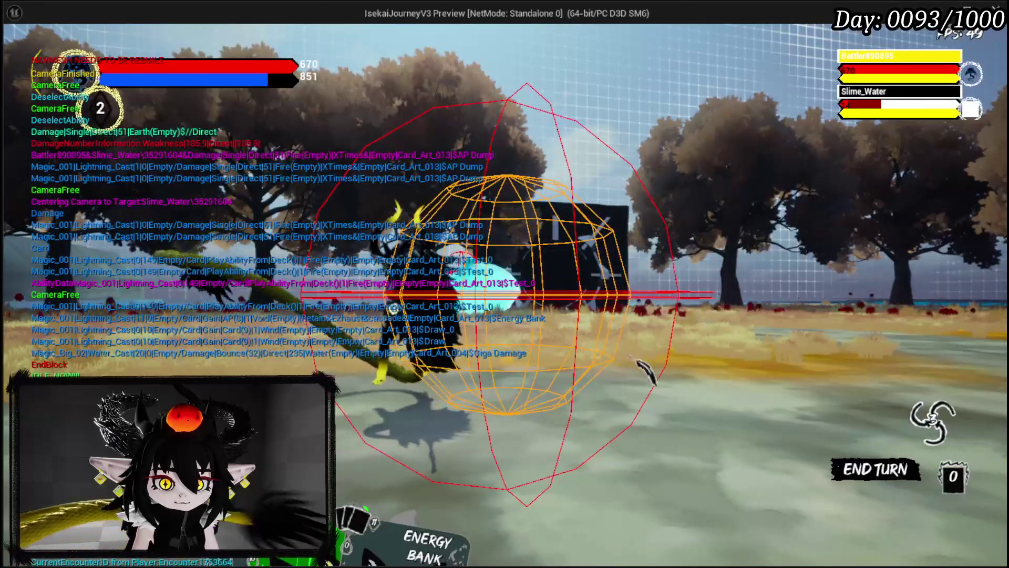
- Inspect the card pile, then play the Draw_0 card
{"action": "left_click", "coordinate": [913, 412]}
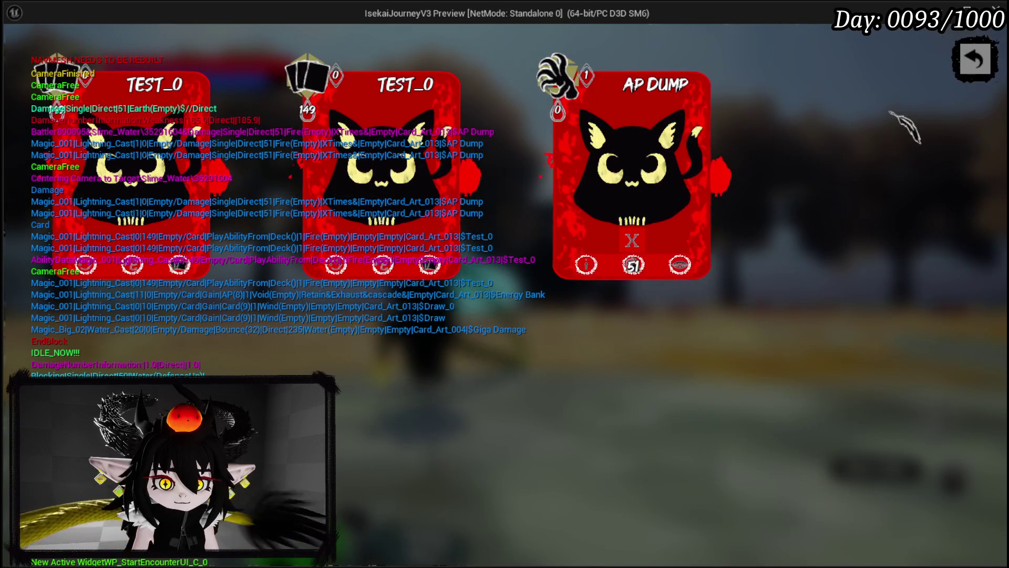
{"action": "left_click", "coordinate": [975, 59]}
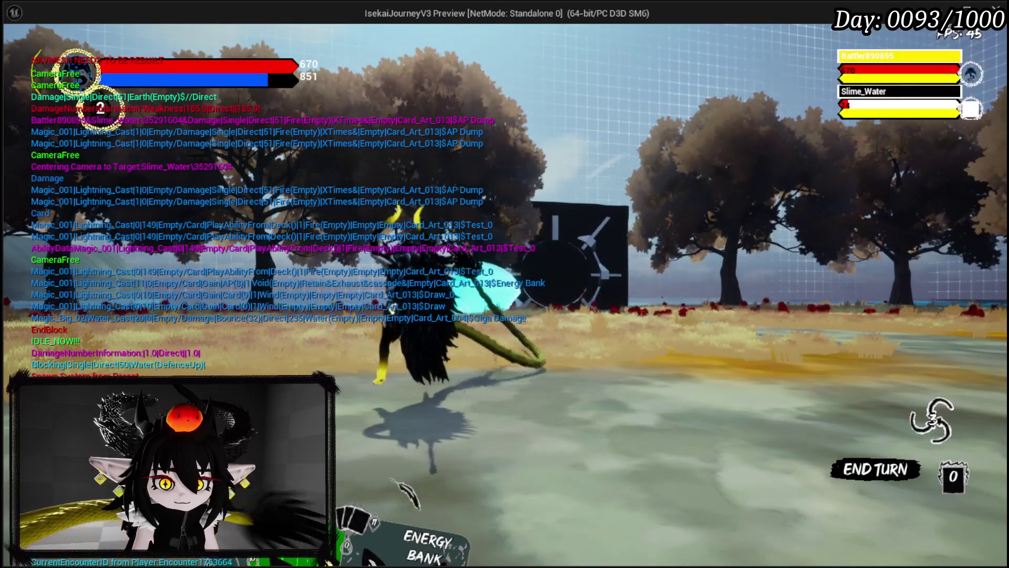
{"action": "mouse_move", "coordinate": [437, 484]}
{"action": "left_click", "coordinate": [400, 405]}
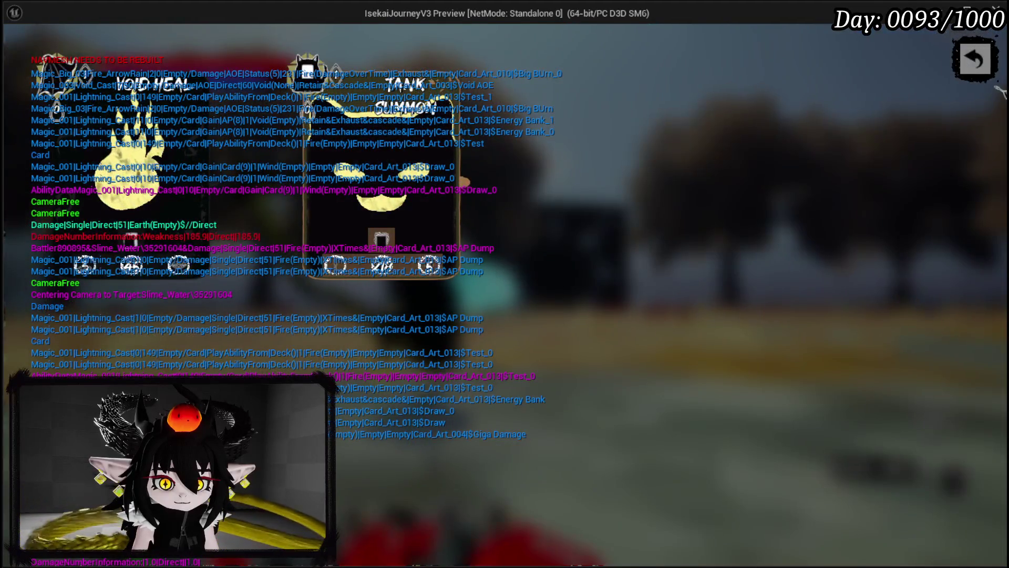
{"action": "left_click", "coordinate": [976, 59]}
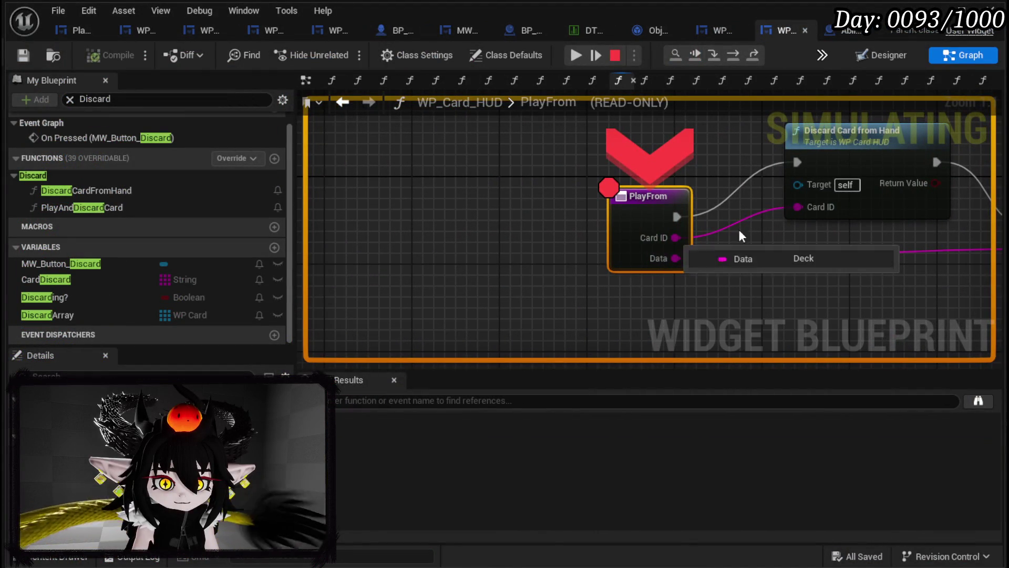
- Resume through the remaining breakpoints, dismiss Void Heal details, and play the Big Burn card
{"action": "left_click", "coordinate": [579, 57]}
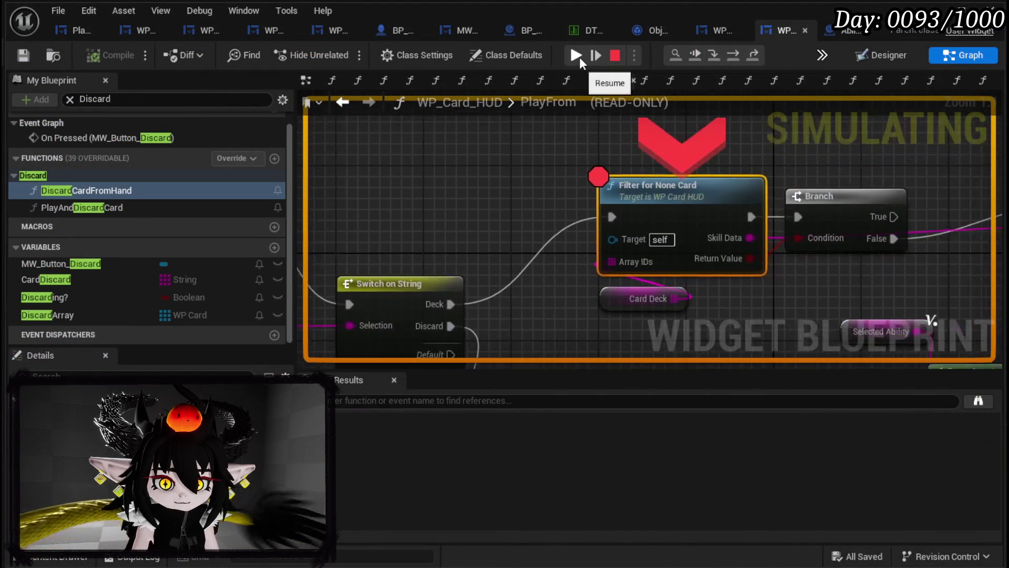
{"action": "left_click", "coordinate": [579, 57]}
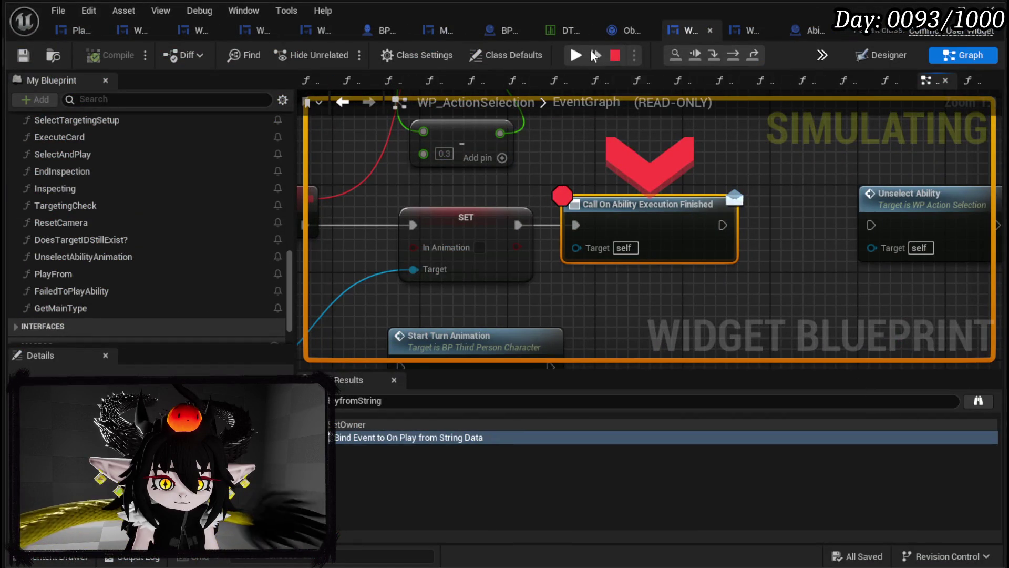
{"action": "left_click", "coordinate": [576, 55]}
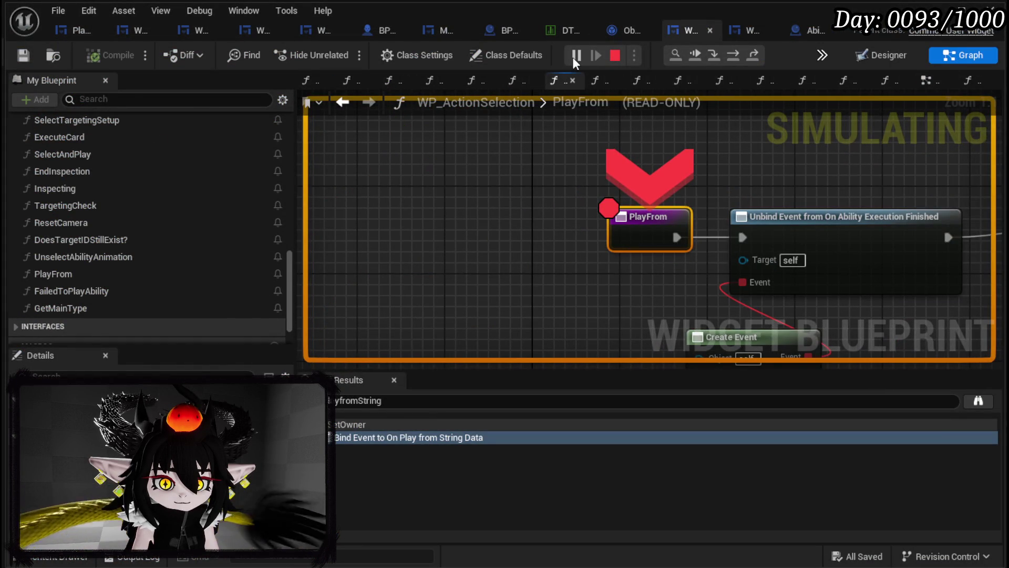
{"action": "left_click", "coordinate": [575, 55]}
{"action": "left_click", "coordinate": [575, 56]}
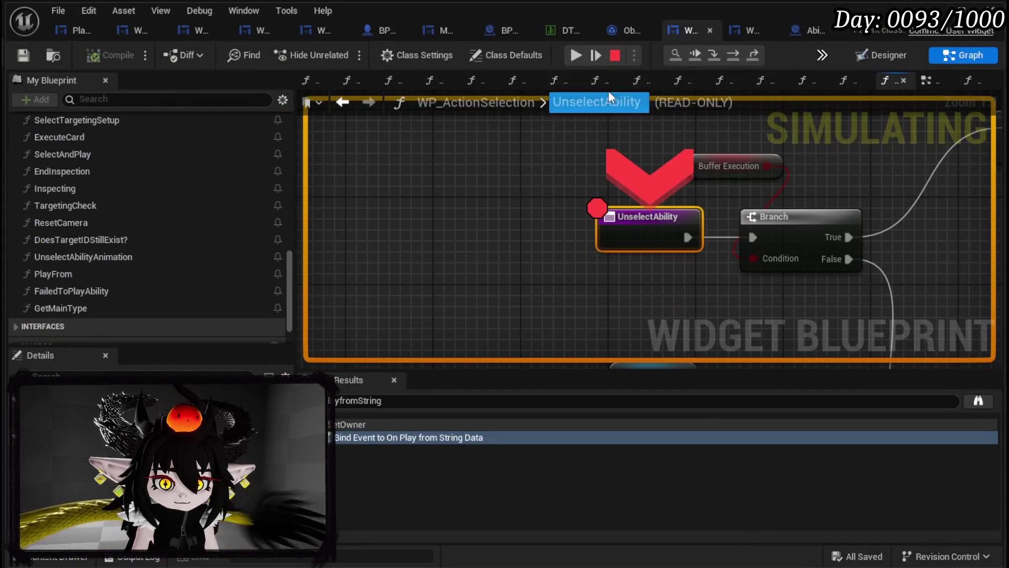
{"action": "left_click", "coordinate": [575, 56]}
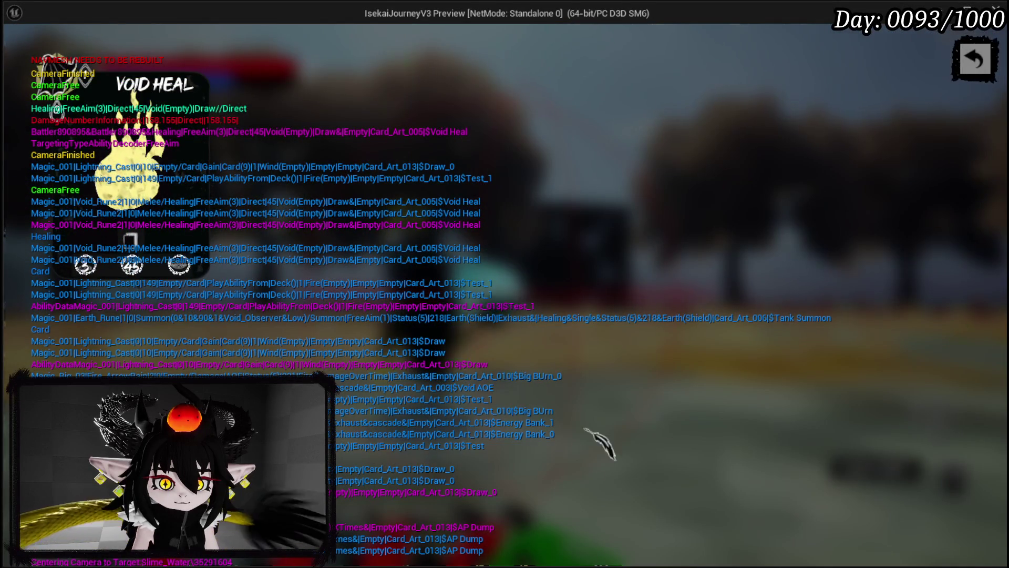
{"action": "left_click", "coordinate": [959, 65]}
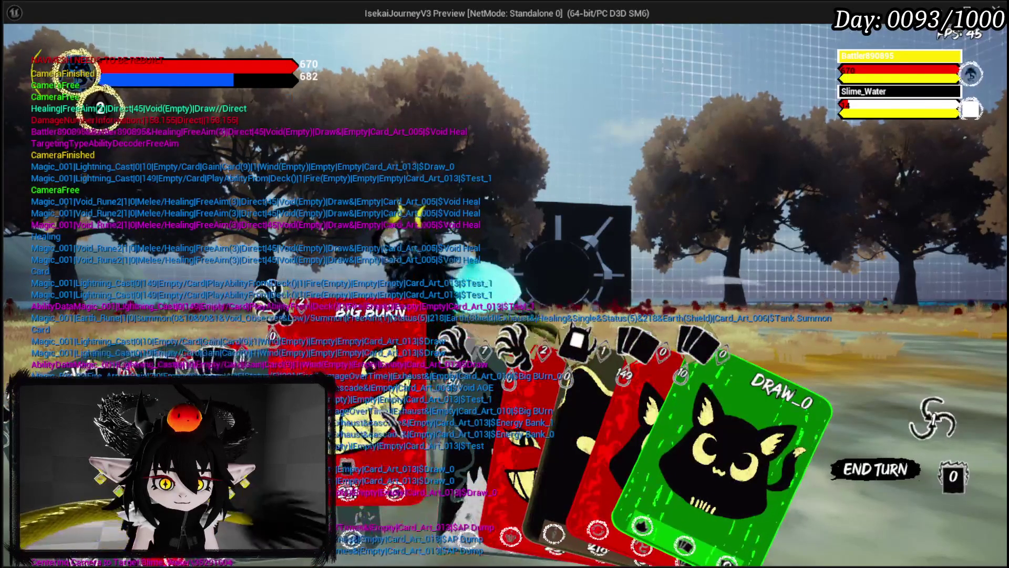
{"action": "left_click", "coordinate": [400, 395]}
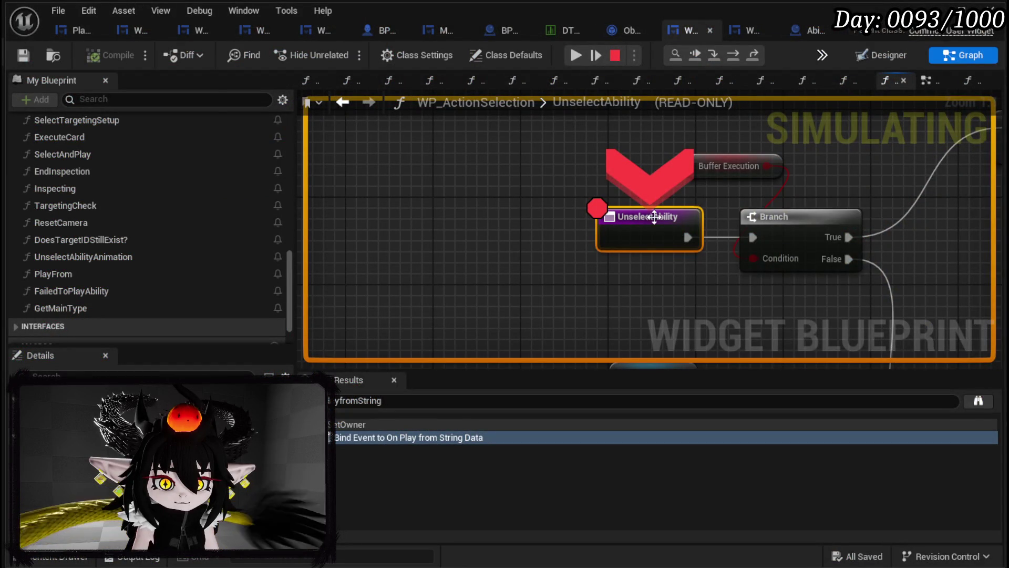
- Remove the UnselectAbility breakpoint and resume past the PlayFrom breakpoints back into the game
{"action": "right_click", "coordinate": [657, 217]}
{"action": "left_click", "coordinate": [705, 293]}
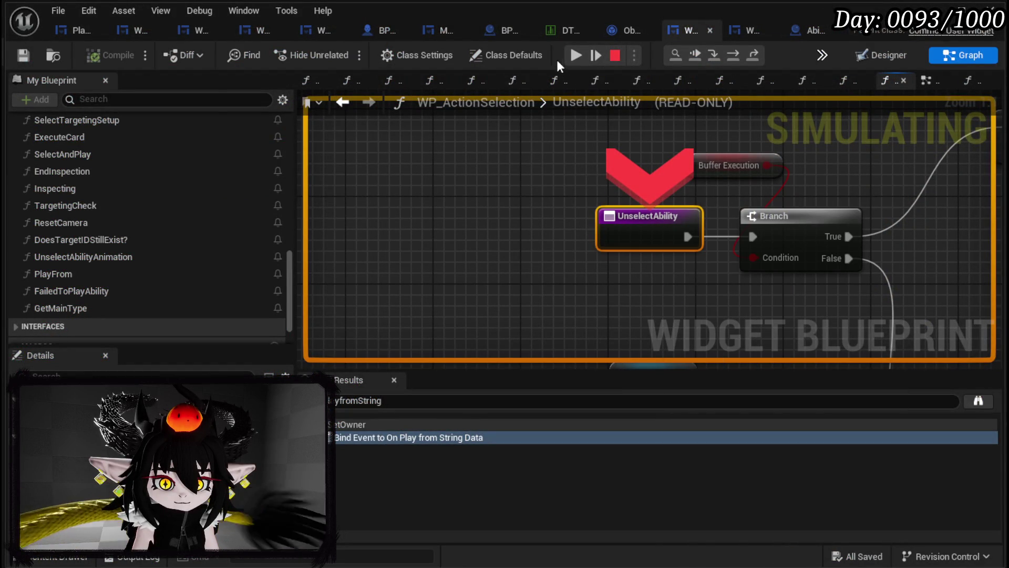
{"action": "left_click", "coordinate": [576, 55]}
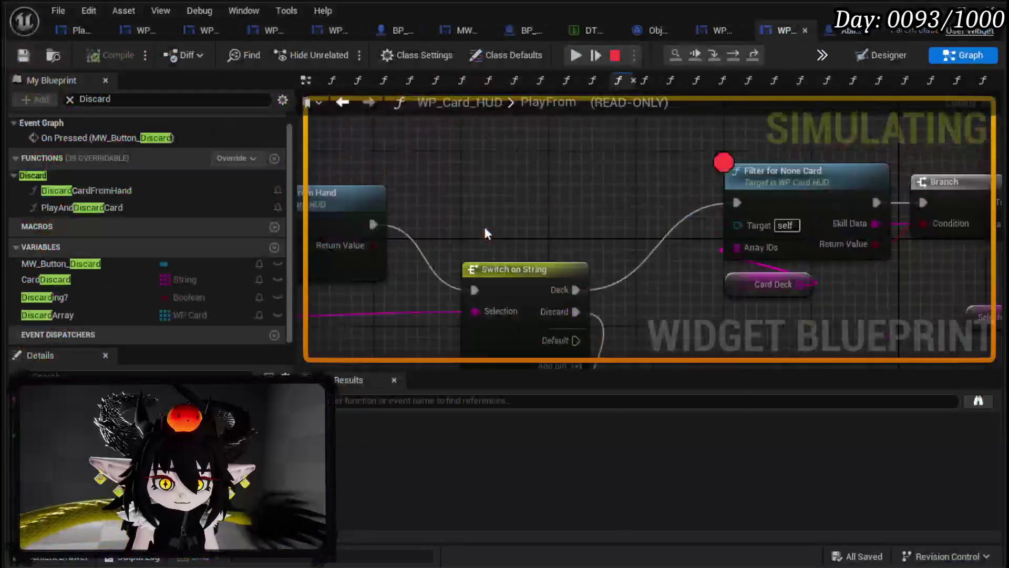
{"action": "left_click", "coordinate": [574, 53]}
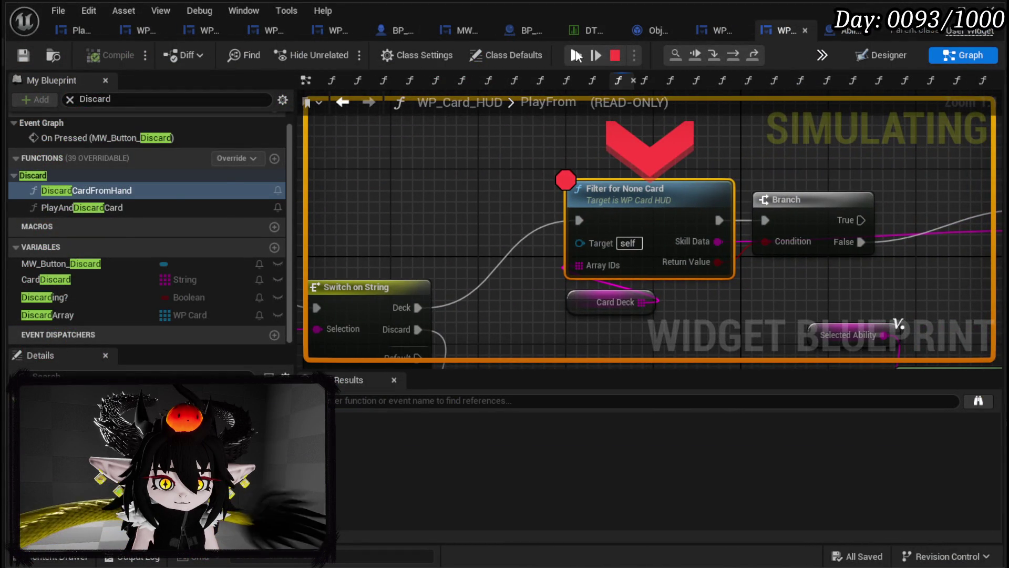
{"action": "left_click", "coordinate": [577, 55]}
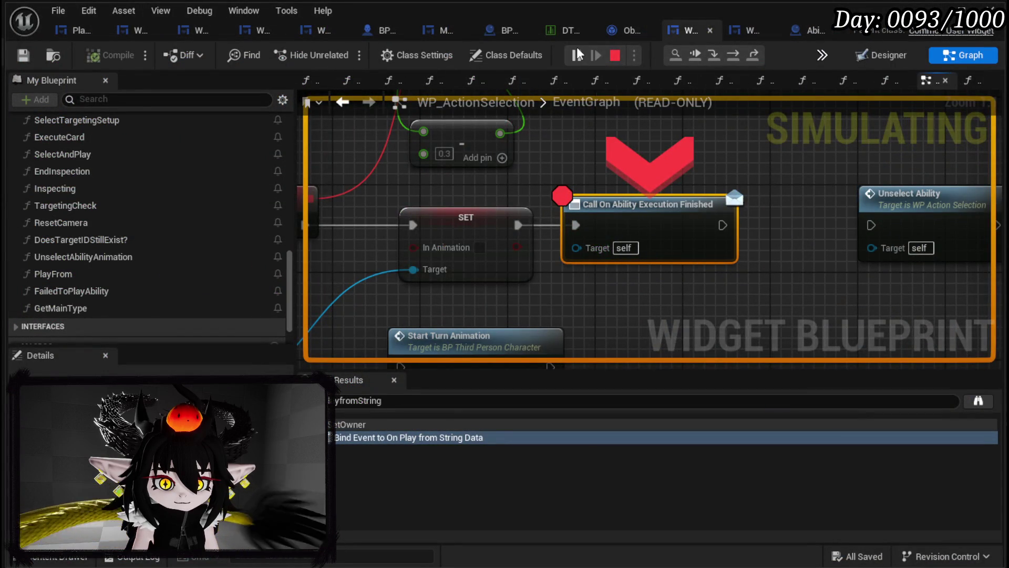
{"action": "left_click", "coordinate": [576, 52]}
{"action": "left_click", "coordinate": [576, 53]}
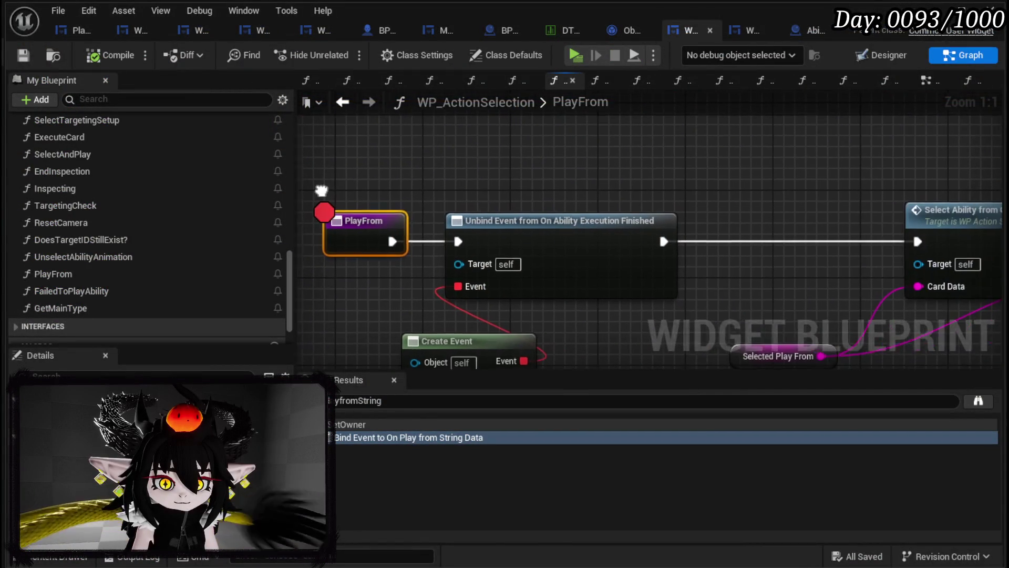
- Pan through PlayFrom's Select Ability, Play Without Check, Branch, Set Visibility and Unbind nodes
{"action": "scroll", "coordinate": [564, 175], "scroll_direction": "down", "scroll_amount": 3}
{"action": "mouse_move", "coordinate": [453, 168]}
{"action": "left_mouse_down"}
{"action": "mouse_move", "coordinate": [384, 165]}
{"action": "mouse_move", "coordinate": [653, 161]}
{"action": "mouse_move", "coordinate": [475, 164]}
{"action": "mouse_move", "coordinate": [593, 176]}
{"action": "left_mouse_up"}
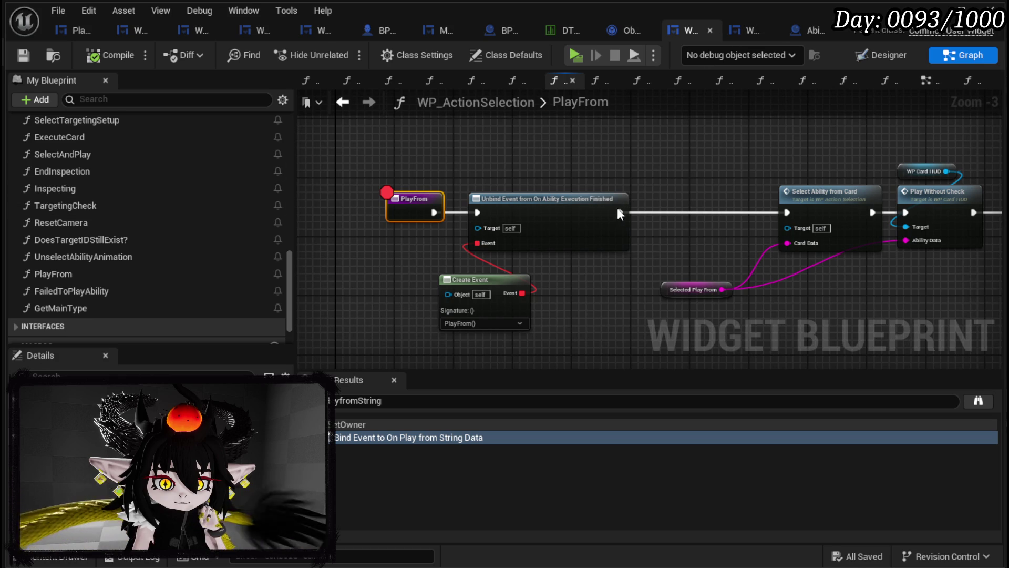
{"action": "left_click_drag", "start_coordinate": [619, 291], "coordinate": [336, 251]}
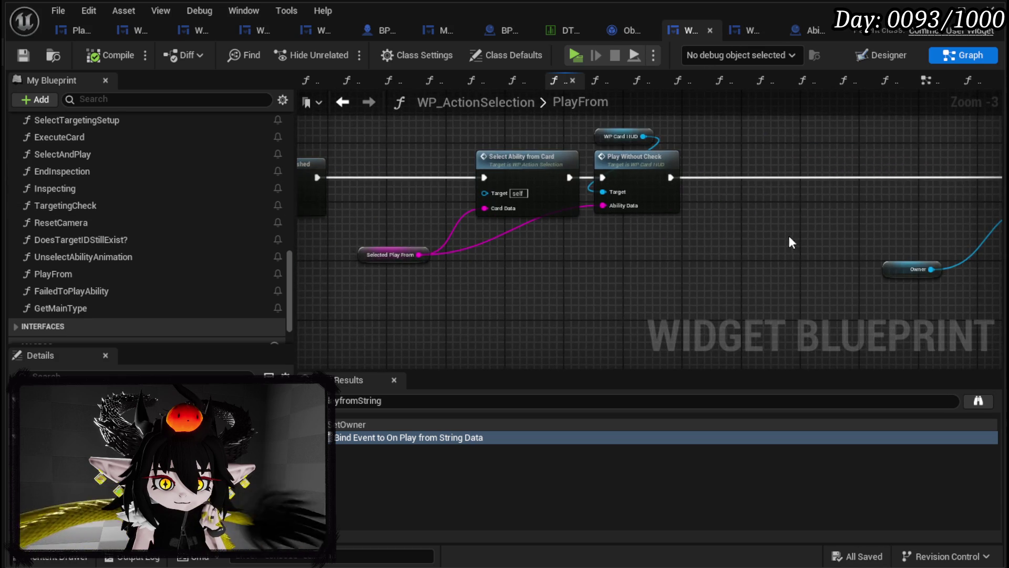
{"action": "scroll", "coordinate": [396, 225], "scroll_direction": "down", "scroll_amount": 4}
{"action": "scroll", "coordinate": [517, 218], "scroll_direction": "up", "scroll_amount": 4}
{"action": "left_click_drag", "start_coordinate": [809, 219], "coordinate": [327, 218]}
{"action": "mouse_move", "coordinate": [683, 284]}
{"action": "left_mouse_down"}
{"action": "mouse_move", "coordinate": [664, 283]}
{"action": "mouse_move", "coordinate": [680, 254]}
{"action": "mouse_move", "coordinate": [383, 247]}
{"action": "mouse_move", "coordinate": [617, 261]}
{"action": "left_mouse_up"}
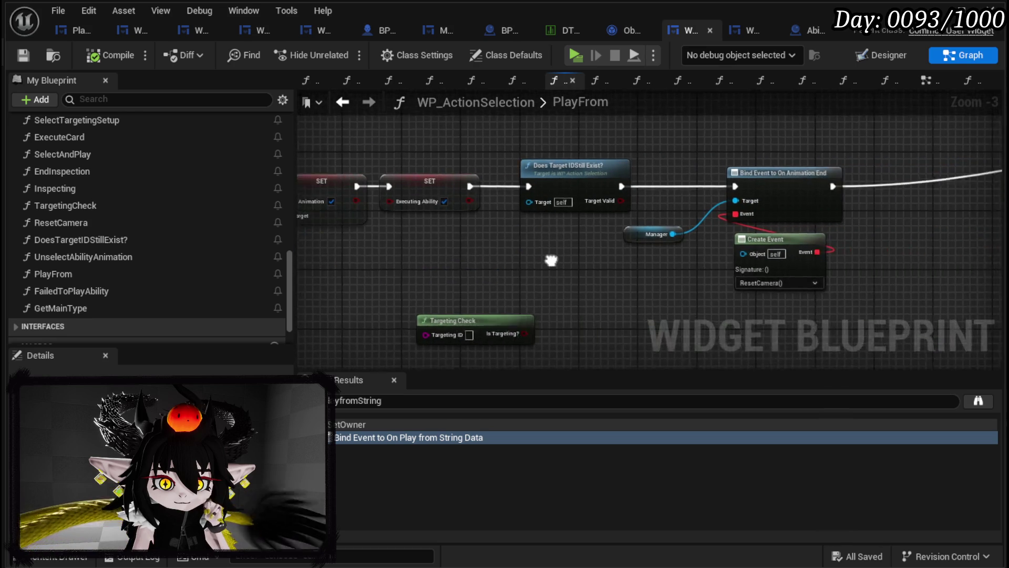
{"action": "mouse_move", "coordinate": [800, 239]}
{"action": "left_mouse_down"}
{"action": "mouse_move", "coordinate": [699, 207]}
{"action": "mouse_move", "coordinate": [421, 163]}
{"action": "mouse_move", "coordinate": [852, 177]}
{"action": "mouse_move", "coordinate": [717, 187]}
{"action": "mouse_move", "coordinate": [489, 266]}
{"action": "mouse_move", "coordinate": [849, 174]}
{"action": "mouse_move", "coordinate": [998, 165]}
{"action": "mouse_move", "coordinate": [349, 275]}
{"action": "mouse_move", "coordinate": [431, 257]}
{"action": "left_mouse_up"}
{"action": "scroll", "coordinate": [643, 253], "scroll_direction": "down", "scroll_amount": 1}
{"action": "mouse_move", "coordinate": [643, 252]}
{"action": "left_mouse_down"}
{"action": "mouse_move", "coordinate": [547, 282]}
{"action": "mouse_move", "coordinate": [493, 272]}
{"action": "left_mouse_up"}
{"action": "scroll", "coordinate": [764, 186], "scroll_direction": "up", "scroll_amount": 2}
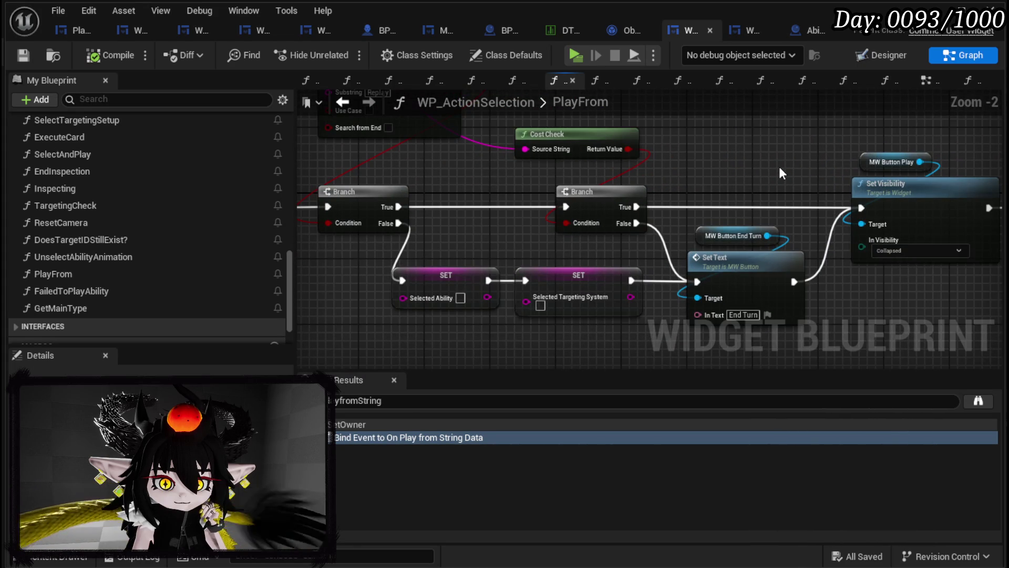
{"action": "scroll", "coordinate": [779, 174], "scroll_direction": "down", "scroll_amount": 1}
{"action": "mouse_move", "coordinate": [771, 169]}
{"action": "left_mouse_down"}
{"action": "mouse_move", "coordinate": [303, 216]}
{"action": "mouse_move", "coordinate": [593, 190]}
{"action": "mouse_move", "coordinate": [500, 210]}
{"action": "mouse_move", "coordinate": [629, 226]}
{"action": "mouse_move", "coordinate": [732, 169]}
{"action": "mouse_move", "coordinate": [398, 225]}
{"action": "mouse_move", "coordinate": [844, 261]}
{"action": "left_mouse_up"}
{"action": "scroll", "coordinate": [593, 190], "scroll_direction": "down", "scroll_amount": 2}
{"action": "scroll", "coordinate": [732, 169], "scroll_direction": "up", "scroll_amount": 2}
{"action": "scroll", "coordinate": [617, 233], "scroll_direction": "down", "scroll_amount": 1}
- Review the Does Target and Bind Event nodes, then move to WP_Card_HUD's PlayFrom graph
{"action": "mouse_move", "coordinate": [617, 233]}
{"action": "left_mouse_down"}
{"action": "mouse_move", "coordinate": [560, 252]}
{"action": "mouse_move", "coordinate": [807, 284]}
{"action": "left_mouse_up"}
{"action": "scroll", "coordinate": [557, 252], "scroll_direction": "up", "scroll_amount": 2}
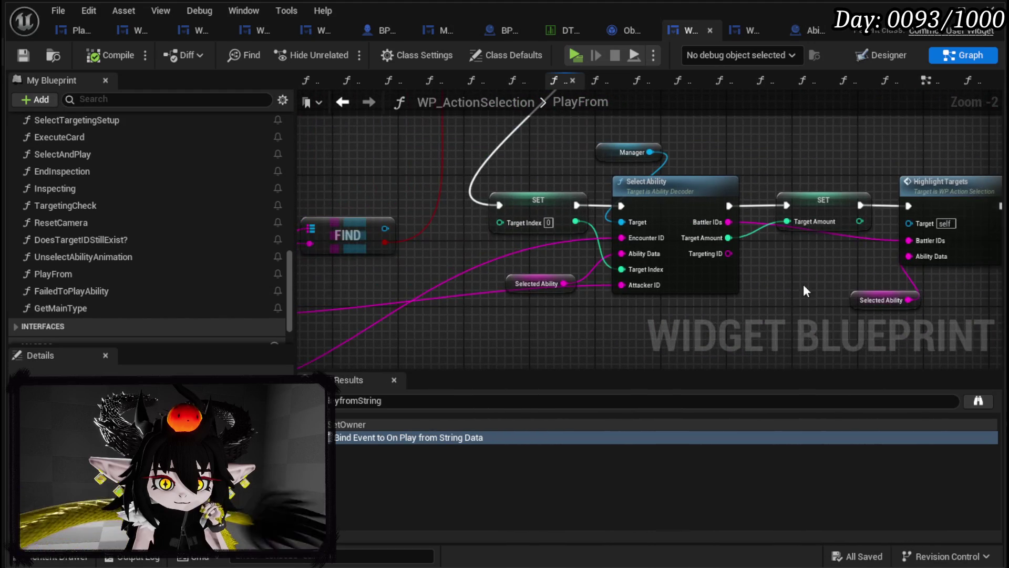
{"action": "left_click_drag", "start_coordinate": [431, 262], "coordinate": [865, 198]}
{"action": "scroll", "coordinate": [829, 228], "scroll_direction": "down", "scroll_amount": 1}
{"action": "scroll", "coordinate": [611, 214], "scroll_direction": "down", "scroll_amount": 2}
{"action": "mouse_move", "coordinate": [610, 214]}
{"action": "left_mouse_down"}
{"action": "mouse_move", "coordinate": [896, 214]}
{"action": "mouse_move", "coordinate": [585, 146]}
{"action": "left_mouse_up"}
{"action": "scroll", "coordinate": [588, 212], "scroll_direction": "up", "scroll_amount": 3}
{"action": "scroll", "coordinate": [505, 208], "scroll_direction": "down", "scroll_amount": 3}
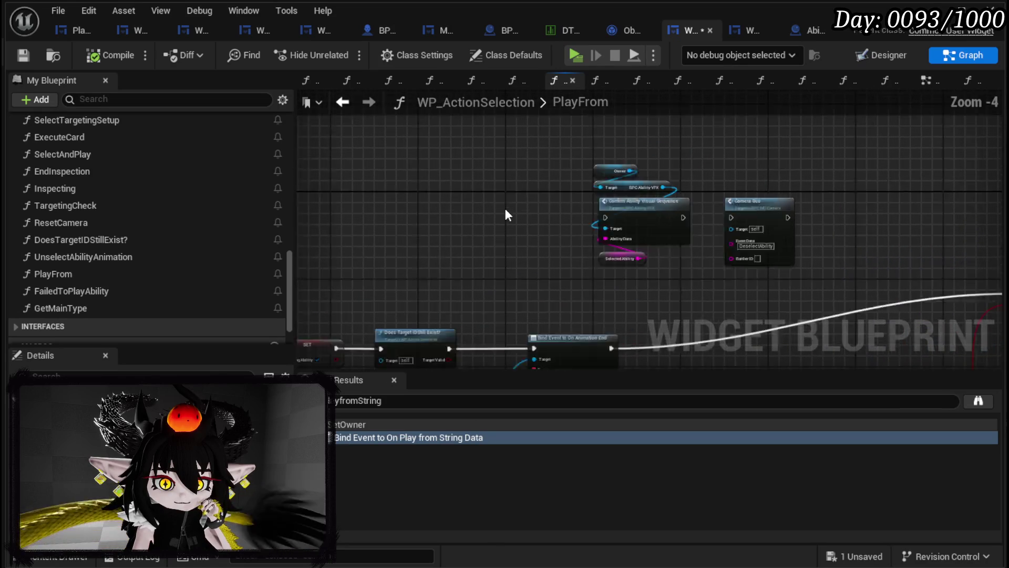
{"action": "left_click_drag", "start_coordinate": [879, 153], "coordinate": [818, 184]}
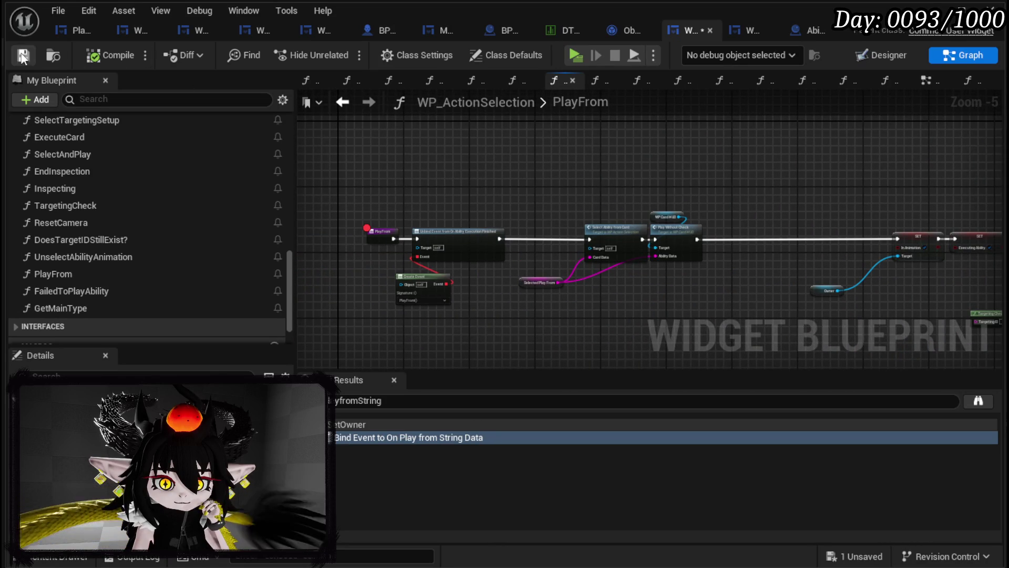
{"action": "left_click", "coordinate": [749, 35]}
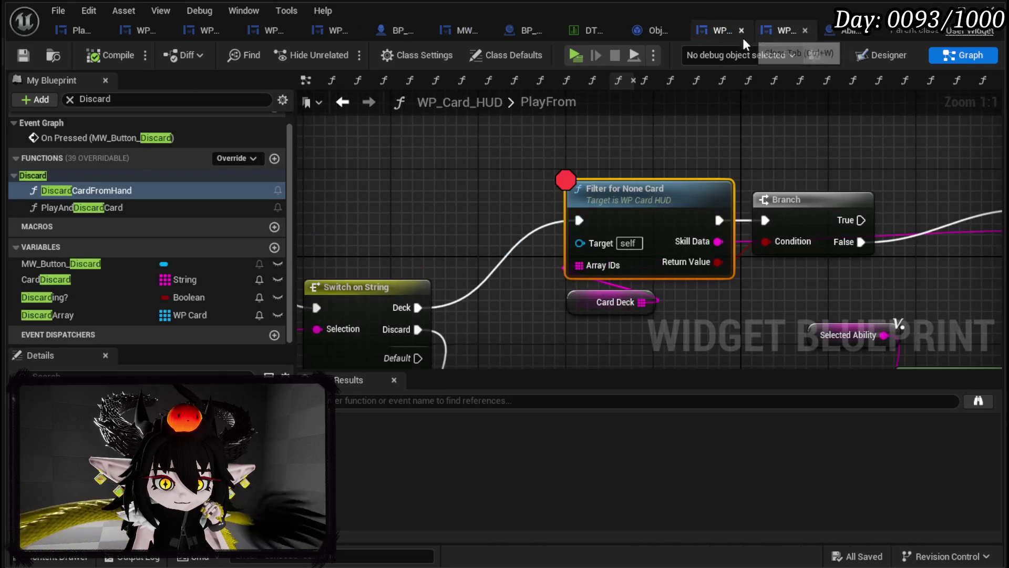
- Open the DiscardCardFromHand graph and duplicate the Card Hand getter near its entry node
{"action": "scroll", "coordinate": [533, 204], "scroll_direction": "down", "scroll_amount": 4}
{"action": "scroll", "coordinate": [619, 200], "scroll_direction": "up", "scroll_amount": 3}
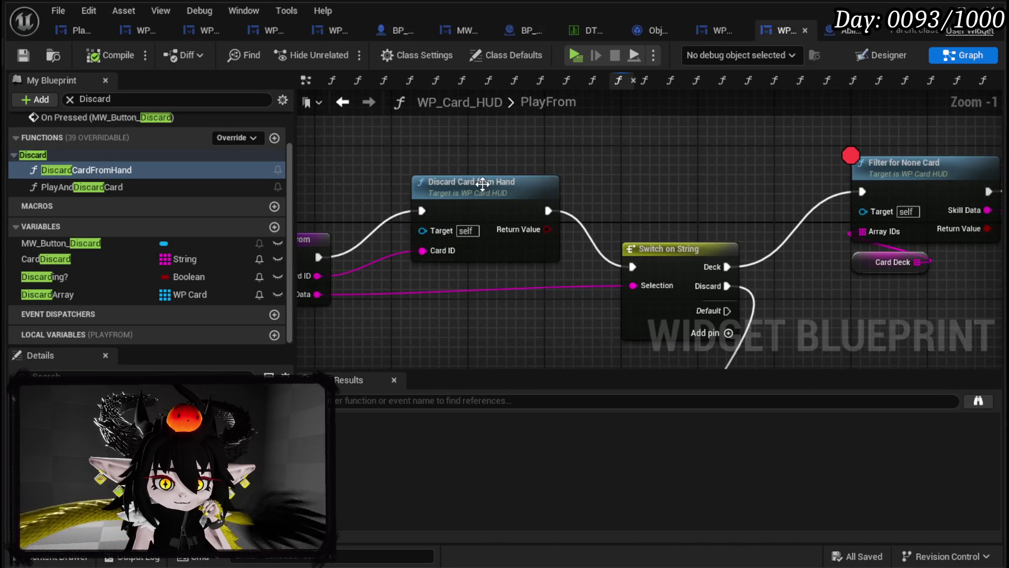
{"action": "double_click", "coordinate": [482, 184]}
{"action": "scroll", "coordinate": [545, 275], "scroll_direction": "up", "scroll_amount": 3}
{"action": "mouse_move", "coordinate": [545, 275]}
{"action": "left_mouse_down"}
{"action": "mouse_move", "coordinate": [509, 314]}
{"action": "mouse_move", "coordinate": [251, 303]}
{"action": "left_mouse_up"}
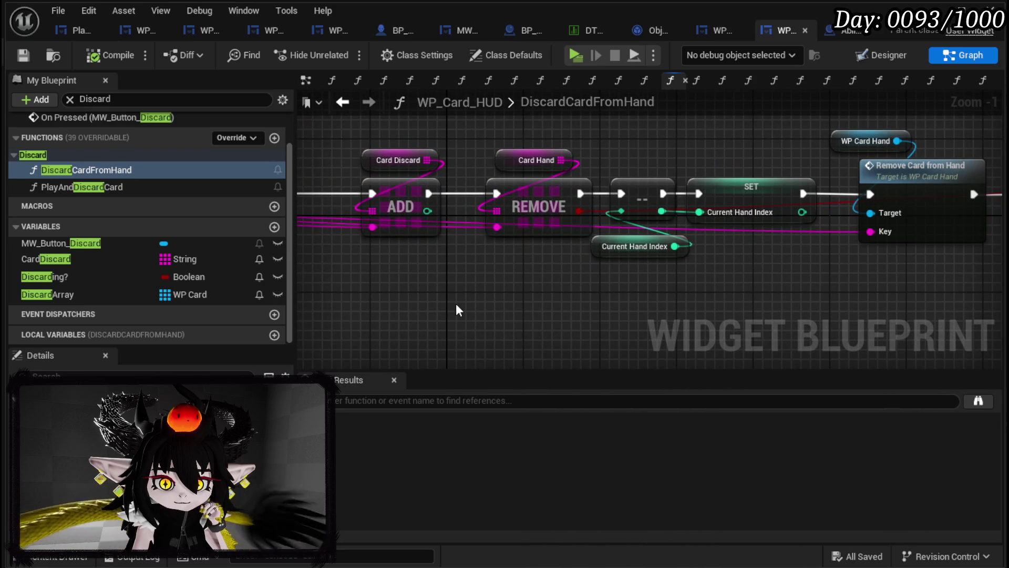
{"action": "left_click_drag", "start_coordinate": [456, 306], "coordinate": [776, 310]}
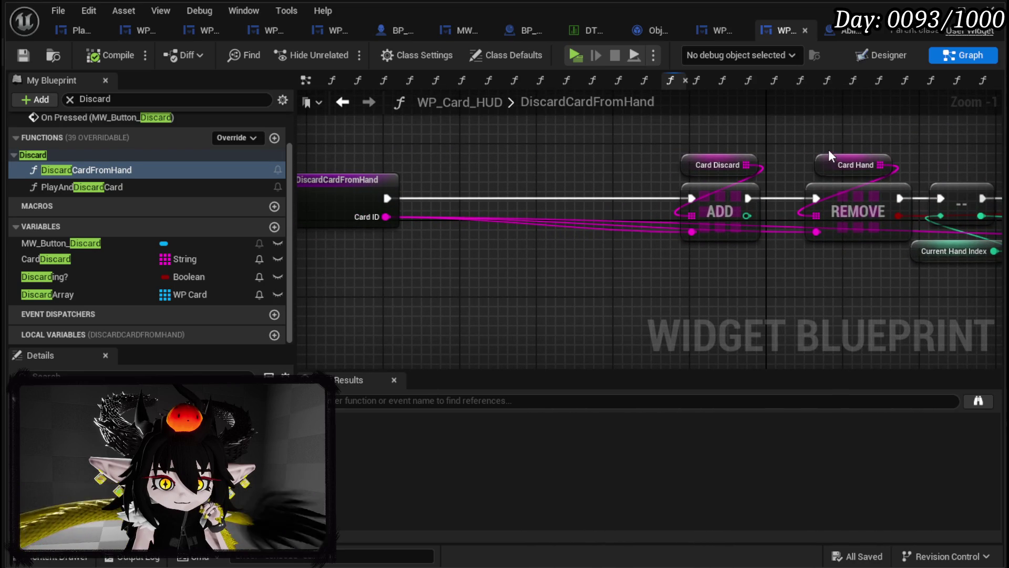
{"action": "left_click_drag", "start_coordinate": [807, 141], "coordinate": [847, 165]}
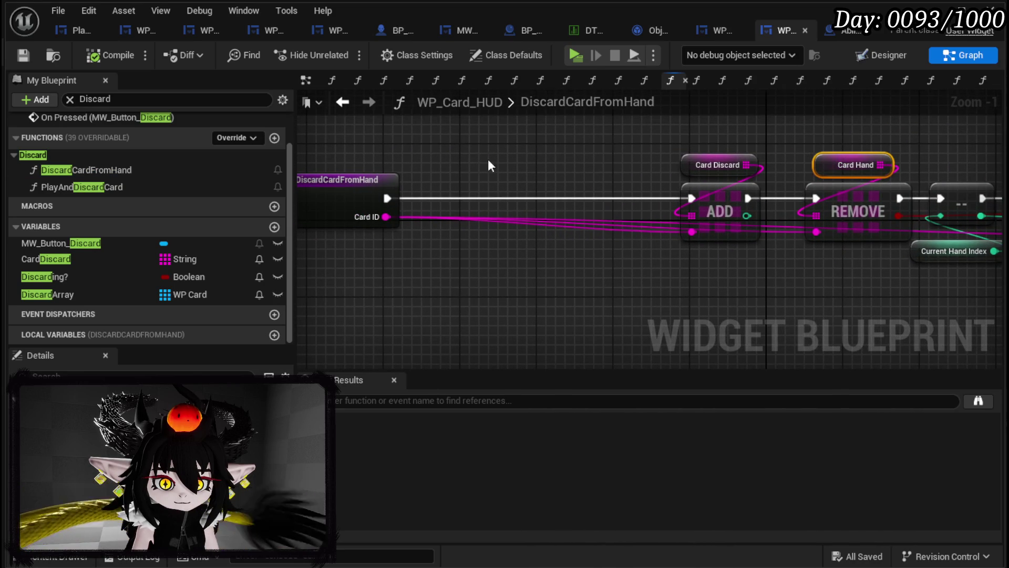
{"action": "key", "text": "ctrl+v"}
- Attach a Contains Item node to Card Hand, replacing an accidental Find node
{"action": "left_click_drag", "start_coordinate": [454, 169], "coordinate": [550, 172]}
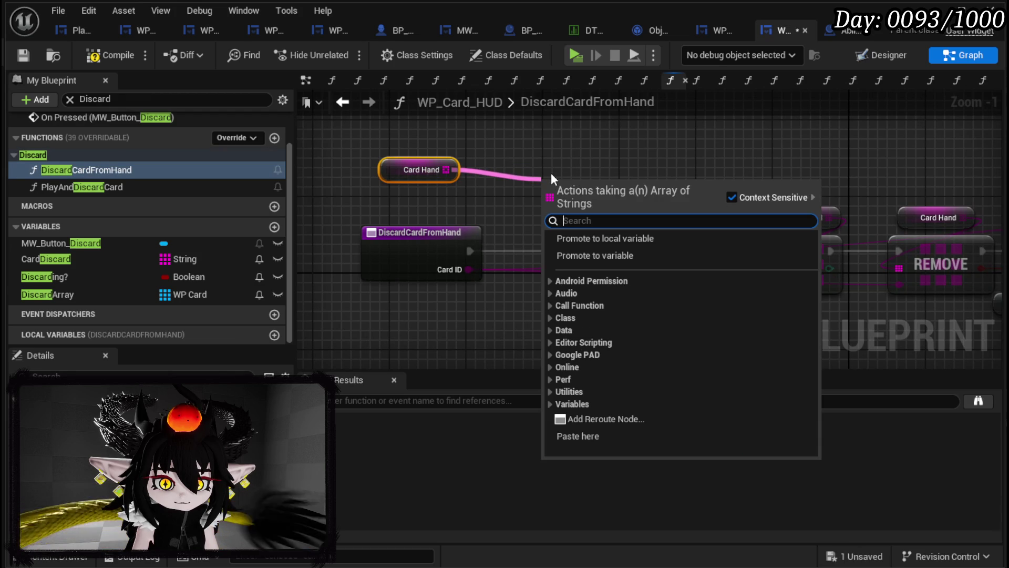
{"action": "type", "text": "find"}
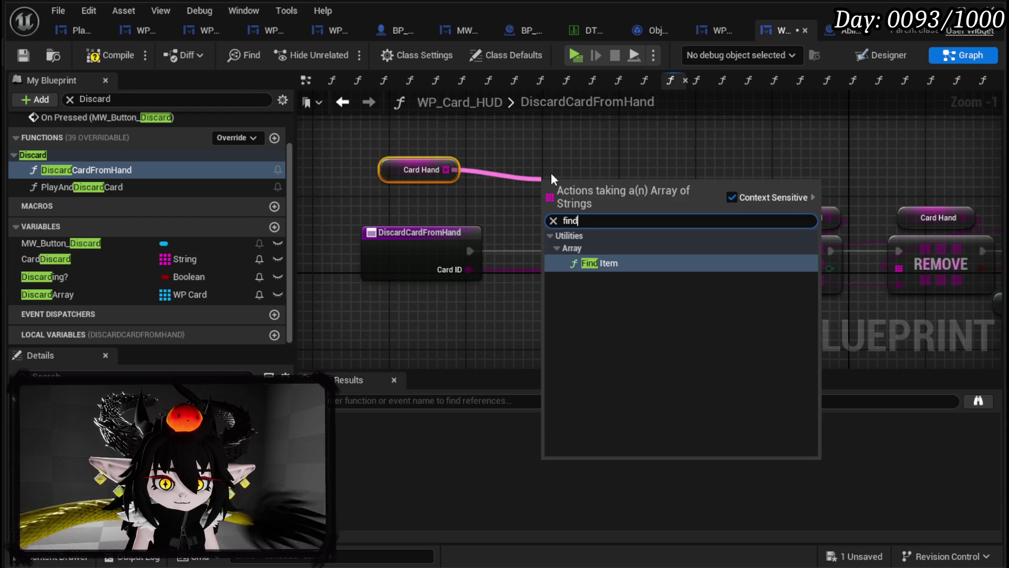
{"action": "key", "text": "Return"}
{"action": "key", "text": "ctrl+z"}
{"action": "mouse_move", "coordinate": [445, 170]}
{"action": "left_mouse_down"}
{"action": "mouse_move", "coordinate": [460, 184]}
{"action": "mouse_move", "coordinate": [447, 169]}
{"action": "mouse_move", "coordinate": [536, 169]}
{"action": "left_mouse_up"}
{"action": "type", "text": "contains"}
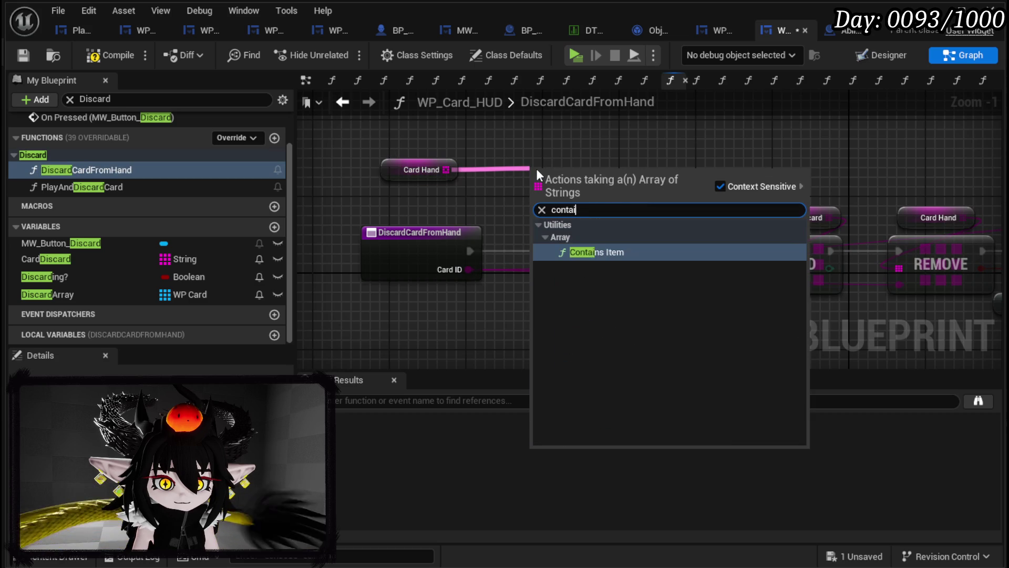
{"action": "key", "text": "Return"}
- Feed Card ID into Contains and route its result through a Branch whose True path leads to ADD
{"action": "mouse_move", "coordinate": [469, 269]}
{"action": "left_mouse_down"}
{"action": "mouse_move", "coordinate": [535, 198]}
{"action": "mouse_move", "coordinate": [478, 326]}
{"action": "mouse_move", "coordinate": [432, 327]}
{"action": "left_mouse_up"}
{"action": "mouse_move", "coordinate": [515, 334]}
{"action": "left_mouse_down"}
{"action": "mouse_move", "coordinate": [535, 337]}
{"action": "mouse_move", "coordinate": [565, 305]}
{"action": "left_mouse_up"}
{"action": "mouse_move", "coordinate": [610, 266]}
{"action": "left_mouse_down"}
{"action": "mouse_move", "coordinate": [609, 248]}
{"action": "mouse_move", "coordinate": [553, 252]}
{"action": "mouse_move", "coordinate": [573, 251]}
{"action": "left_mouse_up"}
{"action": "left_click_drag", "start_coordinate": [658, 250], "coordinate": [775, 250]}
{"action": "scroll", "coordinate": [780, 247], "scroll_direction": "down", "scroll_amount": 2}
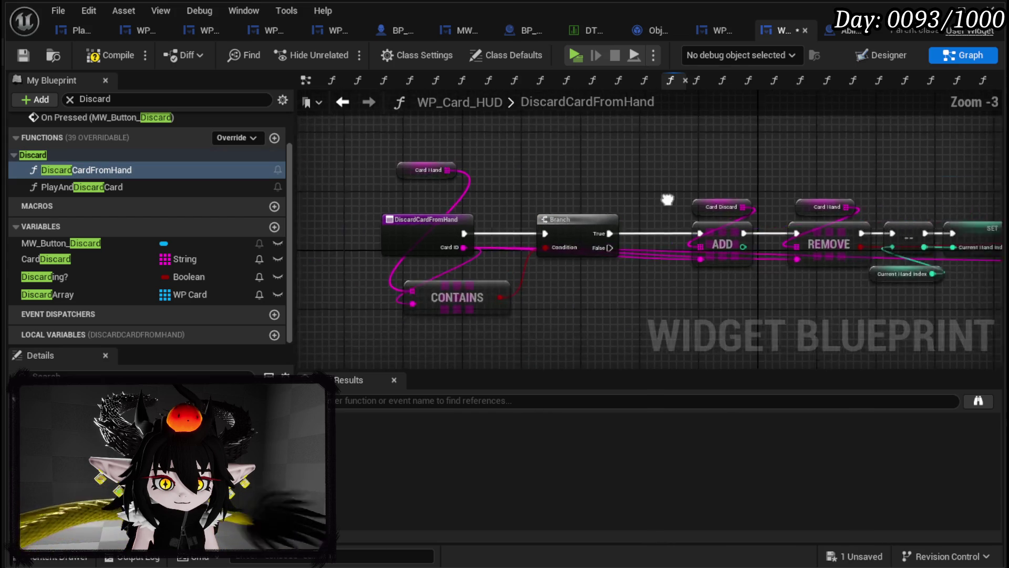
{"action": "left_click_drag", "start_coordinate": [831, 167], "coordinate": [456, 163]}
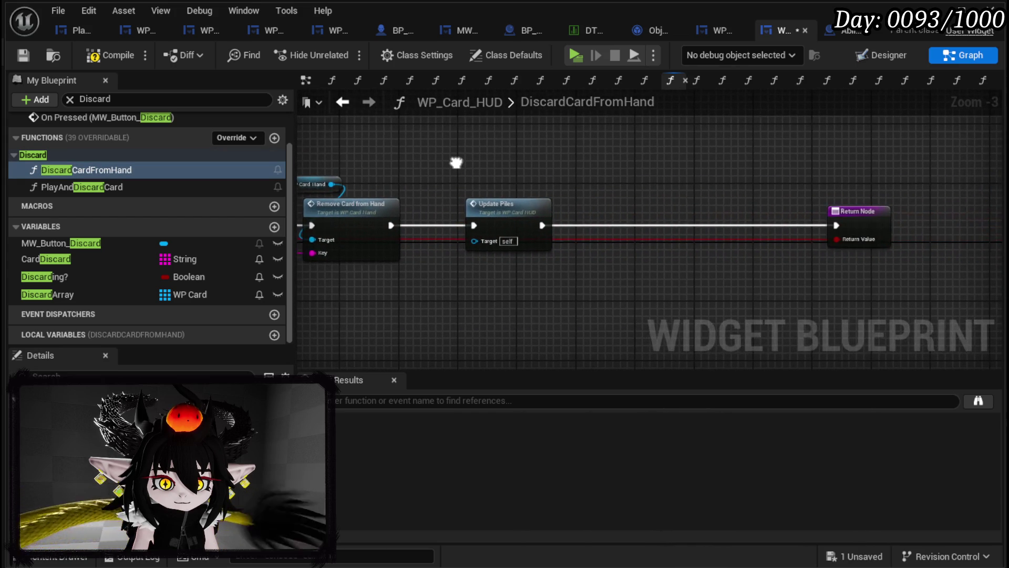
{"action": "key", "text": "alt+Left"}
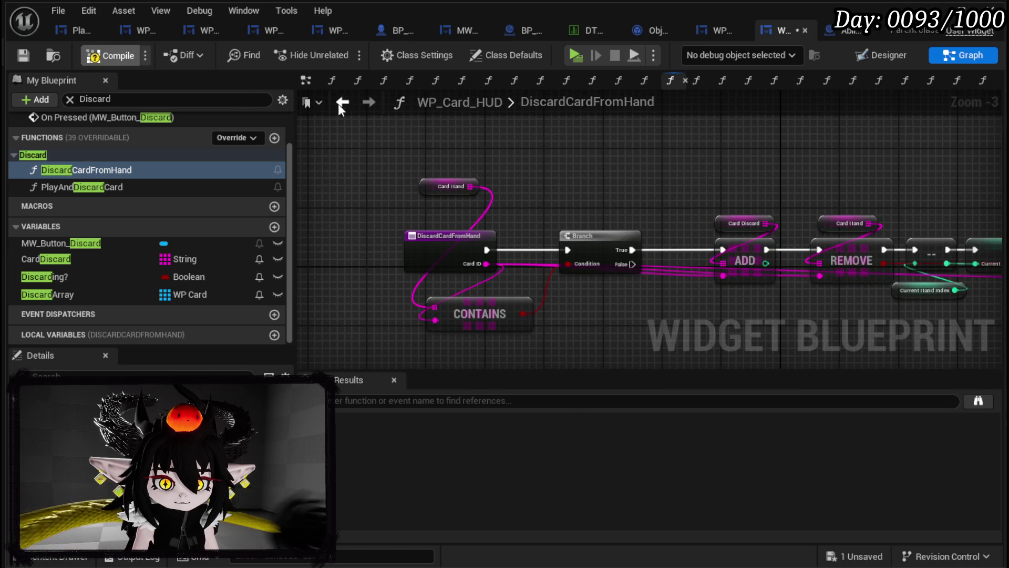
- Save WP_Card_HUD, breakpoint the DiscardCardFromHand entry node, and launch a Play session
{"action": "left_click", "coordinate": [20, 55]}
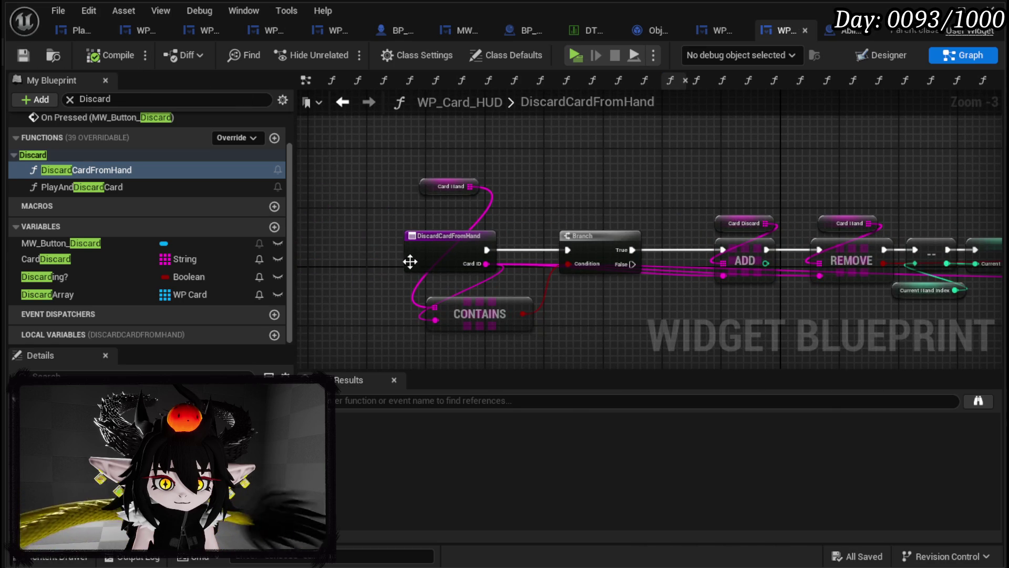
{"action": "right_click", "coordinate": [422, 253]}
{"action": "left_click", "coordinate": [469, 542]}
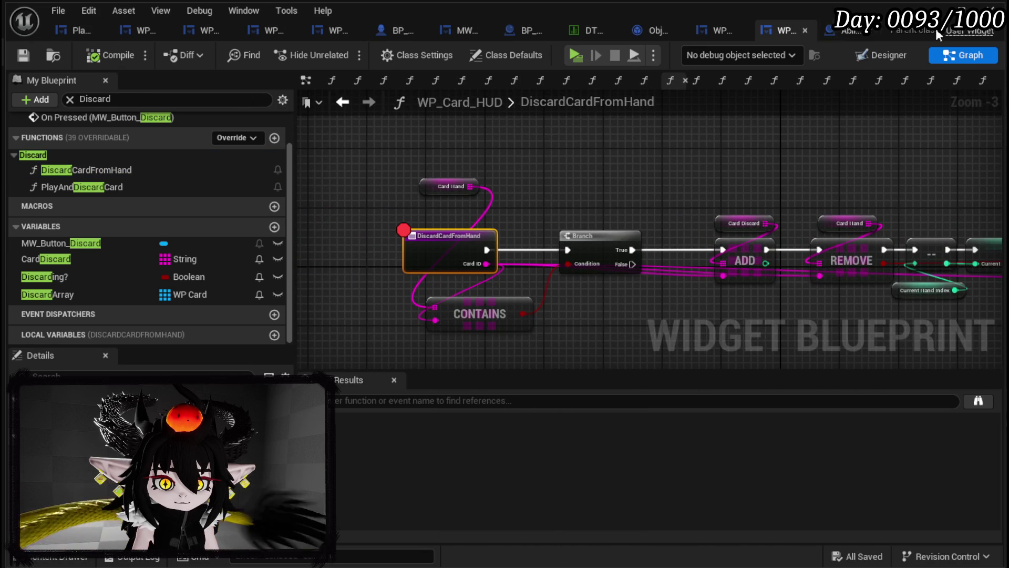
{"action": "left_click", "coordinate": [947, 9]}
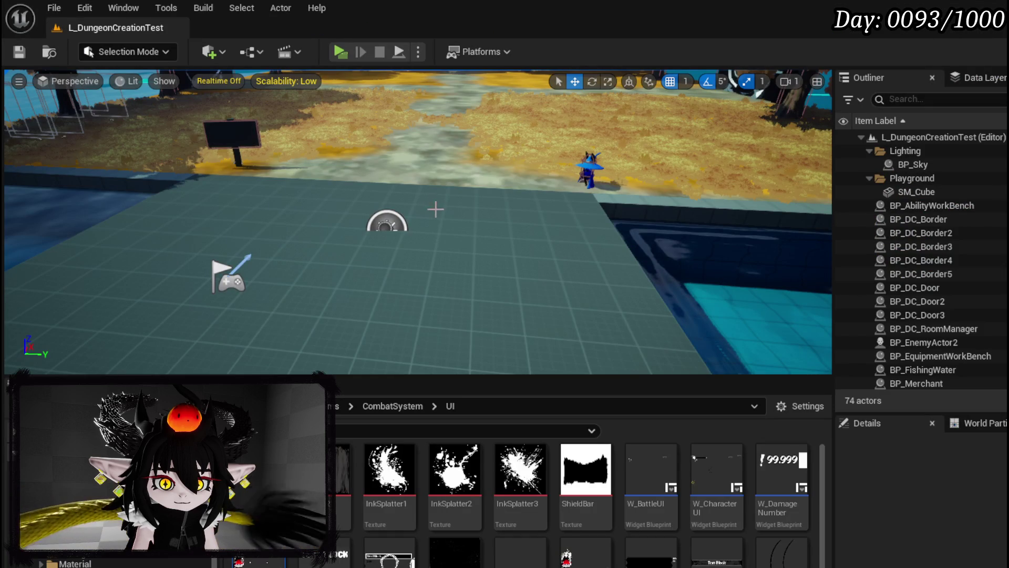
{"action": "key", "text": "alt+p"}
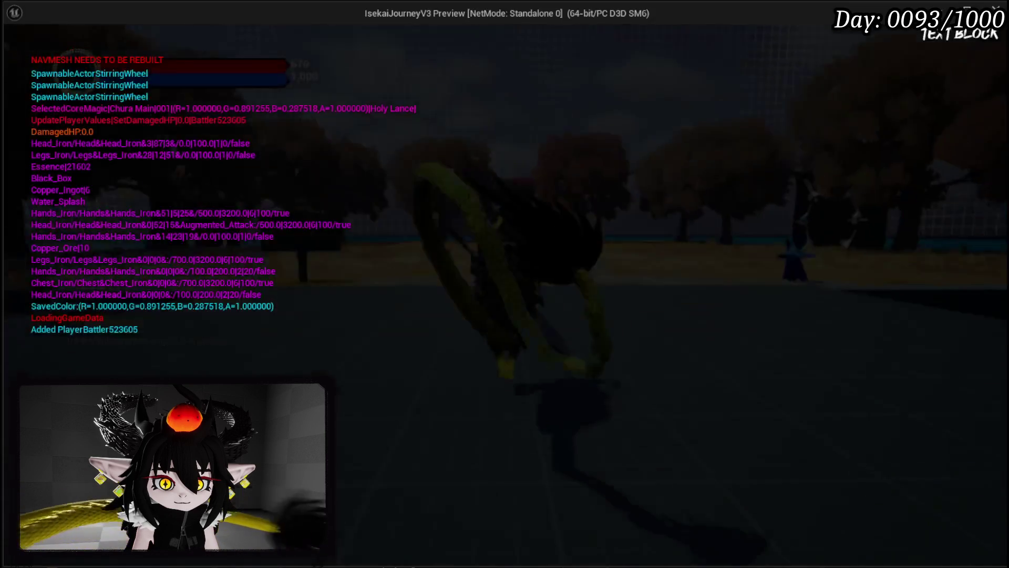
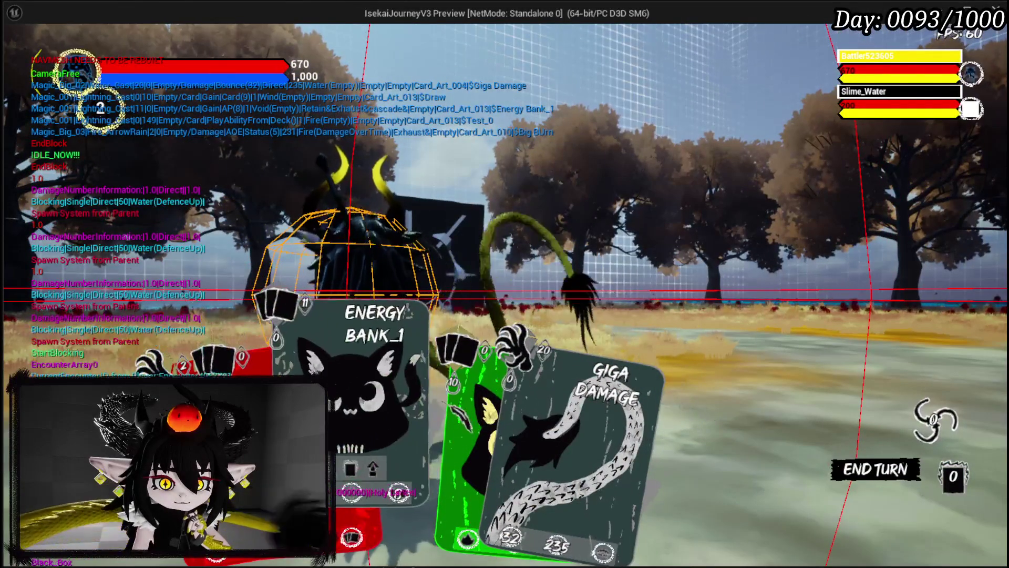
- Play the TEST_0 card and resume past the PlayFrom, DiscardCardFromHand, Filter for None Card and ability-finished breakpoints
{"action": "left_click", "coordinate": [493, 356]}
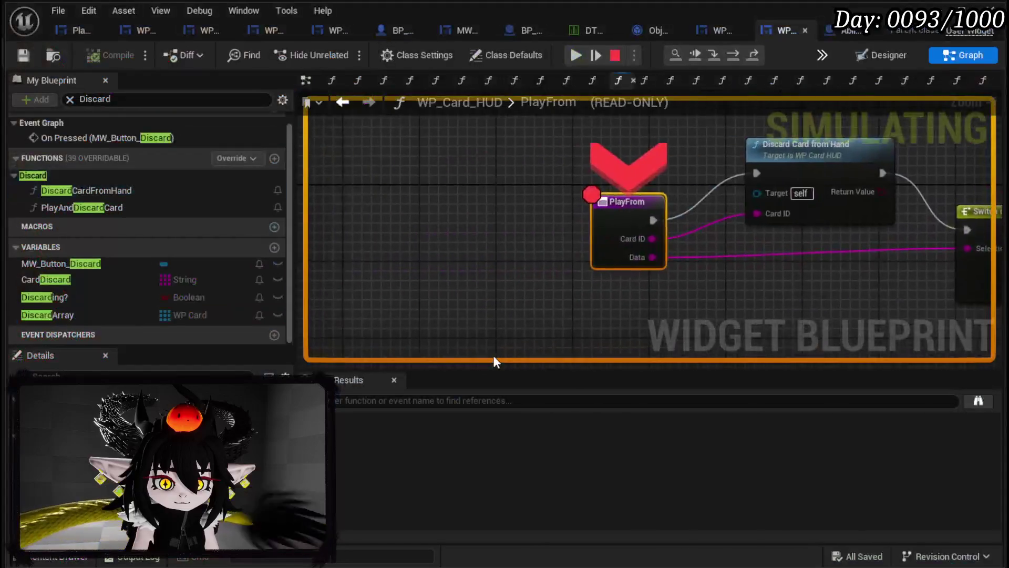
{"action": "left_click", "coordinate": [576, 55]}
{"action": "left_click", "coordinate": [578, 55]}
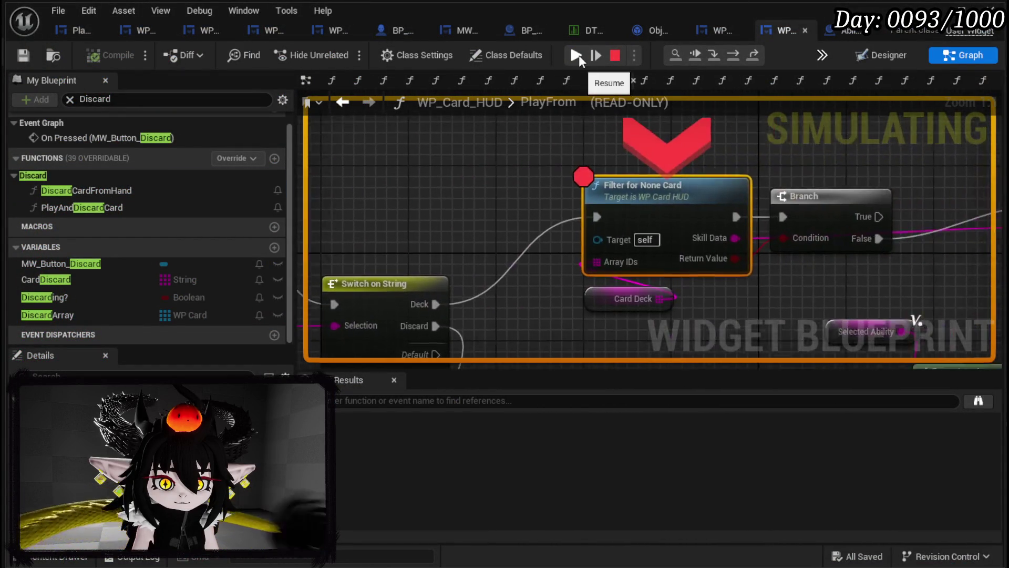
{"action": "left_click", "coordinate": [578, 56]}
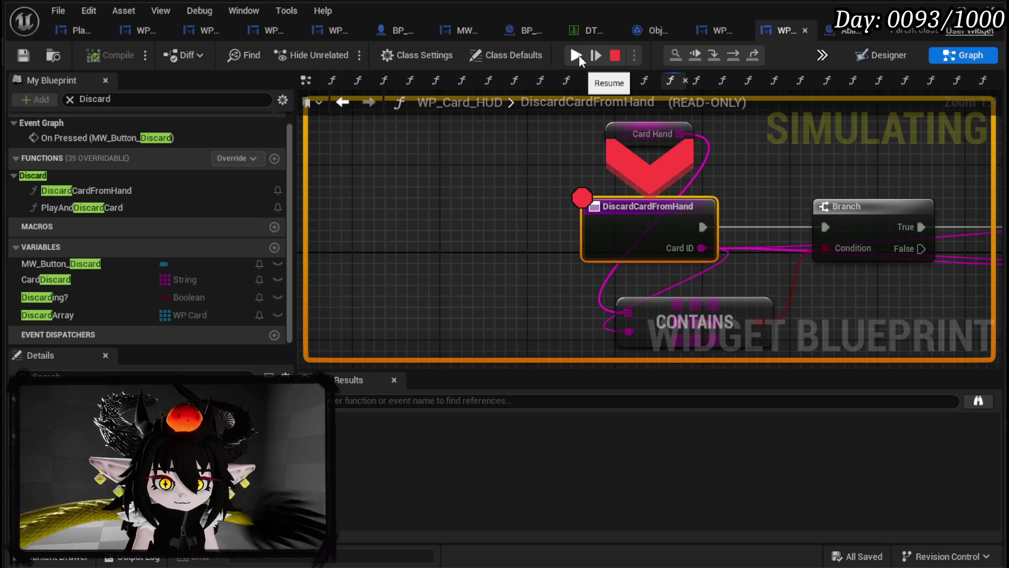
{"action": "left_click", "coordinate": [577, 56]}
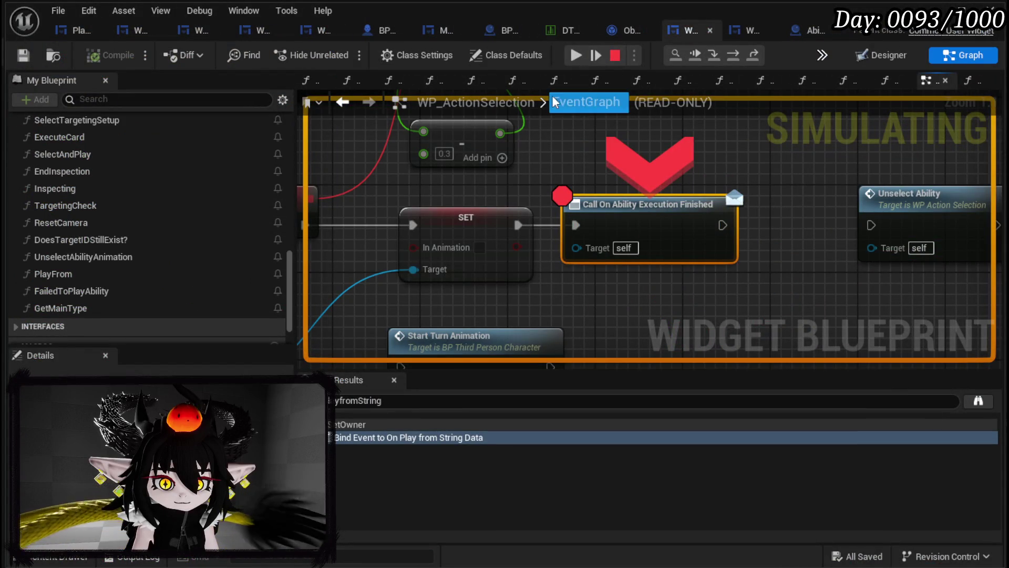
{"action": "left_click", "coordinate": [575, 56]}
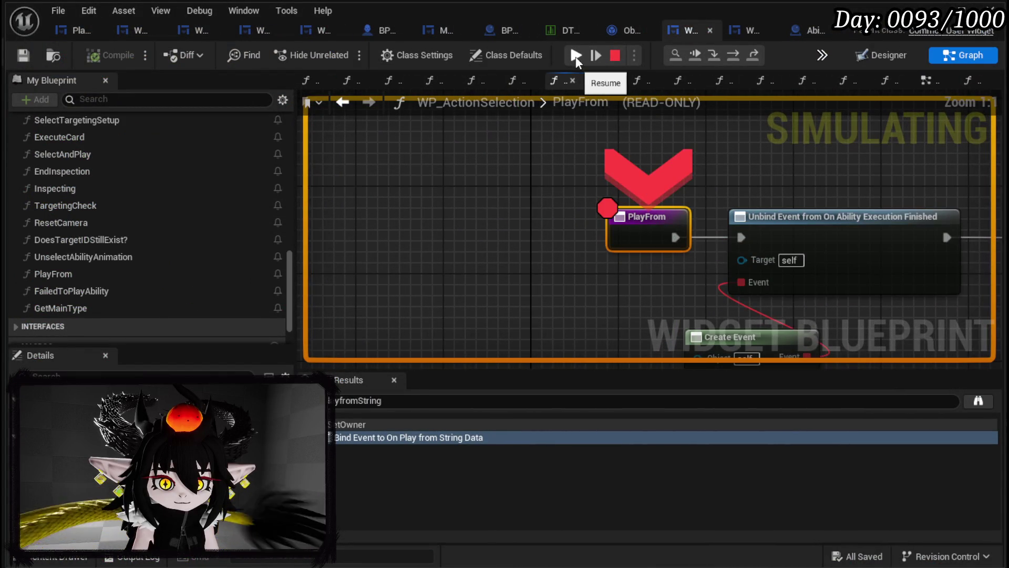
{"action": "left_click", "coordinate": [577, 55]}
{"action": "left_click", "coordinate": [579, 55]}
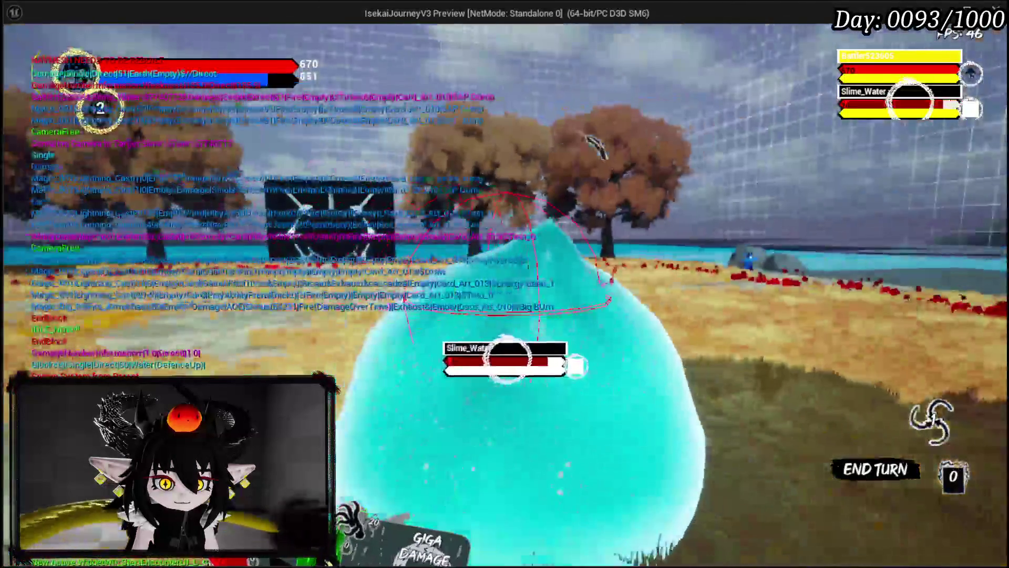
- Stop the play session and review the DiscardCardFromHand and FilterForNoneCard graphs
{"action": "key", "text": "Escape"}
{"action": "scroll", "coordinate": [551, 218], "scroll_direction": "down", "scroll_amount": 3}
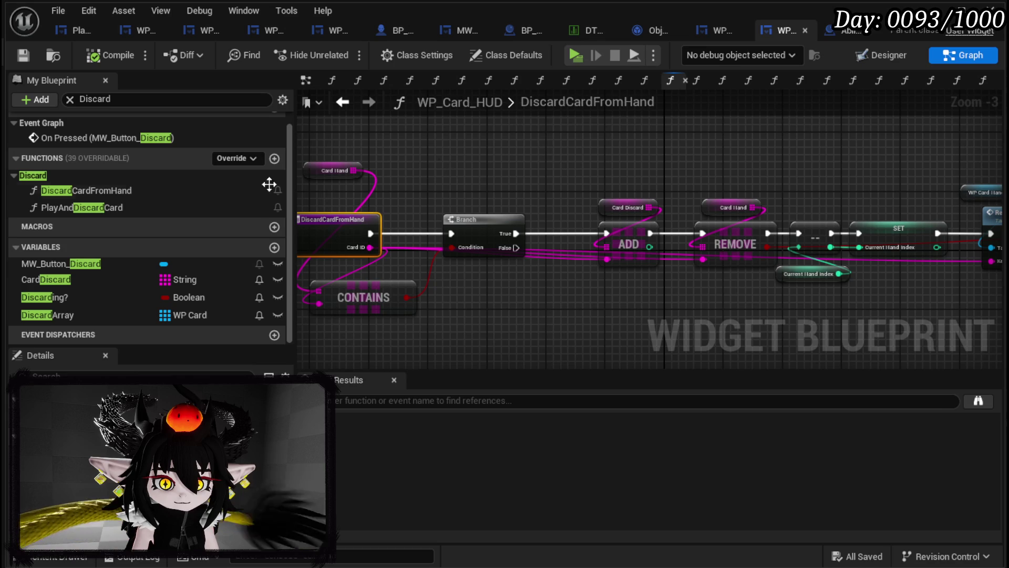
{"action": "double_click", "coordinate": [186, 190]}
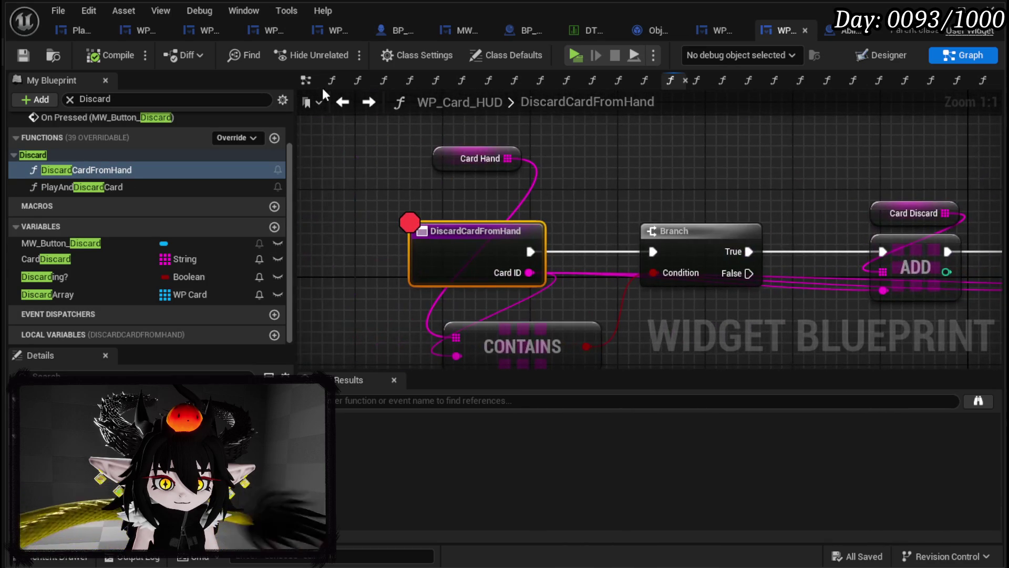
{"action": "left_click", "coordinate": [350, 108]}
{"action": "left_click", "coordinate": [351, 108]}
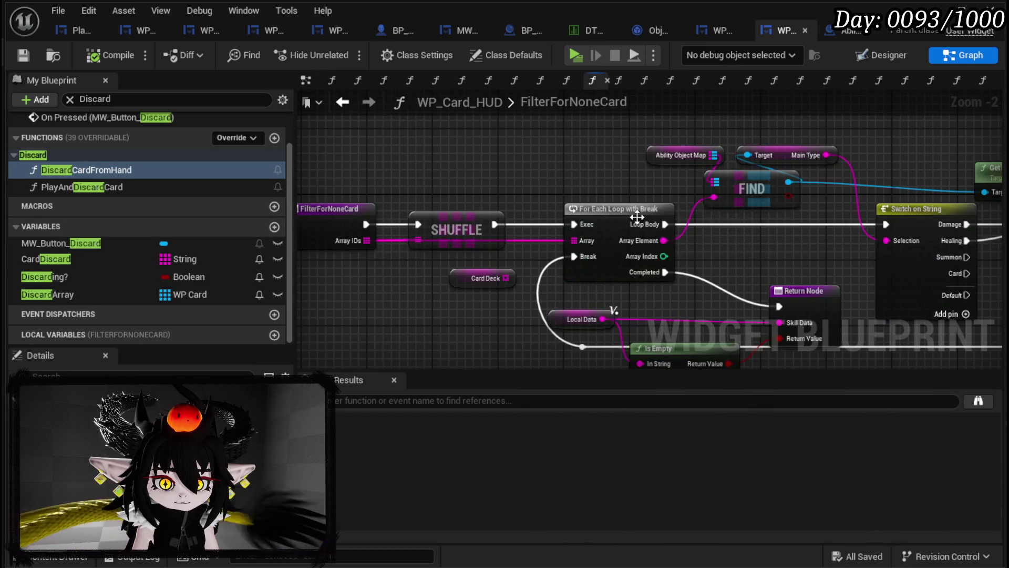
{"action": "mouse_move", "coordinate": [549, 195]}
{"action": "left_mouse_down"}
{"action": "mouse_move", "coordinate": [528, 168]}
{"action": "mouse_move", "coordinate": [434, 151]}
{"action": "mouse_move", "coordinate": [349, 169]}
{"action": "mouse_move", "coordinate": [338, 187]}
{"action": "mouse_move", "coordinate": [589, 181]}
{"action": "mouse_move", "coordinate": [445, 173]}
{"action": "mouse_move", "coordinate": [337, 150]}
{"action": "mouse_move", "coordinate": [545, 164]}
{"action": "left_mouse_up"}
{"action": "scroll", "coordinate": [436, 171], "scroll_direction": "down", "scroll_amount": 2}
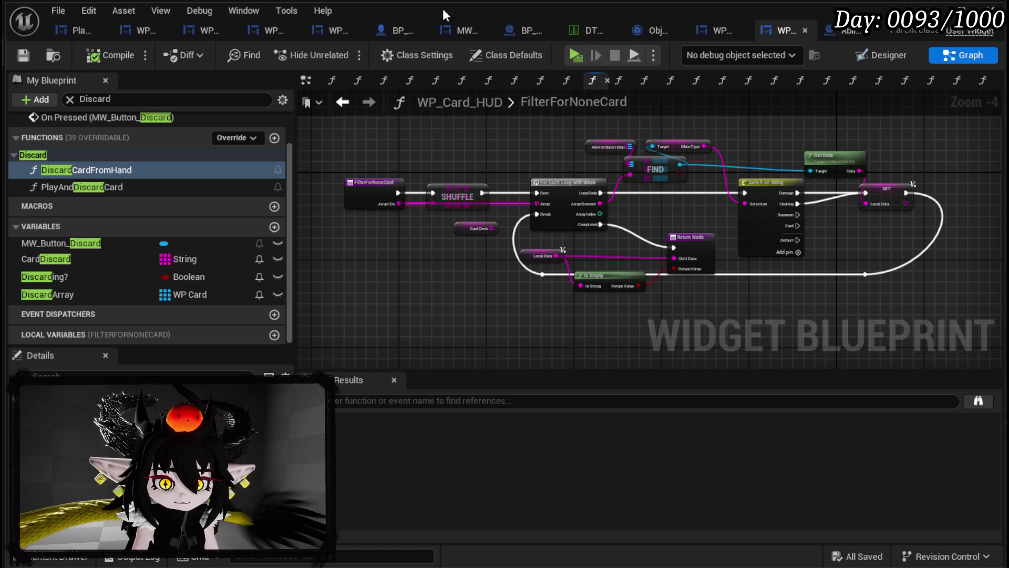
- Pan through the PlayFrom graph: REMOVE, Call On Play from String Data, Branch and Parse Into Array
{"action": "left_click", "coordinate": [342, 103]}
{"action": "left_click_drag", "start_coordinate": [840, 185], "coordinate": [374, 167]}
{"action": "left_click_drag", "start_coordinate": [735, 168], "coordinate": [549, 167]}
{"action": "left_click_drag", "start_coordinate": [922, 150], "coordinate": [853, 150]}
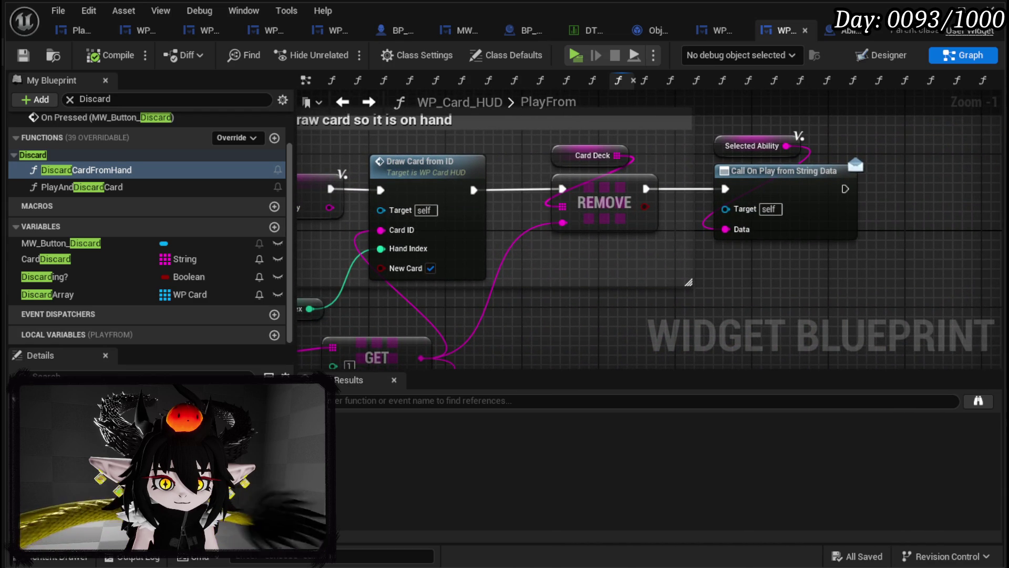
{"action": "left_click_drag", "start_coordinate": [315, 200], "coordinate": [487, 181]}
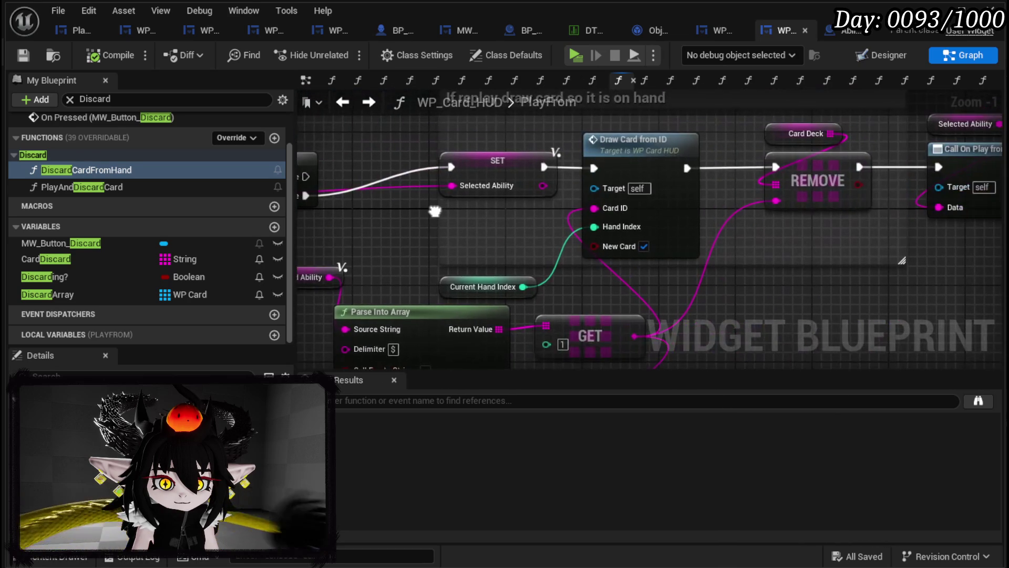
- Inspect DrawCardFromID's Bind Event to On Press, Bind Widget, Sound UI and Is Card Playable Color nodes
{"action": "double_click", "coordinate": [619, 148]}
{"action": "mouse_move", "coordinate": [714, 198]}
{"action": "left_mouse_down"}
{"action": "mouse_move", "coordinate": [515, 148]}
{"action": "mouse_move", "coordinate": [262, 155]}
{"action": "left_mouse_up"}
{"action": "mouse_move", "coordinate": [913, 289]}
{"action": "left_mouse_down"}
{"action": "mouse_move", "coordinate": [597, 279]}
{"action": "mouse_move", "coordinate": [288, 319]}
{"action": "mouse_move", "coordinate": [315, 326]}
{"action": "mouse_move", "coordinate": [497, 222]}
{"action": "mouse_move", "coordinate": [827, 205]}
{"action": "mouse_move", "coordinate": [788, 231]}
{"action": "mouse_move", "coordinate": [692, 164]}
{"action": "left_mouse_up"}
{"action": "scroll", "coordinate": [496, 222], "scroll_direction": "down", "scroll_amount": 2}
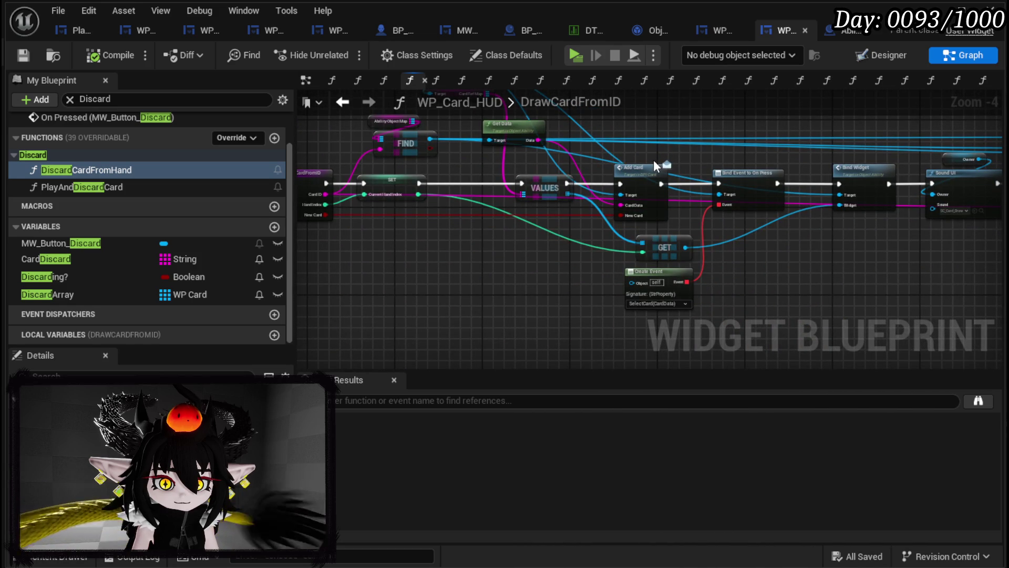
- Return to PlayFrom and bring up the actions for its entry node beside Switch on String
{"action": "left_click", "coordinate": [342, 101]}
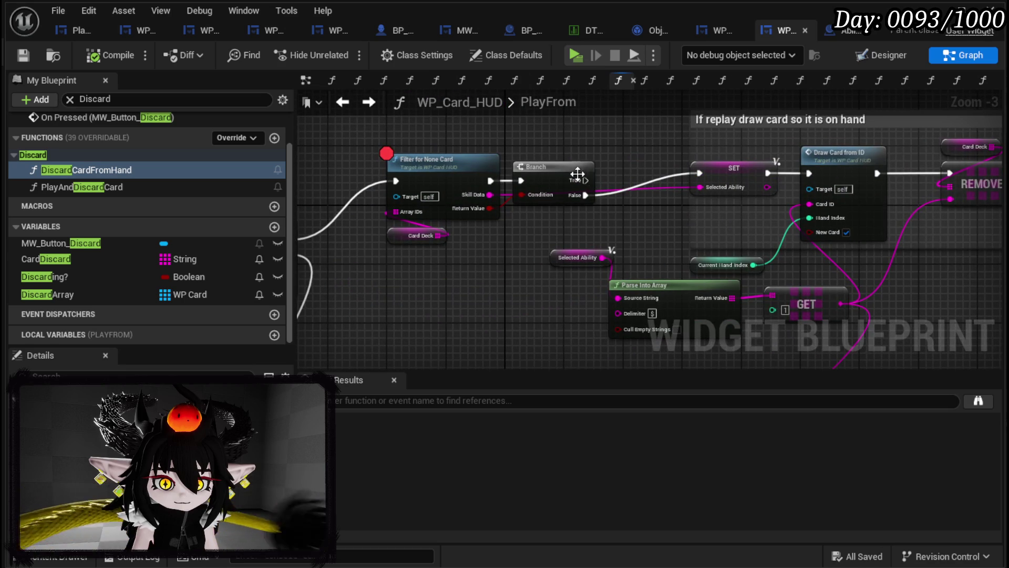
{"action": "left_click_drag", "start_coordinate": [443, 267], "coordinate": [722, 237]}
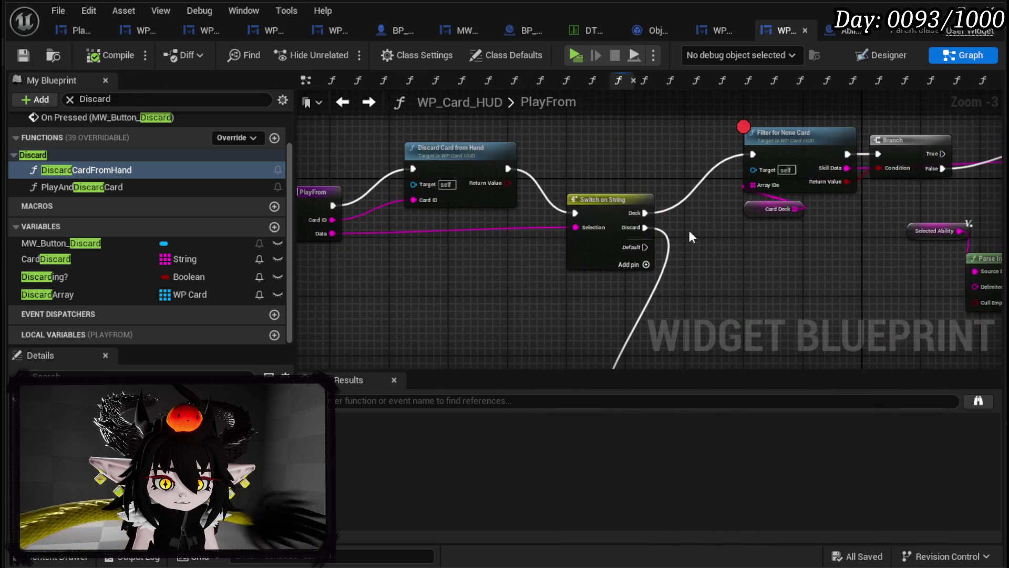
{"action": "left_click_drag", "start_coordinate": [442, 254], "coordinate": [587, 250]}
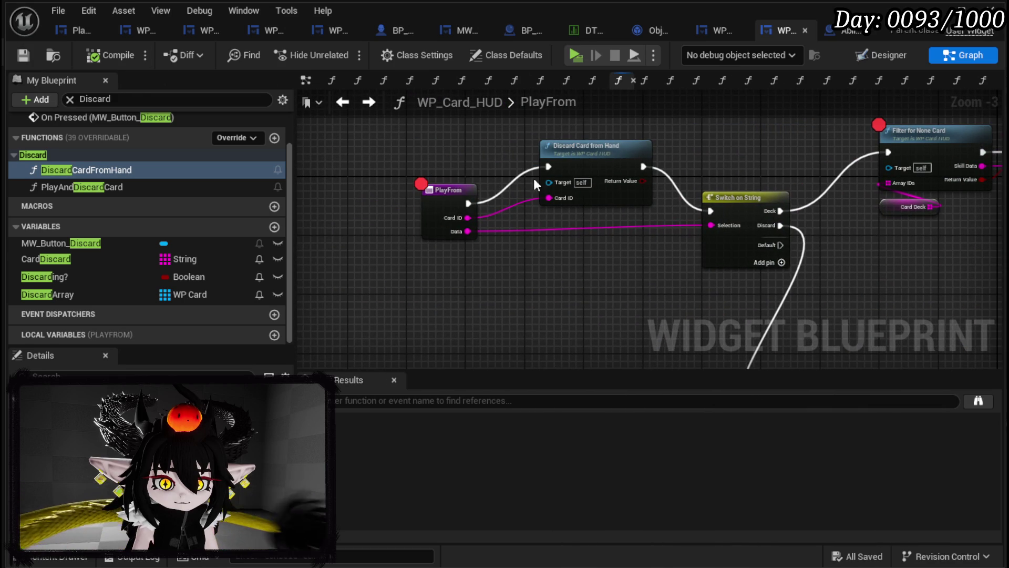
{"action": "right_click", "coordinate": [434, 197]}
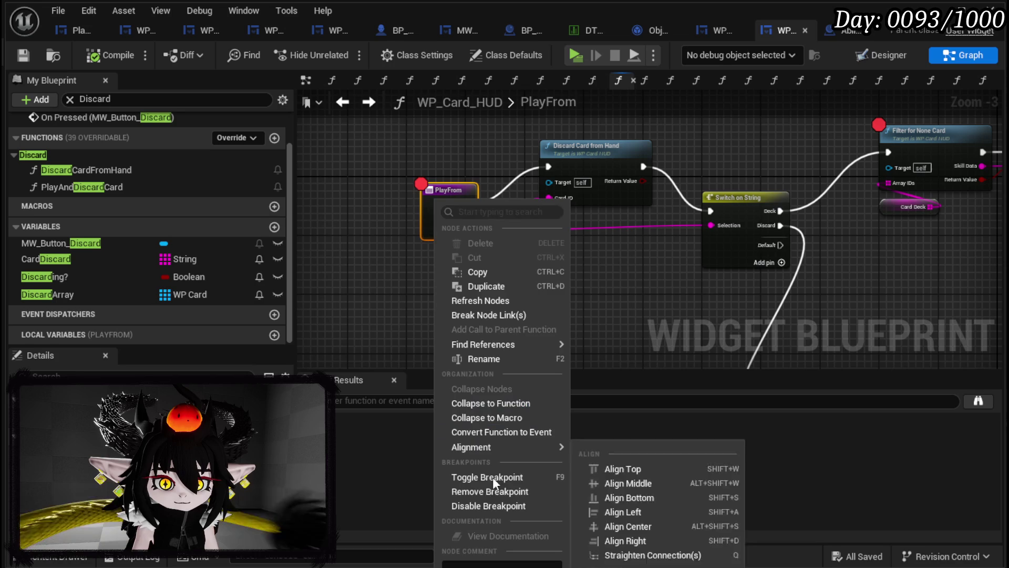
- Remove the breakpoints from the PlayFrom entry and Filter for None Card nodes
{"action": "left_click", "coordinate": [490, 490]}
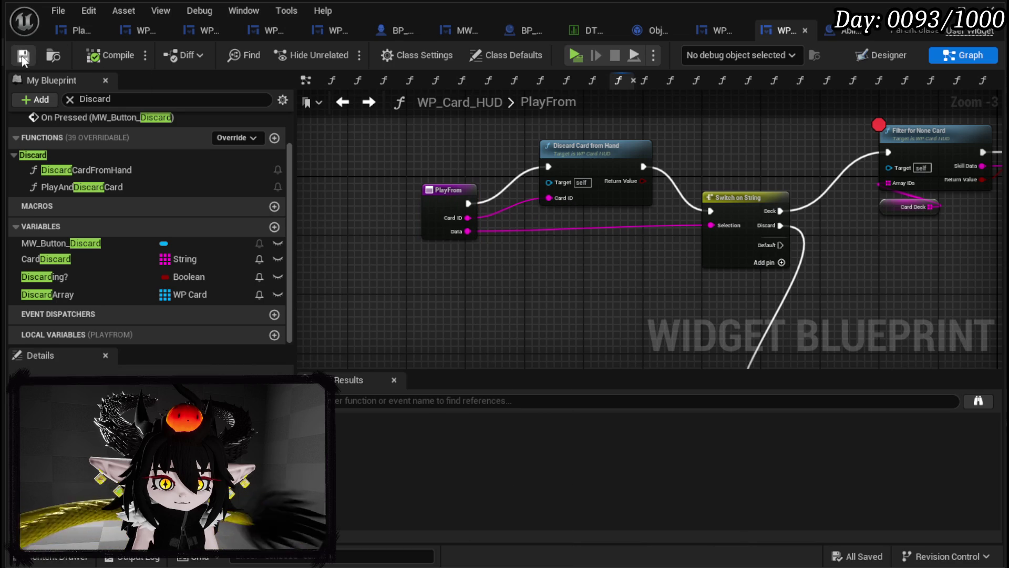
{"action": "right_click", "coordinate": [728, 172]}
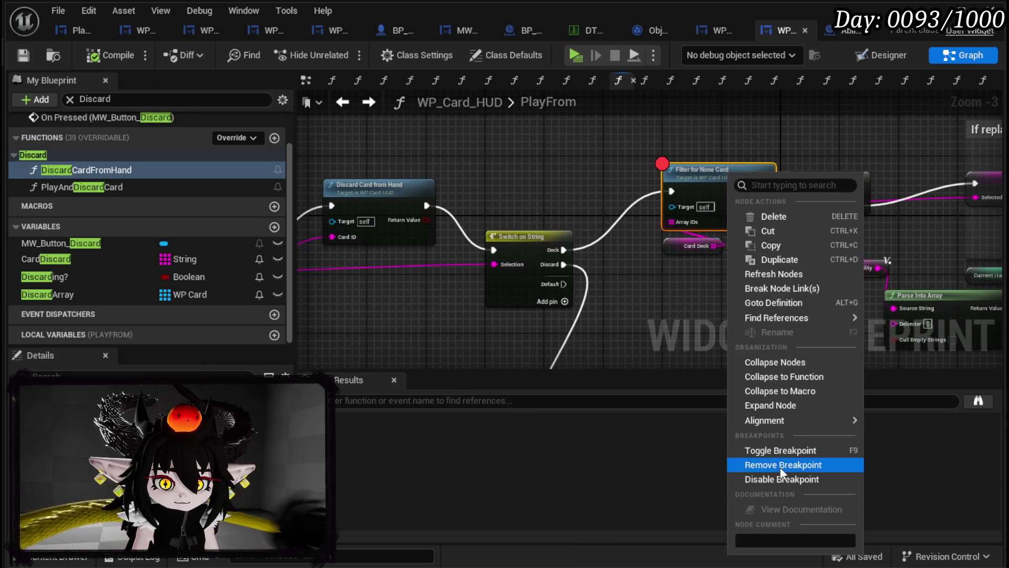
{"action": "left_click", "coordinate": [780, 466]}
{"action": "left_click", "coordinate": [456, 150]}
- Save WP_Card_HUD, check the PlayFrom and Switch on String nodes, then go to AbilityDecoder
{"action": "left_click", "coordinate": [21, 55]}
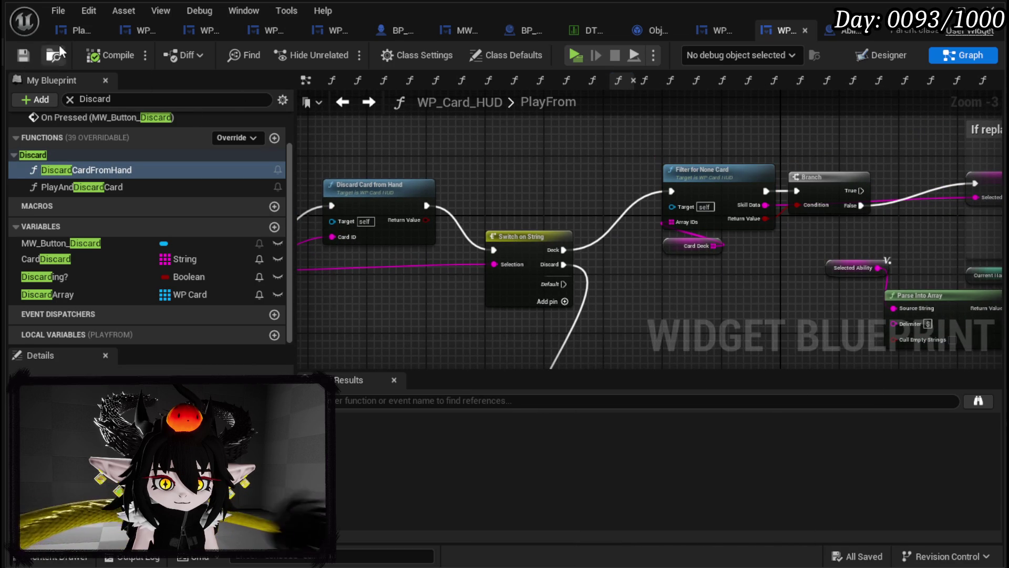
{"action": "left_click_drag", "start_coordinate": [541, 194], "coordinate": [504, 0]}
{"action": "left_click_drag", "start_coordinate": [383, 253], "coordinate": [666, 176]}
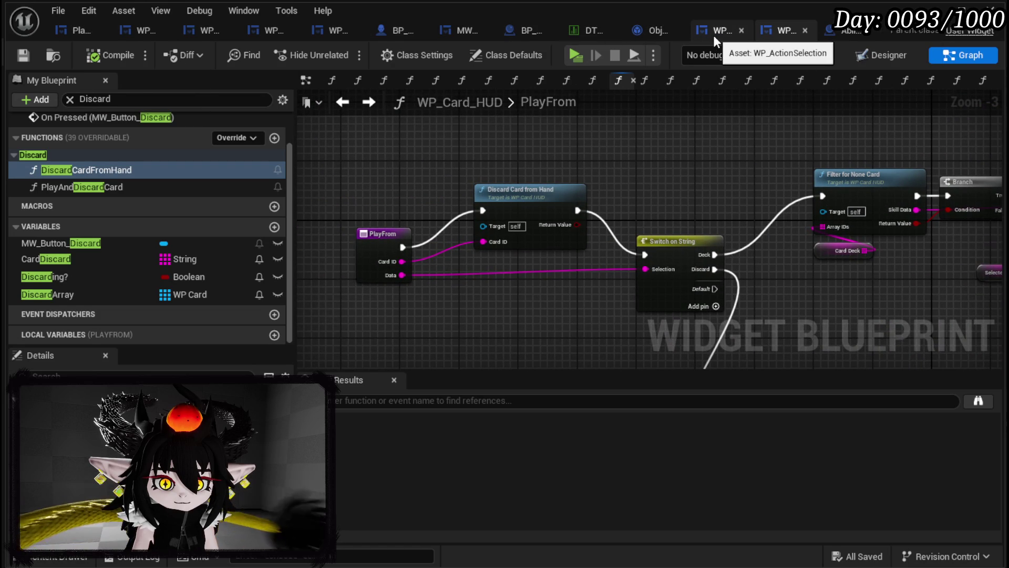
{"action": "left_click", "coordinate": [850, 35]}
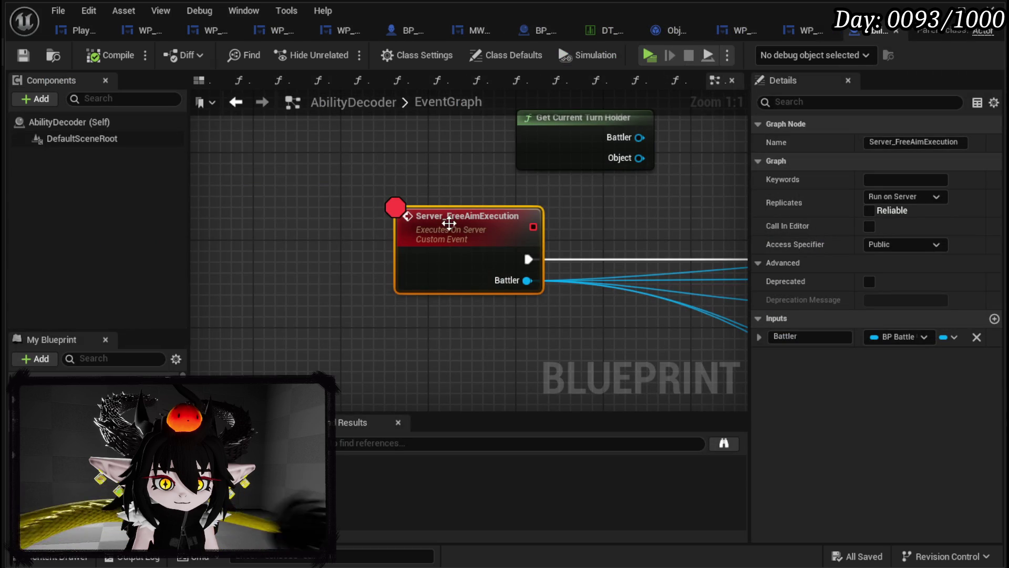
{"action": "right_click", "coordinate": [453, 231]}
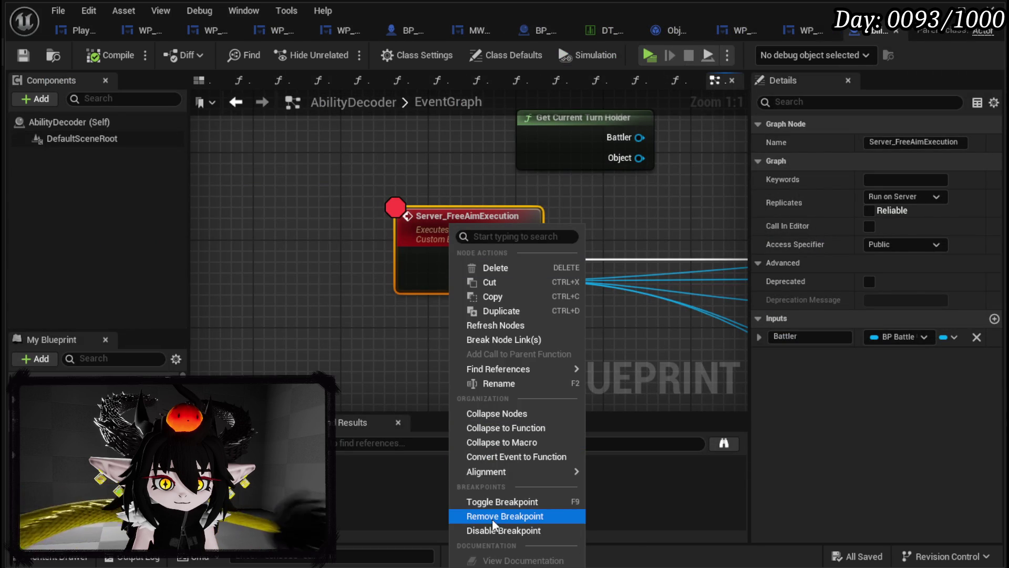
{"action": "mouse_move", "coordinate": [460, 472]}
{"action": "left_click", "coordinate": [357, 315]}
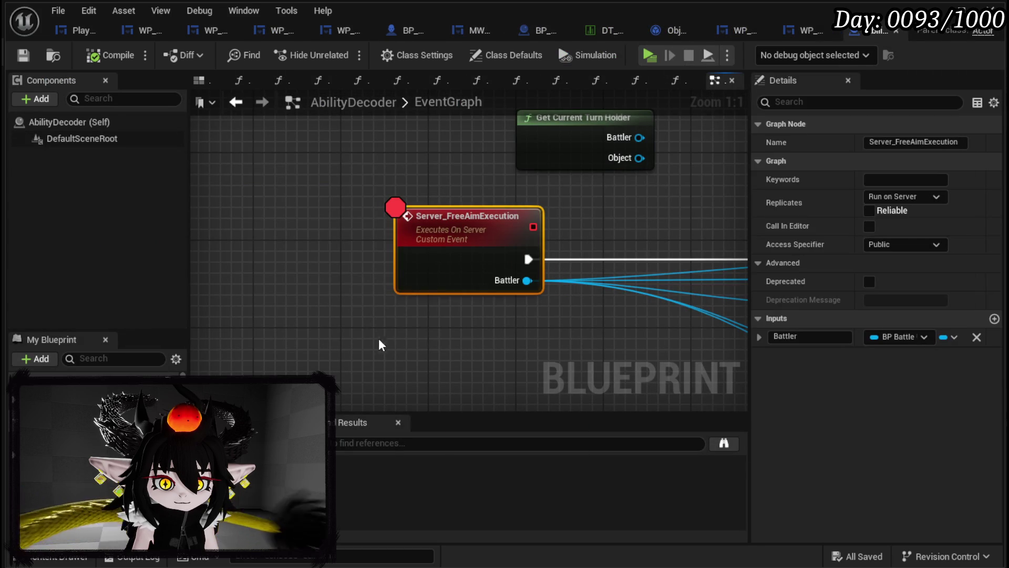
{"action": "scroll", "coordinate": [378, 345], "scroll_direction": "down", "scroll_amount": 8}
{"action": "scroll", "coordinate": [440, 270], "scroll_direction": "up", "scroll_amount": 3}
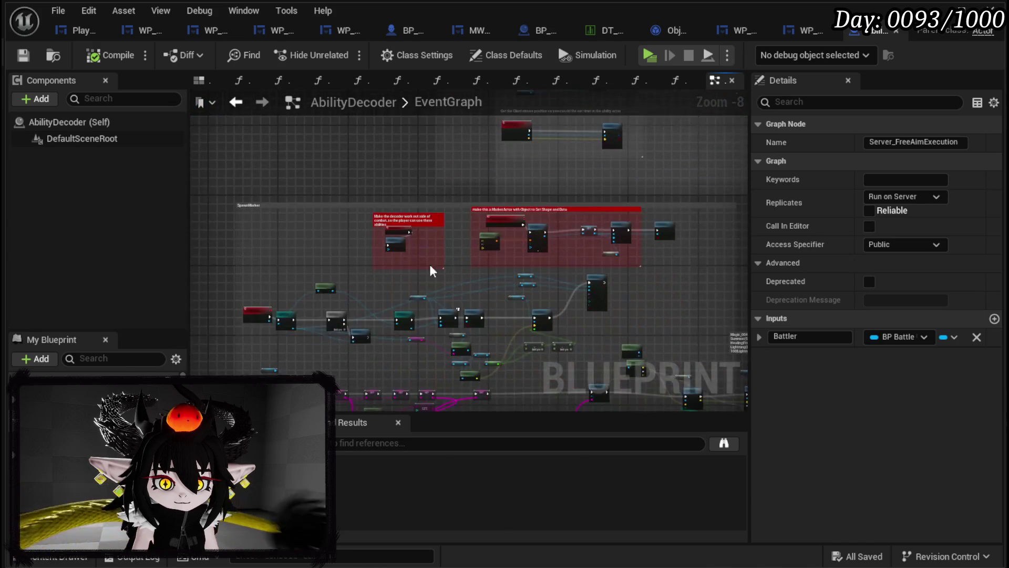
{"action": "scroll", "coordinate": [524, 325], "scroll_direction": "down", "scroll_amount": 3}
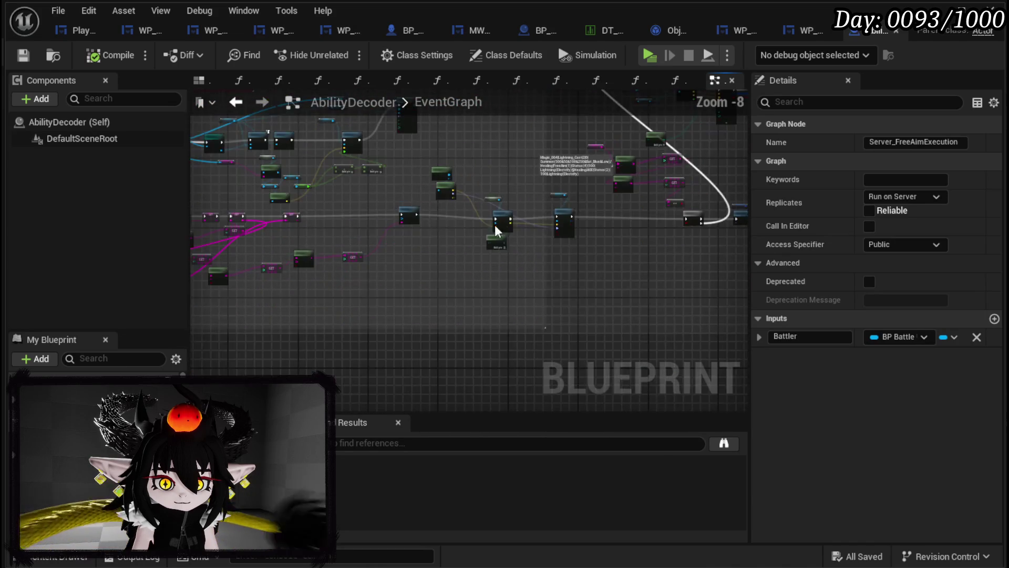
{"action": "mouse_move", "coordinate": [525, 325]}
{"action": "left_mouse_down"}
{"action": "mouse_move", "coordinate": [450, 349]}
{"action": "mouse_move", "coordinate": [293, 343]}
{"action": "mouse_move", "coordinate": [194, 292]}
{"action": "left_mouse_up"}
{"action": "scroll", "coordinate": [409, 261], "scroll_direction": "up", "scroll_amount": 4}
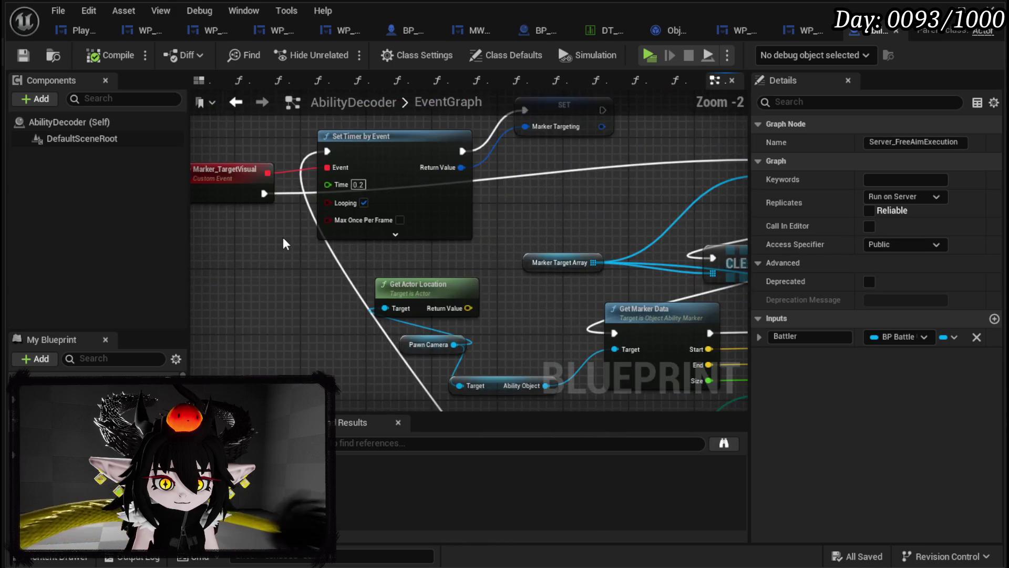
{"action": "left_click", "coordinate": [330, 235]}
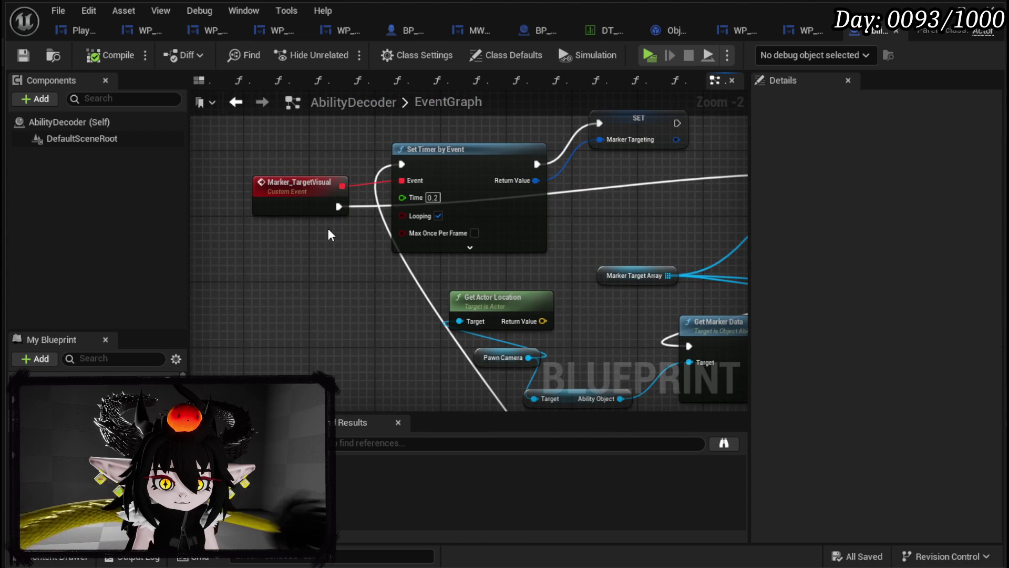
{"action": "mouse_move", "coordinate": [320, 254]}
{"action": "left_mouse_down"}
{"action": "mouse_move", "coordinate": [451, 180]}
{"action": "mouse_move", "coordinate": [431, 246]}
{"action": "left_mouse_up"}
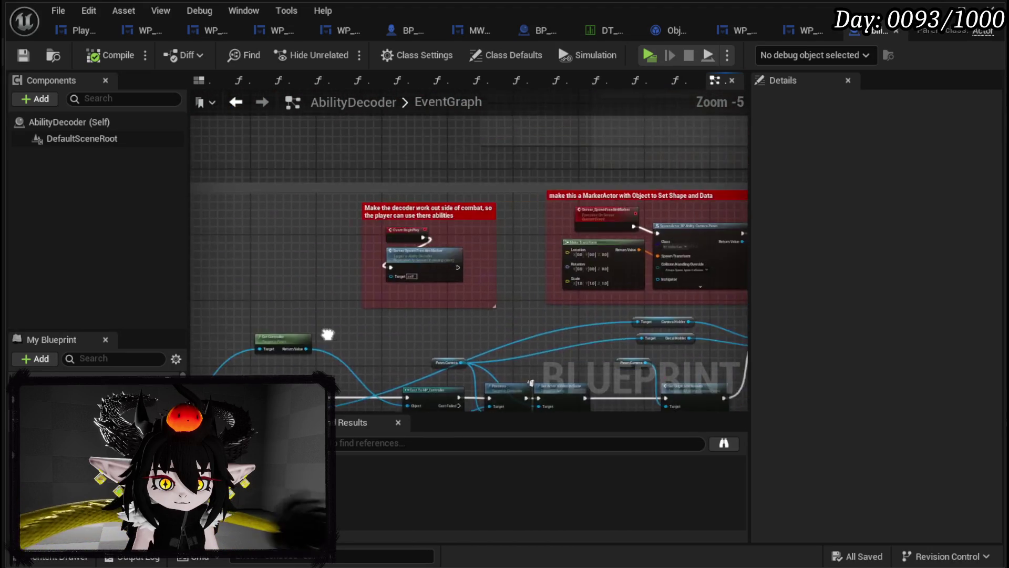
{"action": "left_click_drag", "start_coordinate": [395, 312], "coordinate": [154, 346]}
{"action": "scroll", "coordinate": [529, 226], "scroll_direction": "down", "scroll_amount": 2}
{"action": "scroll", "coordinate": [401, 281], "scroll_direction": "down", "scroll_amount": 1}
{"action": "left_click_drag", "start_coordinate": [460, 194], "coordinate": [342, 279]}
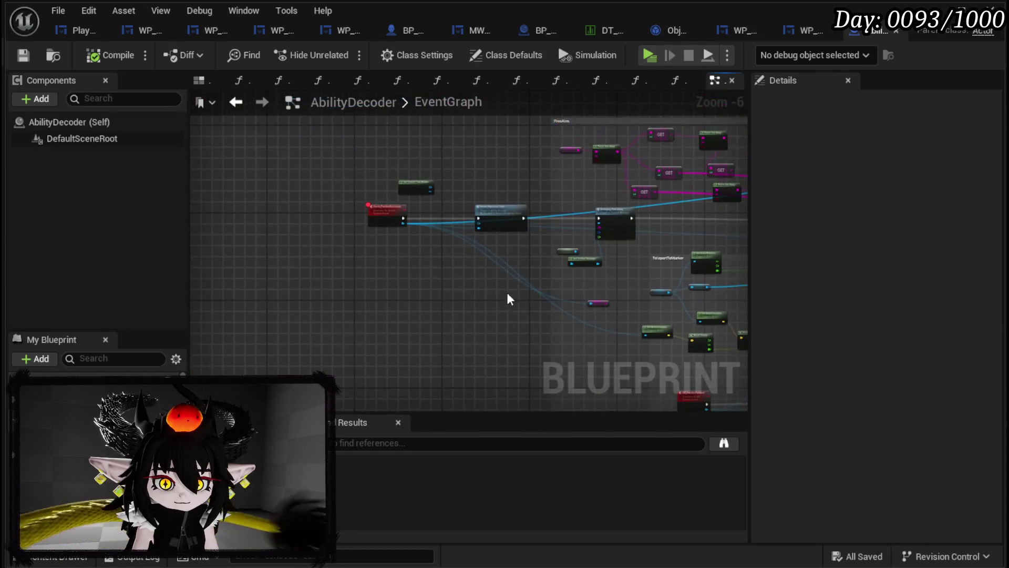
{"action": "scroll", "coordinate": [388, 208], "scroll_direction": "up", "scroll_amount": 2}
{"action": "left_click", "coordinate": [361, 215]}
{"action": "left_click", "coordinate": [401, 305]}
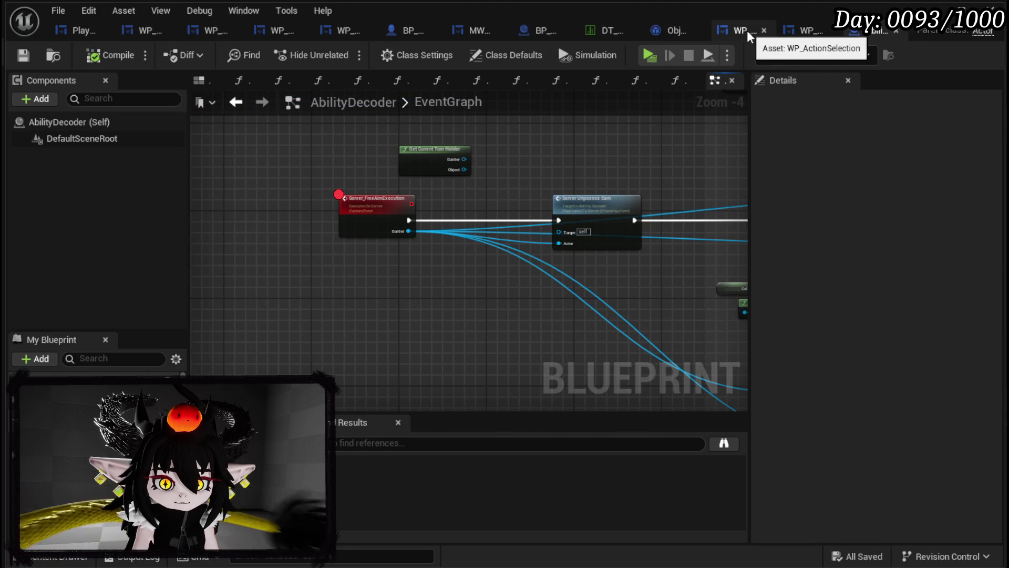
{"action": "left_click_drag", "start_coordinate": [600, 191], "coordinate": [311, 185]}
{"action": "scroll", "coordinate": [312, 185], "scroll_direction": "down", "scroll_amount": 4}
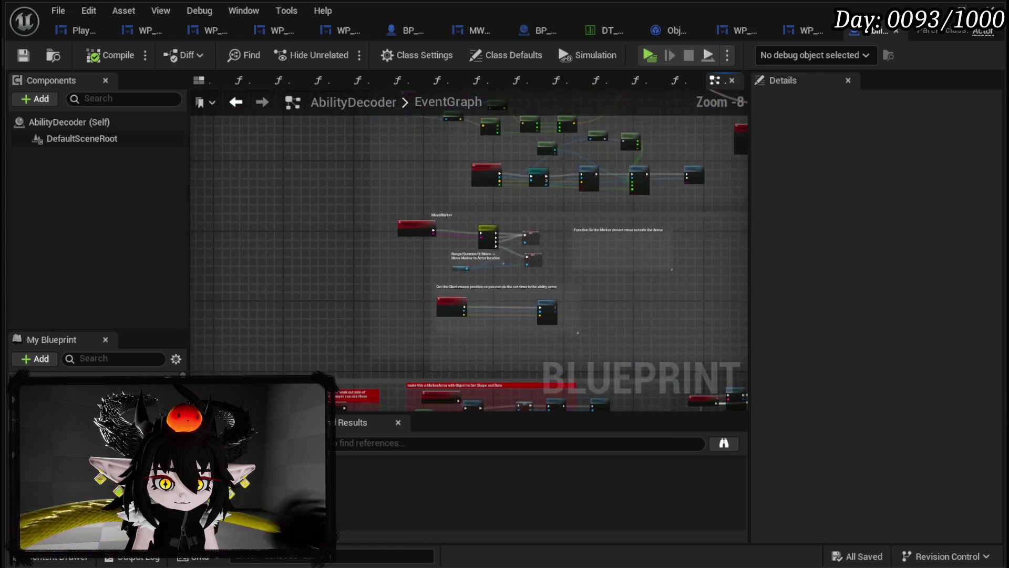
{"action": "scroll", "coordinate": [451, 279], "scroll_direction": "up", "scroll_amount": 3}
{"action": "scroll", "coordinate": [422, 267], "scroll_direction": "up", "scroll_amount": 3}
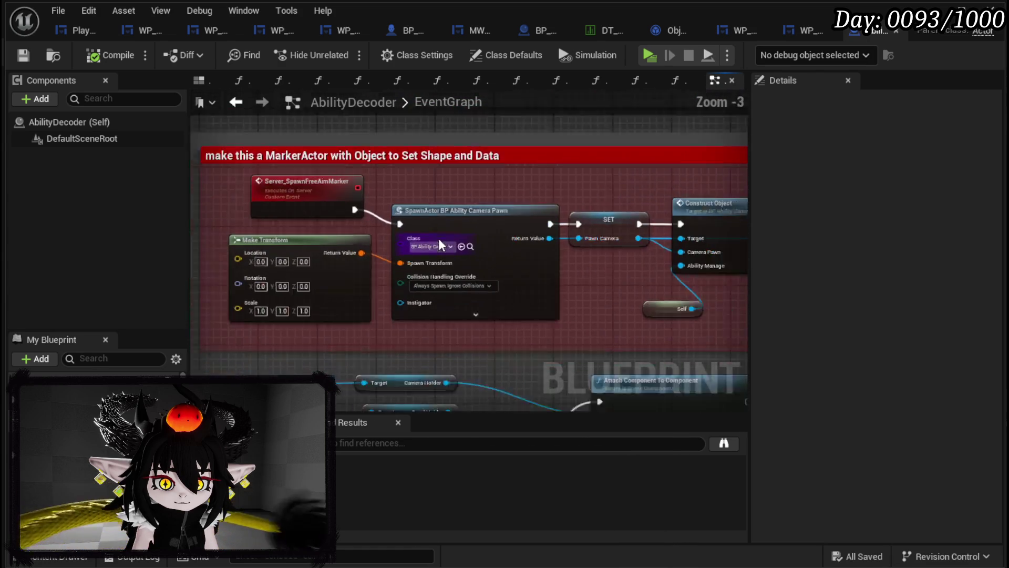
{"action": "left_click", "coordinate": [938, 5]}
- Open BP_AbilityCameraPawn and pan its EventGraph to the MouseRotation, RotateRTSCam and ZoomRTSCam events
{"action": "double_click", "coordinate": [371, 471]}
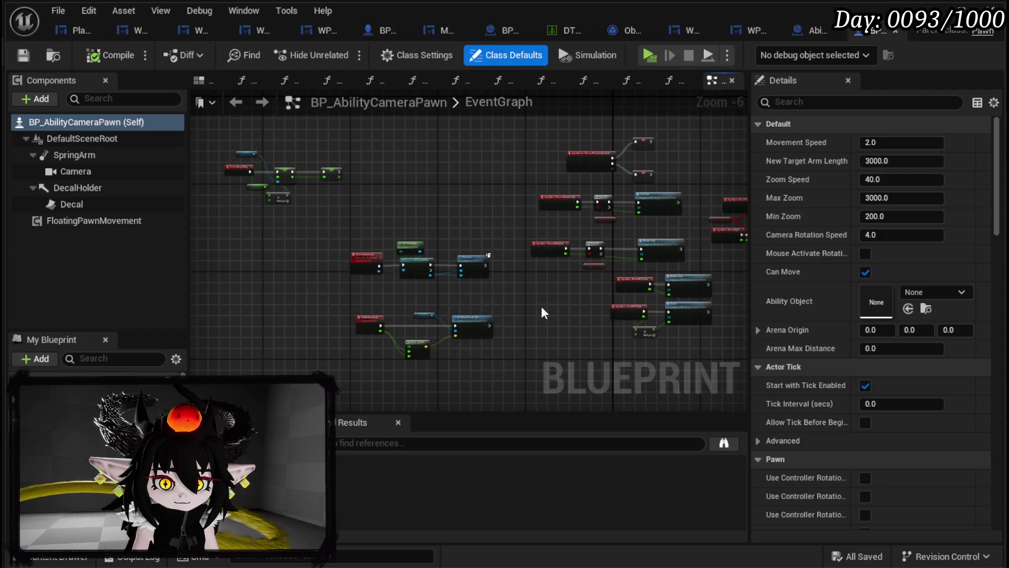
{"action": "mouse_move", "coordinate": [437, 317]}
{"action": "left_mouse_down"}
{"action": "mouse_move", "coordinate": [329, 288]}
{"action": "mouse_move", "coordinate": [386, 402]}
{"action": "left_mouse_up"}
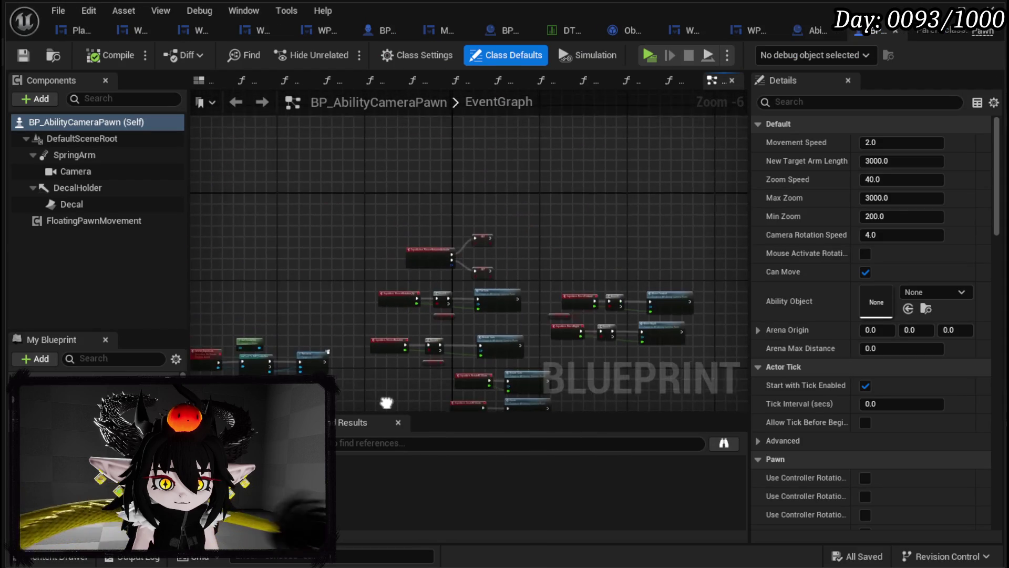
{"action": "scroll", "coordinate": [477, 267], "scroll_direction": "up", "scroll_amount": 4}
{"action": "scroll", "coordinate": [478, 267], "scroll_direction": "down", "scroll_amount": 2}
{"action": "mouse_move", "coordinate": [355, 242]}
{"action": "left_mouse_down"}
{"action": "mouse_move", "coordinate": [637, 153]}
{"action": "mouse_move", "coordinate": [664, 188]}
{"action": "mouse_move", "coordinate": [822, 148]}
{"action": "left_mouse_up"}
{"action": "mouse_move", "coordinate": [460, 199]}
{"action": "left_mouse_down"}
{"action": "mouse_move", "coordinate": [441, 324]}
{"action": "mouse_move", "coordinate": [337, 309]}
{"action": "left_mouse_up"}
{"action": "scroll", "coordinate": [440, 323], "scroll_direction": "up", "scroll_amount": 2}
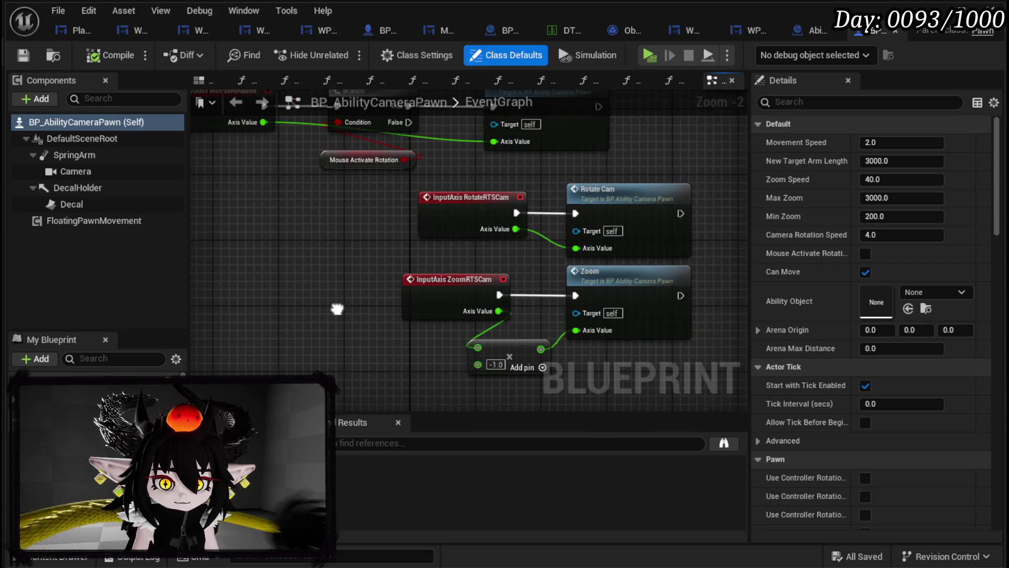
{"action": "scroll", "coordinate": [337, 309], "scroll_direction": "down", "scroll_amount": 3}
{"action": "scroll", "coordinate": [443, 302], "scroll_direction": "down", "scroll_amount": 1}
- Inspect the BeginPlay and MouseRotationActivate nodes, then marquee-select the mouse rotation input nodes
{"action": "left_click_drag", "start_coordinate": [633, 387], "coordinate": [514, 338]}
{"action": "scroll", "coordinate": [529, 389], "scroll_direction": "up", "scroll_amount": 1}
{"action": "scroll", "coordinate": [480, 322], "scroll_direction": "down", "scroll_amount": 5}
{"action": "scroll", "coordinate": [335, 188], "scroll_direction": "up", "scroll_amount": 4}
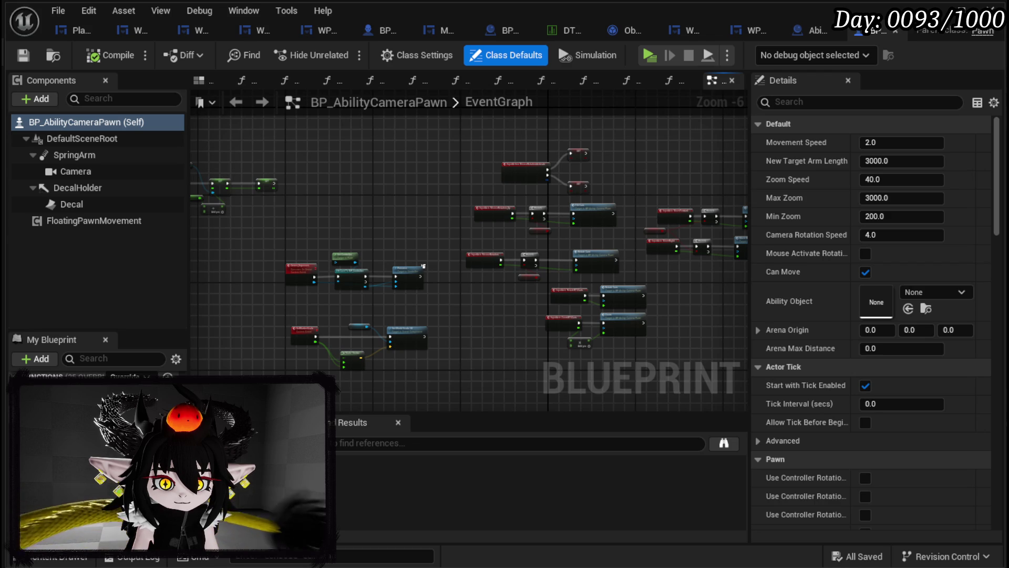
{"action": "scroll", "coordinate": [94, 395], "scroll_direction": "down", "scroll_amount": 1}
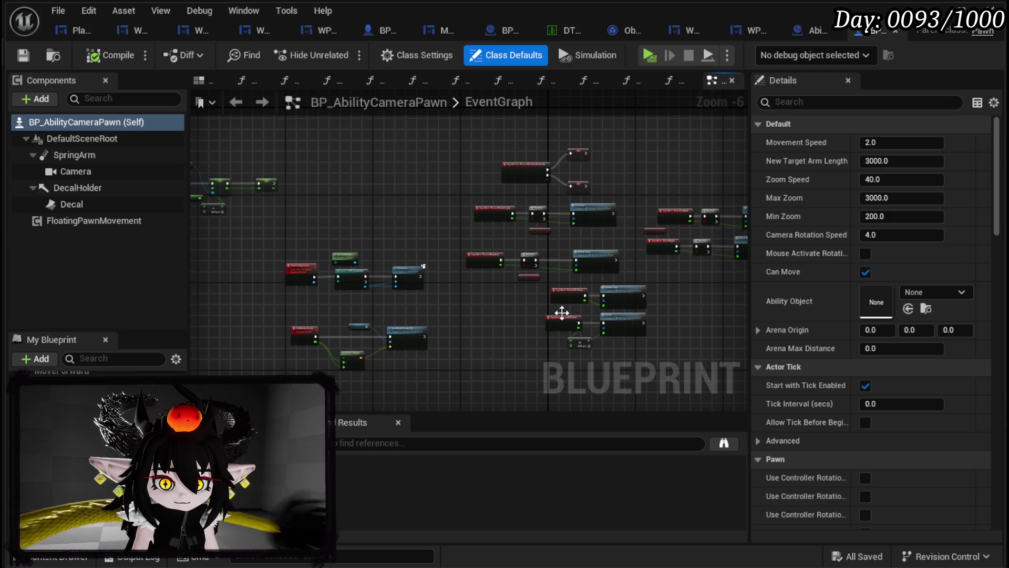
{"action": "scroll", "coordinate": [490, 318], "scroll_direction": "up", "scroll_amount": 3}
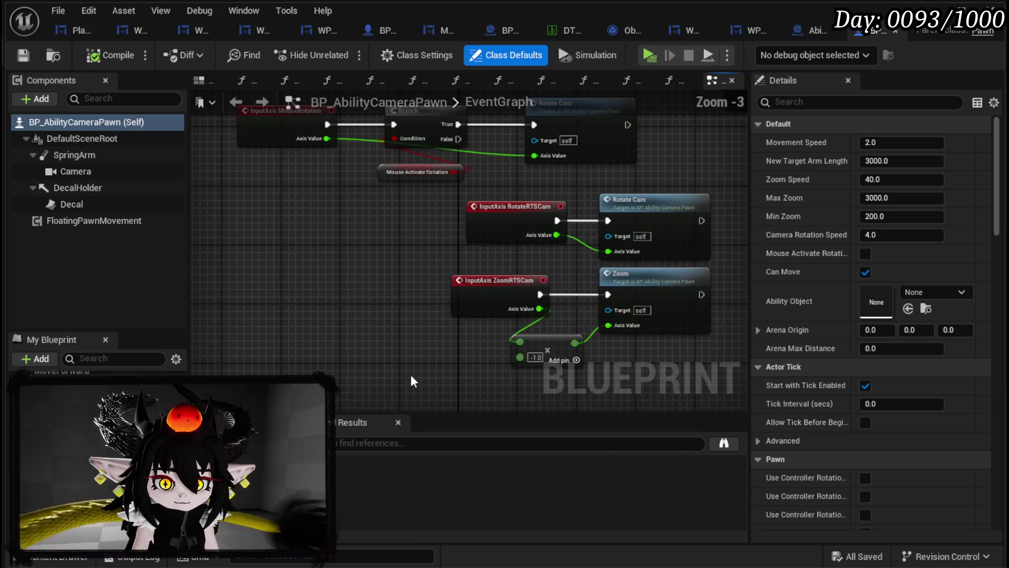
{"action": "mouse_move", "coordinate": [515, 236]}
{"action": "left_mouse_down"}
{"action": "mouse_move", "coordinate": [481, 226]}
{"action": "mouse_move", "coordinate": [493, 232]}
{"action": "left_mouse_up"}
{"action": "left_click_drag", "start_coordinate": [418, 243], "coordinate": [458, 410]}
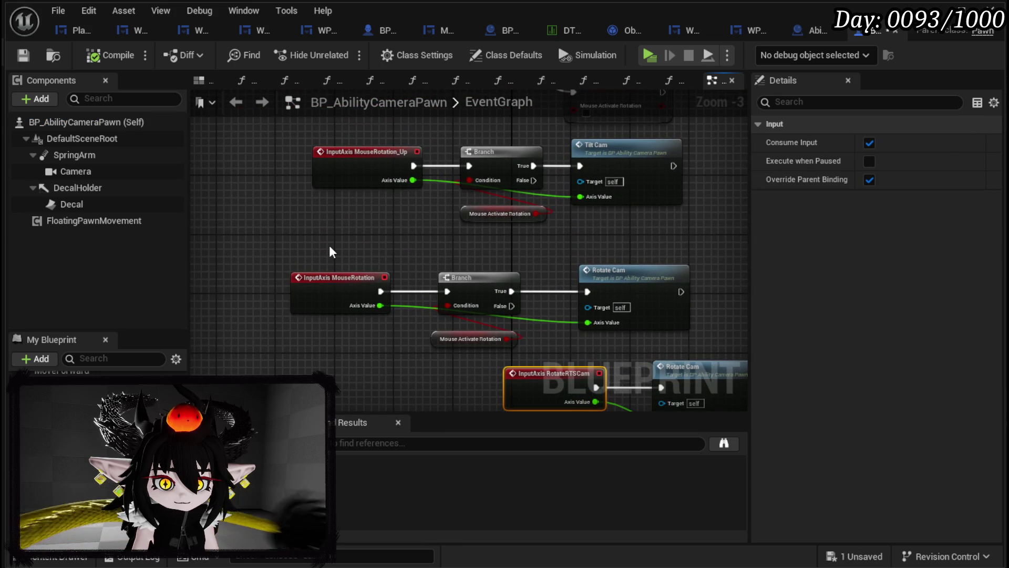
{"action": "left_click_drag", "start_coordinate": [329, 245], "coordinate": [297, 376]}
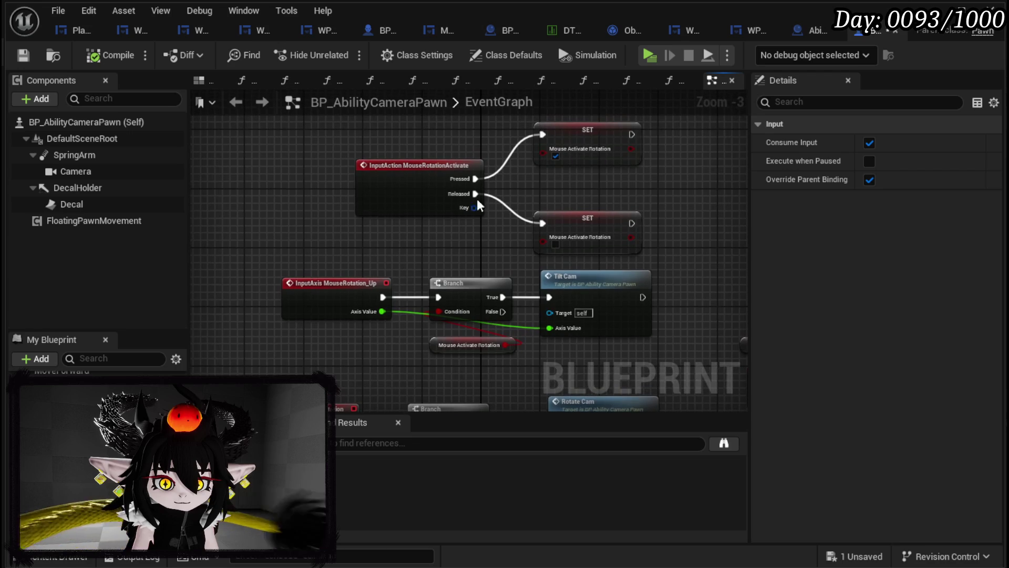
{"action": "scroll", "coordinate": [415, 234], "scroll_direction": "down", "scroll_amount": 2}
{"action": "left_click", "coordinate": [23, 54]}
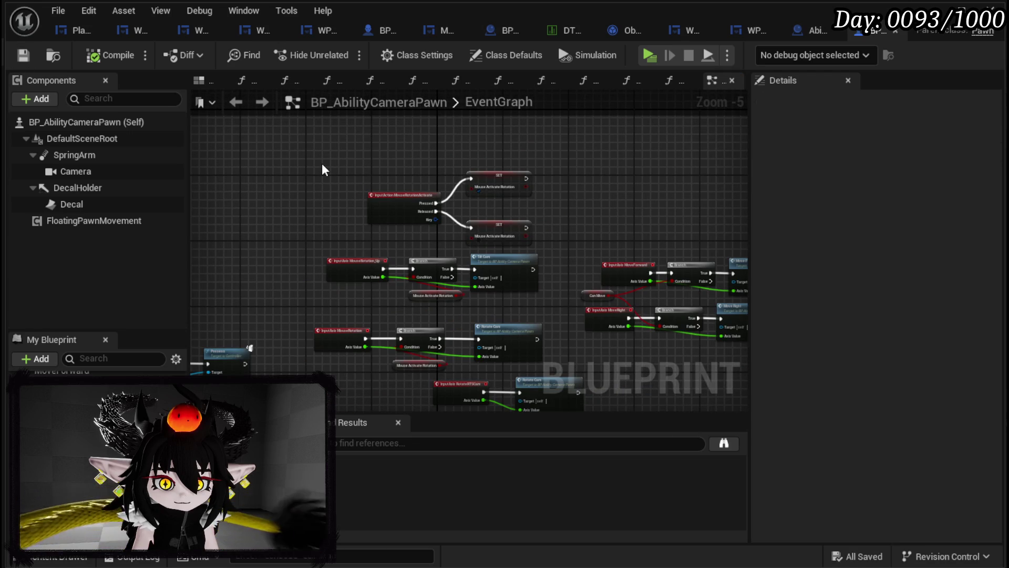
{"action": "mouse_move", "coordinate": [324, 143]}
{"action": "left_mouse_down"}
{"action": "mouse_move", "coordinate": [484, 383]}
{"action": "mouse_move", "coordinate": [551, 338]}
{"action": "left_mouse_up"}
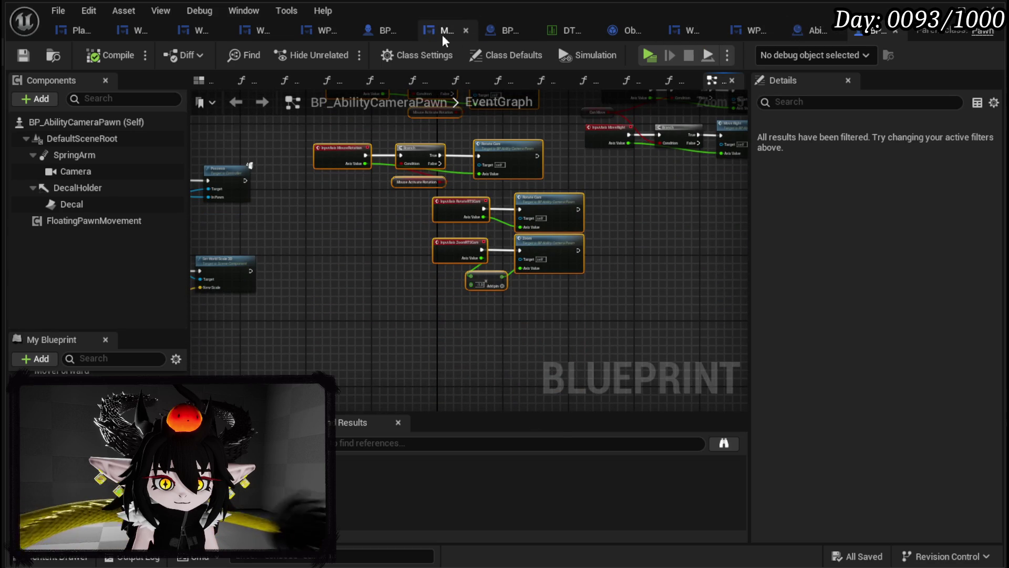
- Leave BP_ThirdPersonCharacter for the level editor, browse the BPC folder and open BPC_MC_Camera
{"action": "left_click", "coordinate": [374, 30]}
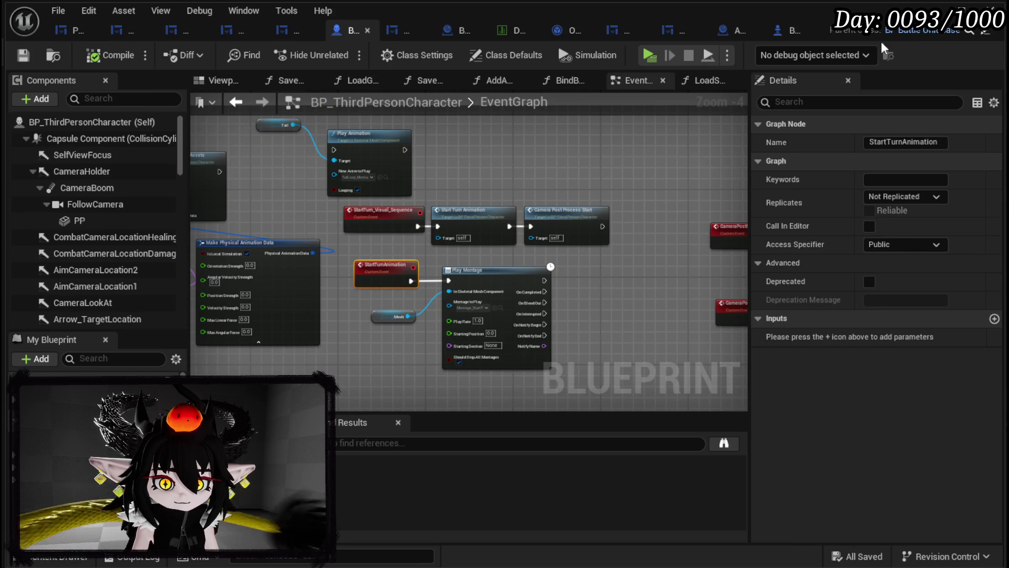
{"action": "left_click", "coordinate": [938, 8]}
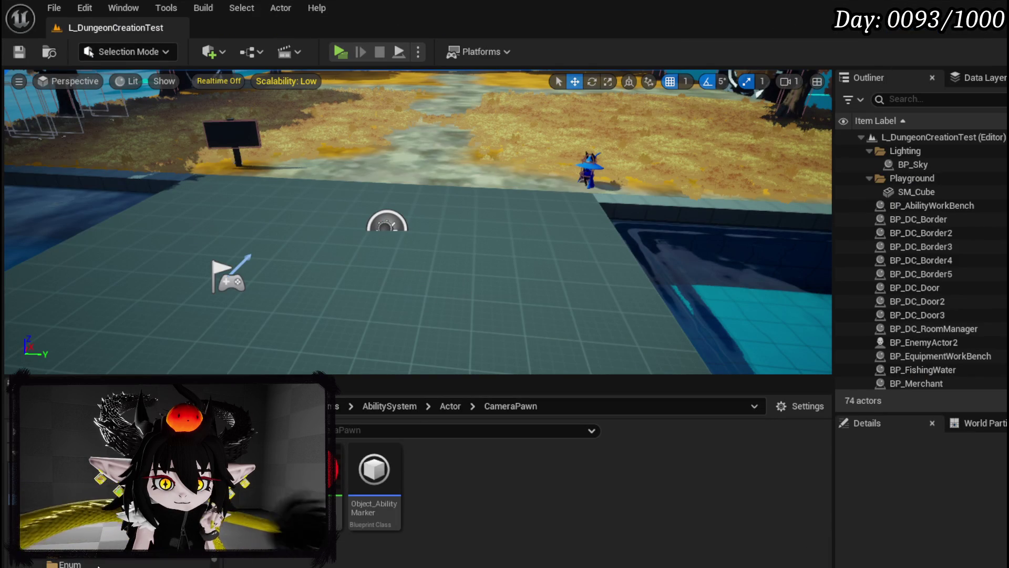
{"action": "left_click", "coordinate": [79, 447]}
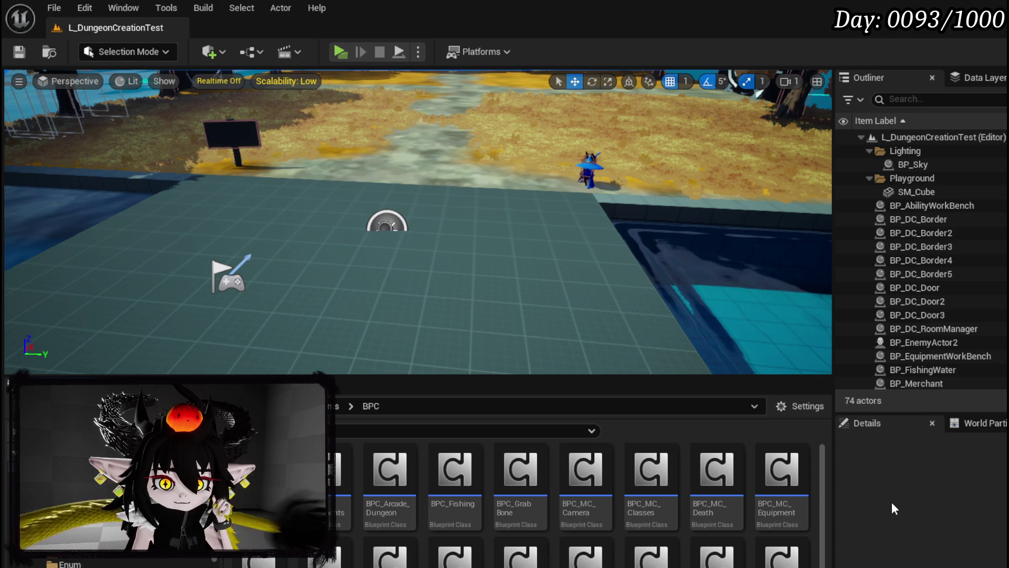
{"action": "double_click", "coordinate": [597, 484]}
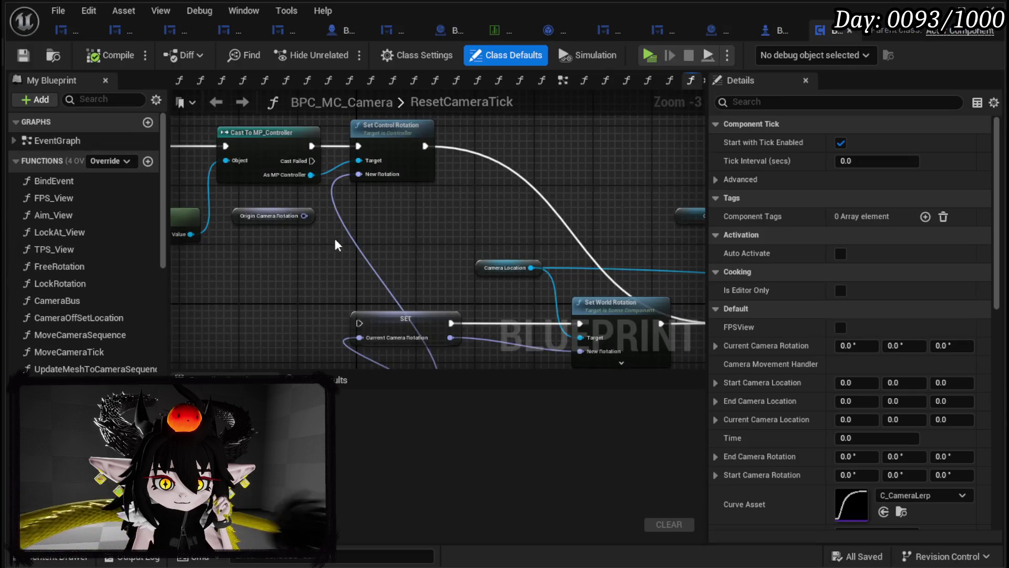
- Show BPC_MC_Camera's EventGraph and close all its other graph tabs
{"action": "scroll", "coordinate": [339, 228], "scroll_direction": "down", "scroll_amount": 4}
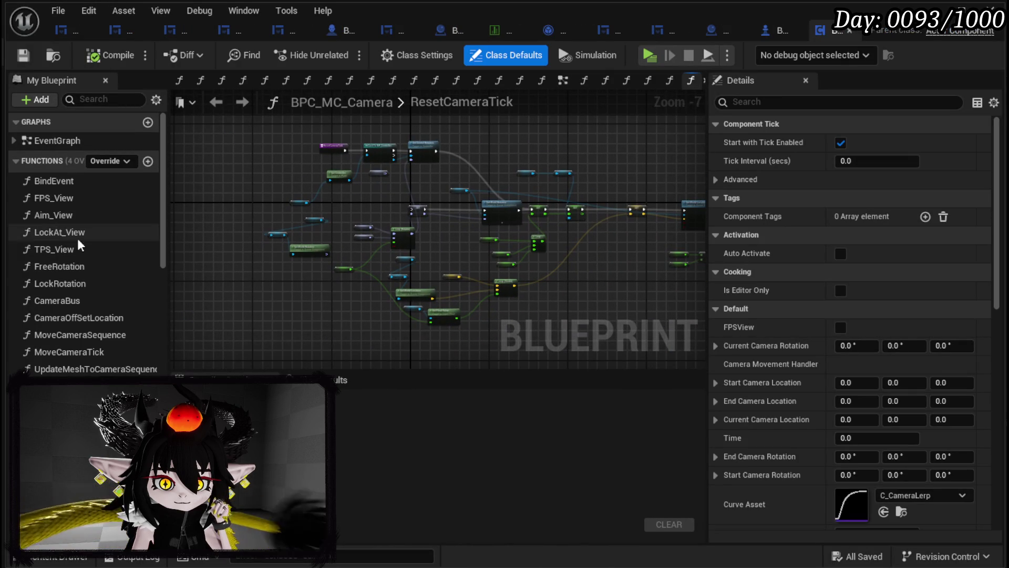
{"action": "left_click", "coordinate": [562, 81]}
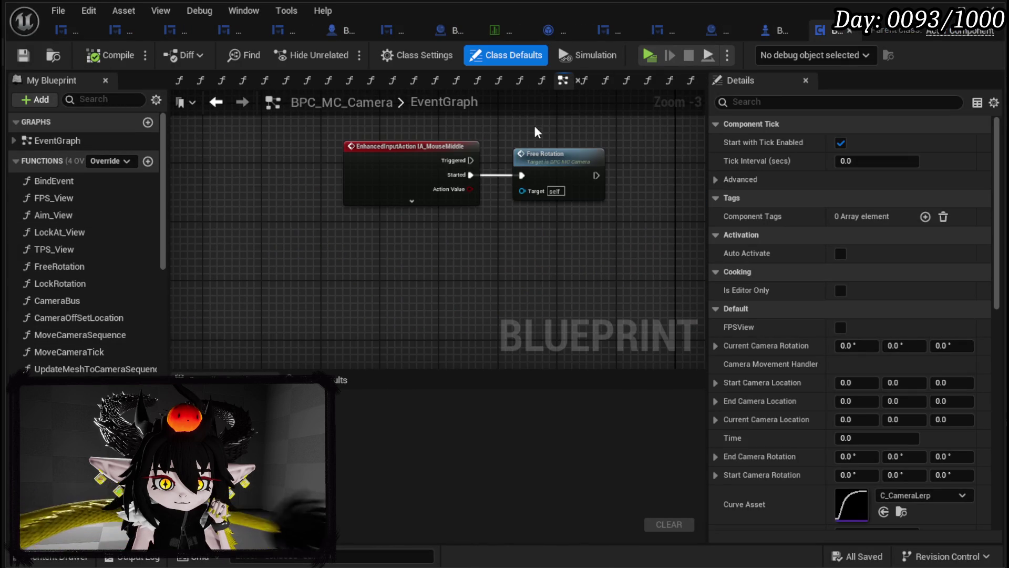
{"action": "right_click", "coordinate": [527, 147]}
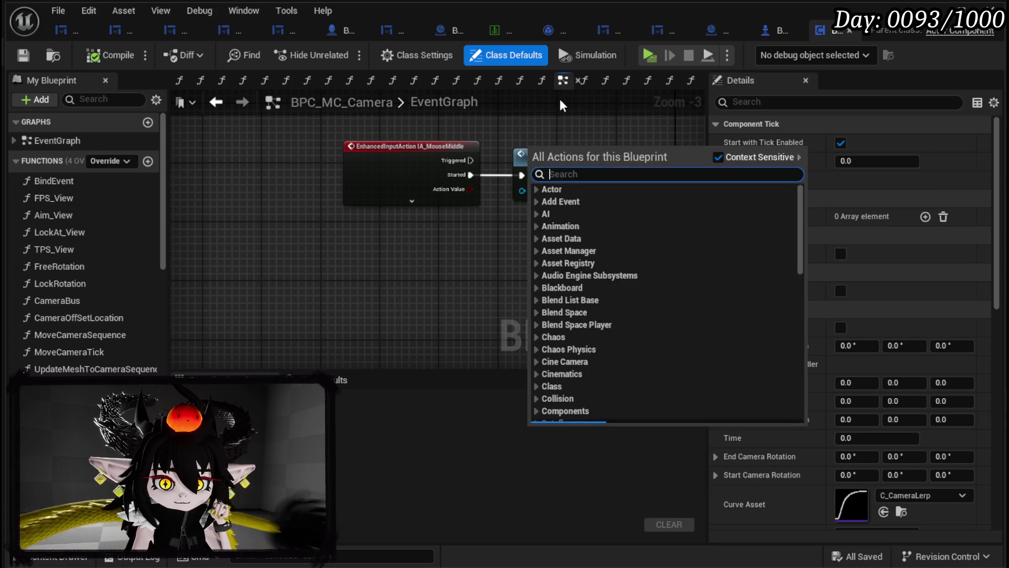
{"action": "left_click", "coordinate": [564, 82]}
{"action": "left_click", "coordinate": [512, 76]}
{"action": "left_click", "coordinate": [415, 87]}
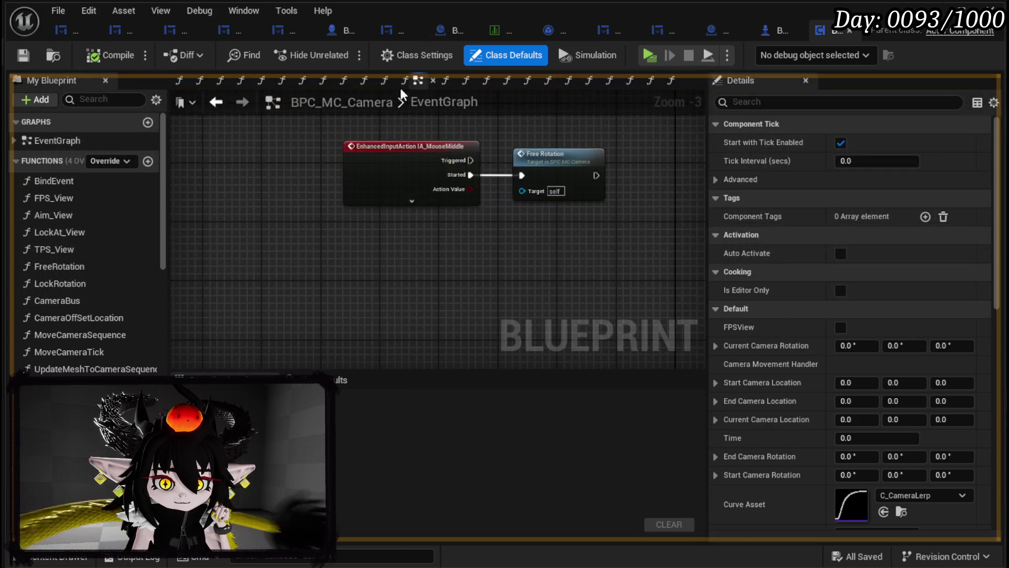
{"action": "right_click", "coordinate": [177, 83]}
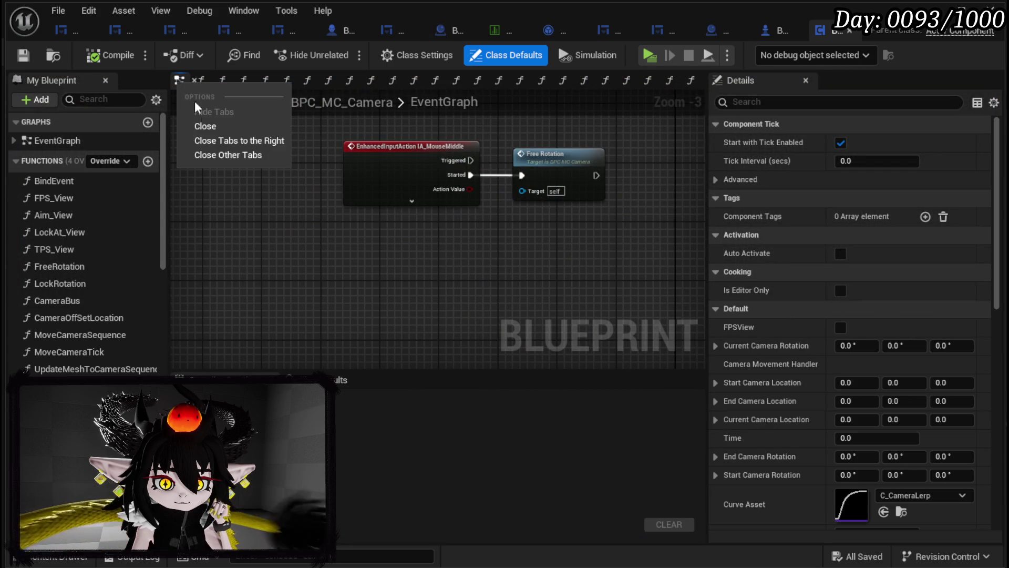
{"action": "left_click", "coordinate": [241, 140]}
- Open the Free Rotation function from the MouseMiddle event and review its SET nodes
{"action": "scroll", "coordinate": [332, 134], "scroll_direction": "up", "scroll_amount": 1}
{"action": "mouse_move", "coordinate": [333, 134]}
{"action": "left_mouse_down"}
{"action": "mouse_move", "coordinate": [368, 237]}
{"action": "mouse_move", "coordinate": [488, 240]}
{"action": "mouse_move", "coordinate": [503, 161]}
{"action": "left_mouse_up"}
{"action": "left_click", "coordinate": [435, 194]}
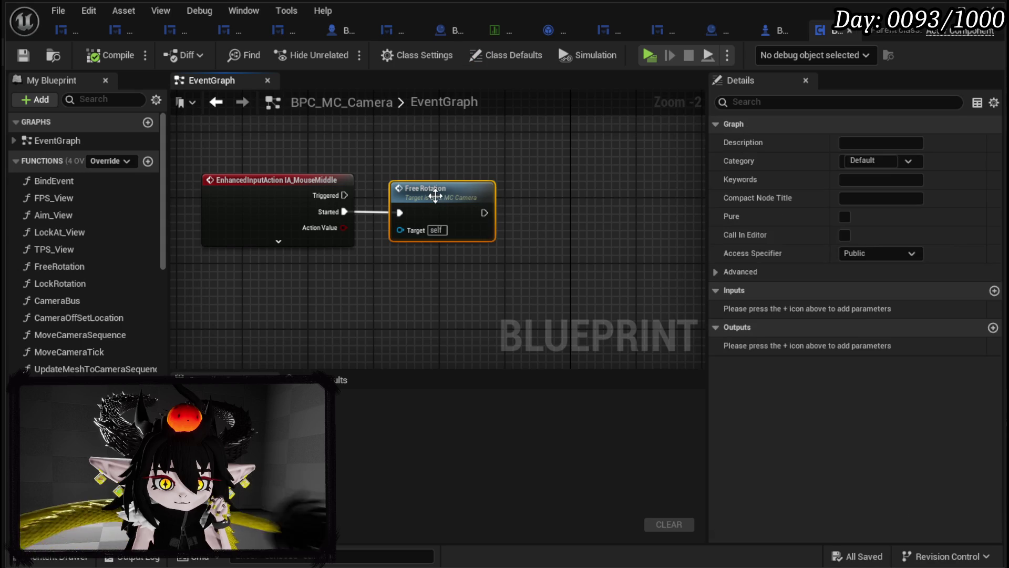
{"action": "double_click", "coordinate": [435, 194]}
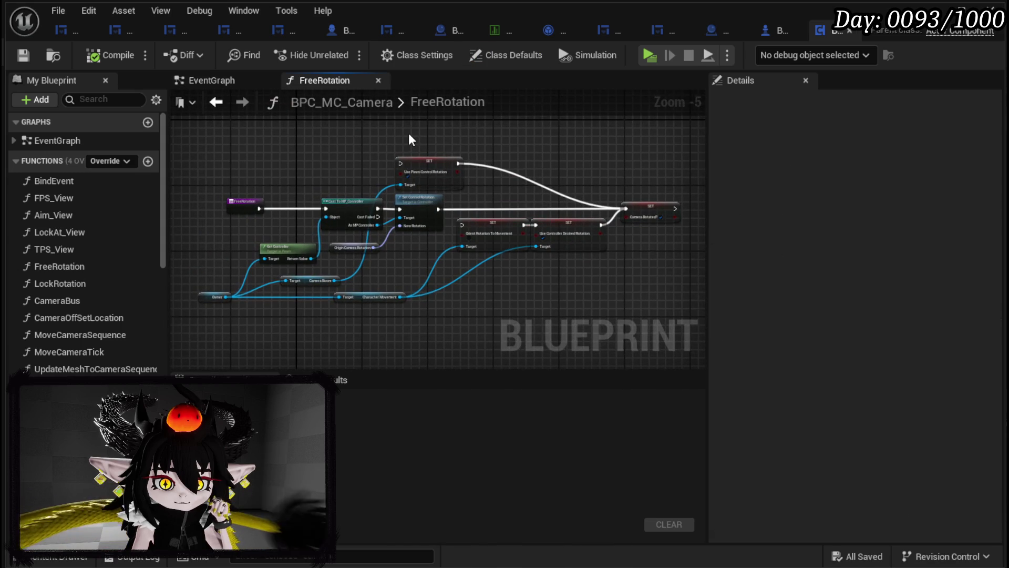
{"action": "scroll", "coordinate": [311, 203], "scroll_direction": "up", "scroll_amount": 4}
{"action": "scroll", "coordinate": [447, 147], "scroll_direction": "down", "scroll_amount": 2}
{"action": "mouse_move", "coordinate": [447, 147]}
{"action": "left_mouse_down"}
{"action": "mouse_move", "coordinate": [162, 148]}
{"action": "mouse_move", "coordinate": [358, 167]}
{"action": "mouse_move", "coordinate": [292, 159]}
{"action": "mouse_move", "coordinate": [376, 148]}
{"action": "mouse_move", "coordinate": [363, 150]}
{"action": "left_mouse_up"}
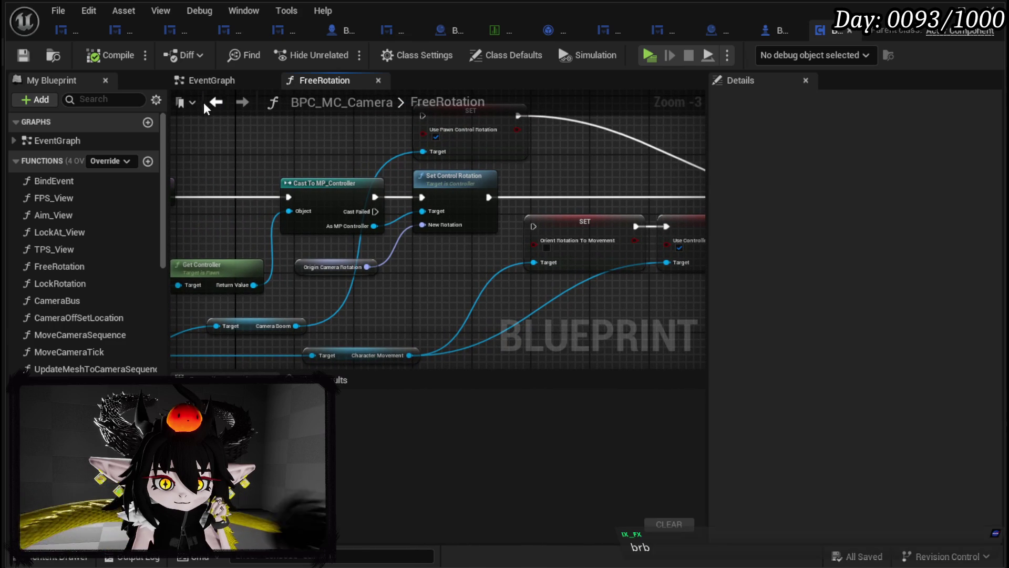
{"action": "left_click", "coordinate": [221, 78]}
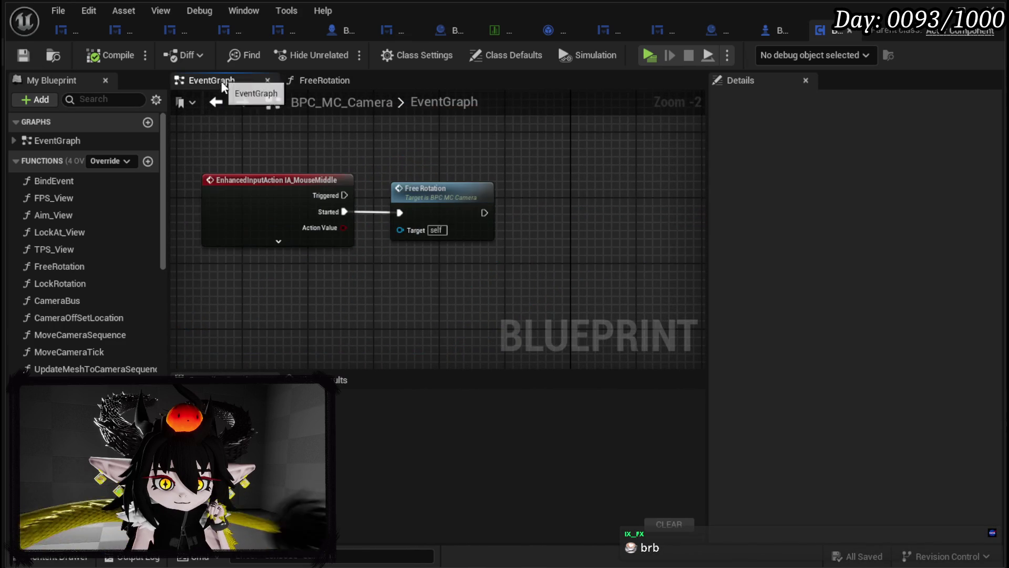
- Add a breakpoint on the IA_MouseMiddle event and launch the game in standalone preview
{"action": "right_click", "coordinate": [289, 187]}
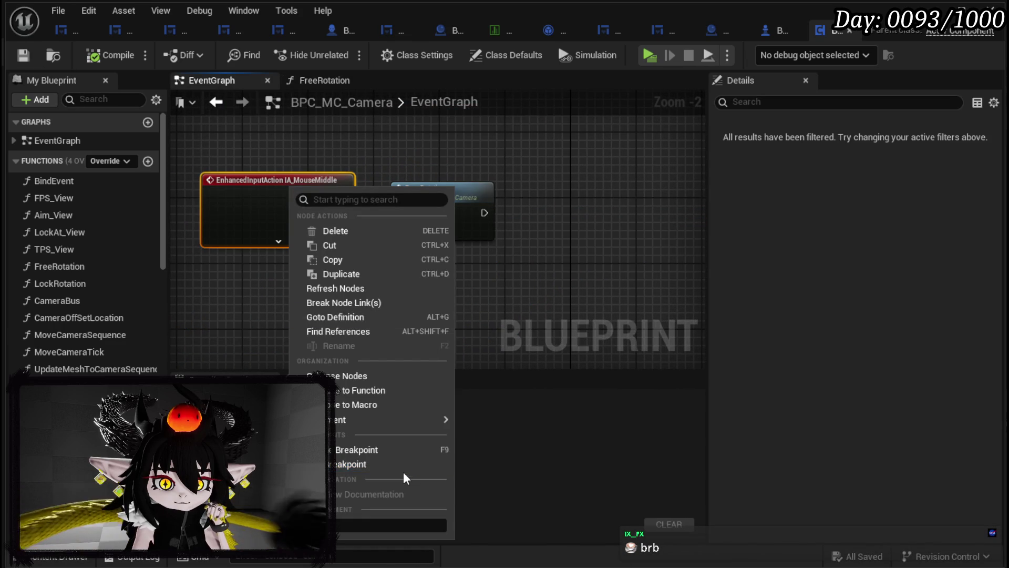
{"action": "left_click", "coordinate": [365, 465]}
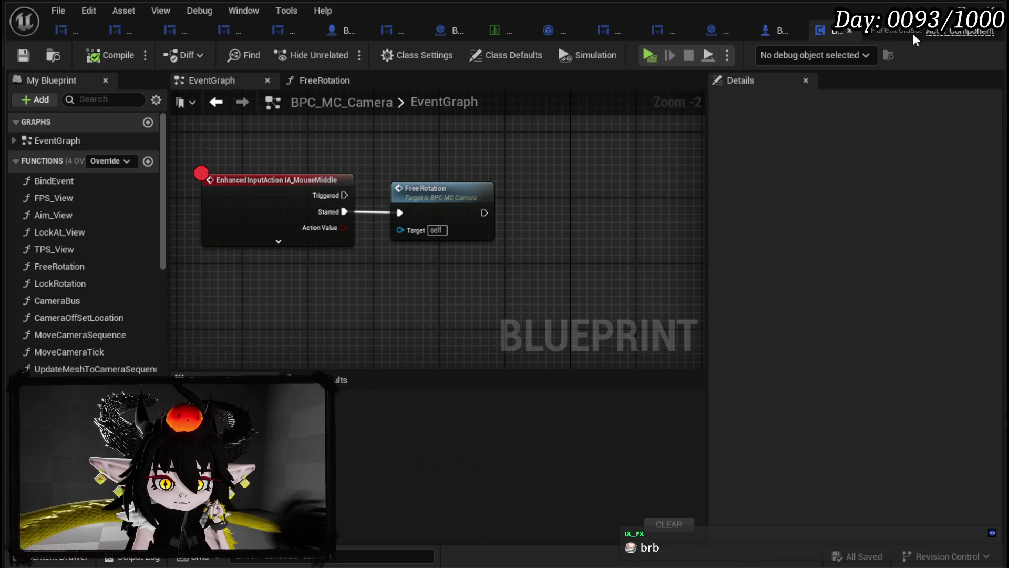
{"action": "key", "text": "alt+Tab"}
{"action": "left_click", "coordinate": [340, 52]}
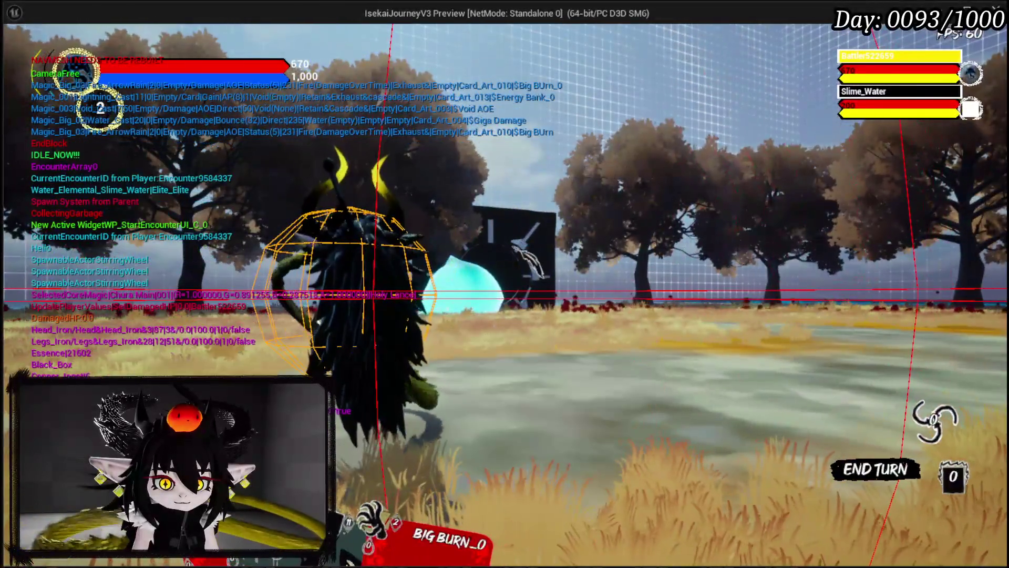
- Trigger the middle-mouse breakpoint and step into the FreeRotation function's SET and cast nodes
{"action": "middle_click", "coordinate": [512, 244]}
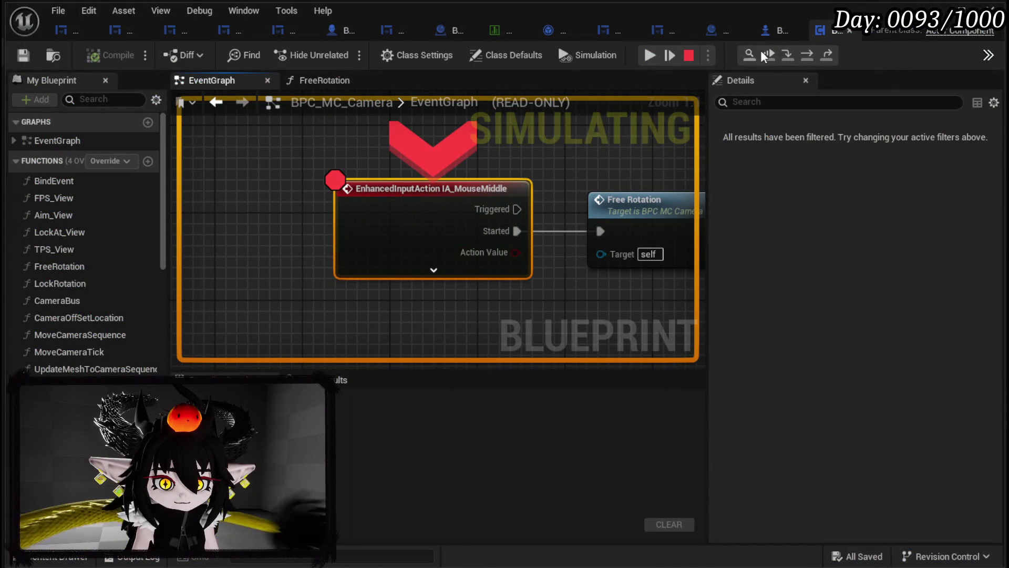
{"action": "left_click", "coordinate": [807, 56]}
{"action": "left_click", "coordinate": [786, 59]}
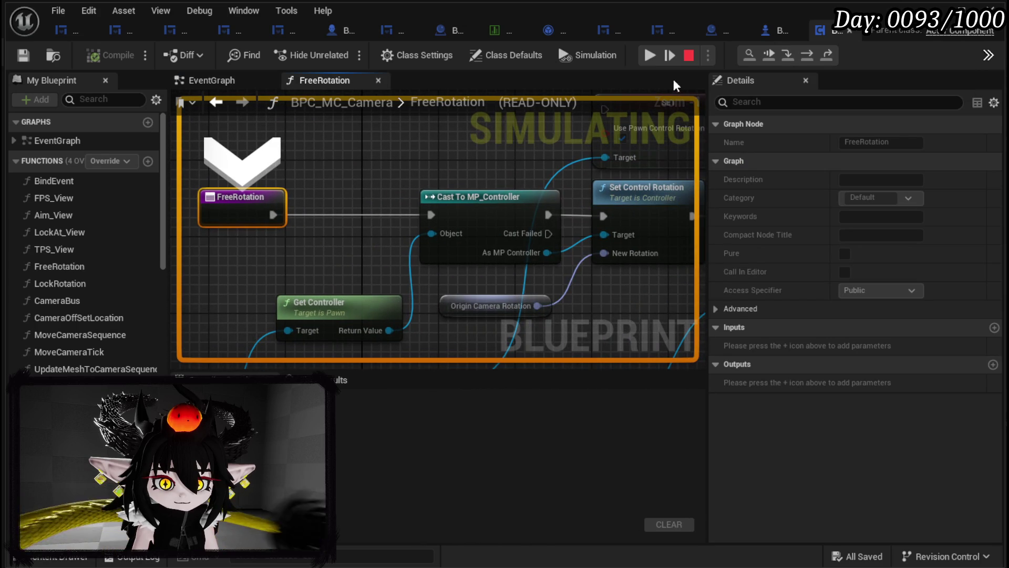
{"action": "left_click", "coordinate": [803, 54]}
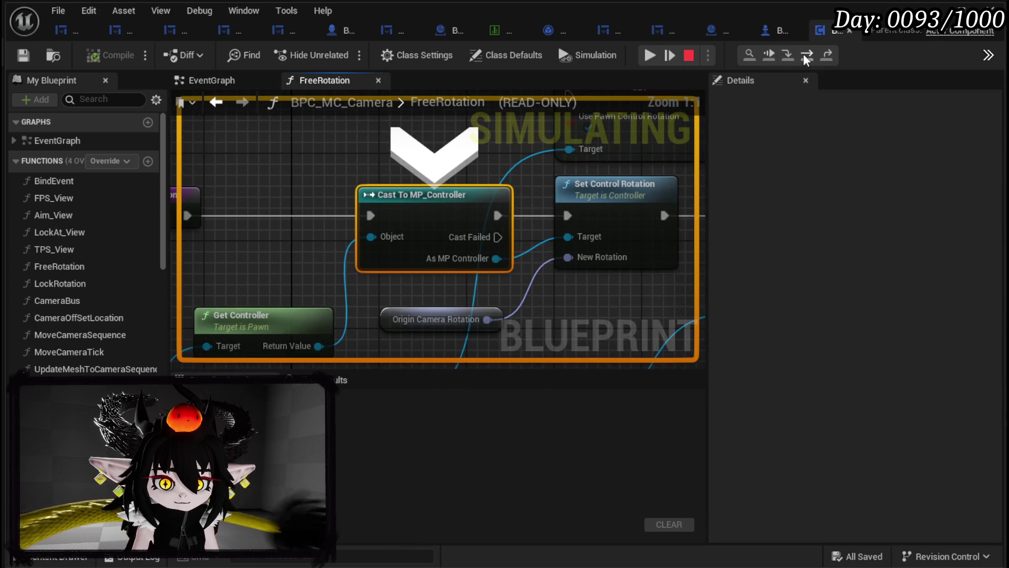
{"action": "left_click", "coordinate": [803, 54]}
{"action": "scroll", "coordinate": [591, 190], "scroll_direction": "down", "scroll_amount": 2}
{"action": "left_click_drag", "start_coordinate": [591, 190], "coordinate": [423, 198]}
{"action": "mouse_move", "coordinate": [308, 299]}
{"action": "left_mouse_down"}
{"action": "mouse_move", "coordinate": [392, 281]}
{"action": "mouse_move", "coordinate": [327, 284]}
{"action": "mouse_move", "coordinate": [405, 286]}
{"action": "mouse_move", "coordinate": [183, 286]}
{"action": "mouse_move", "coordinate": [341, 293]}
{"action": "left_mouse_up"}
{"action": "scroll", "coordinate": [391, 291], "scroll_direction": "down", "scroll_amount": 1}
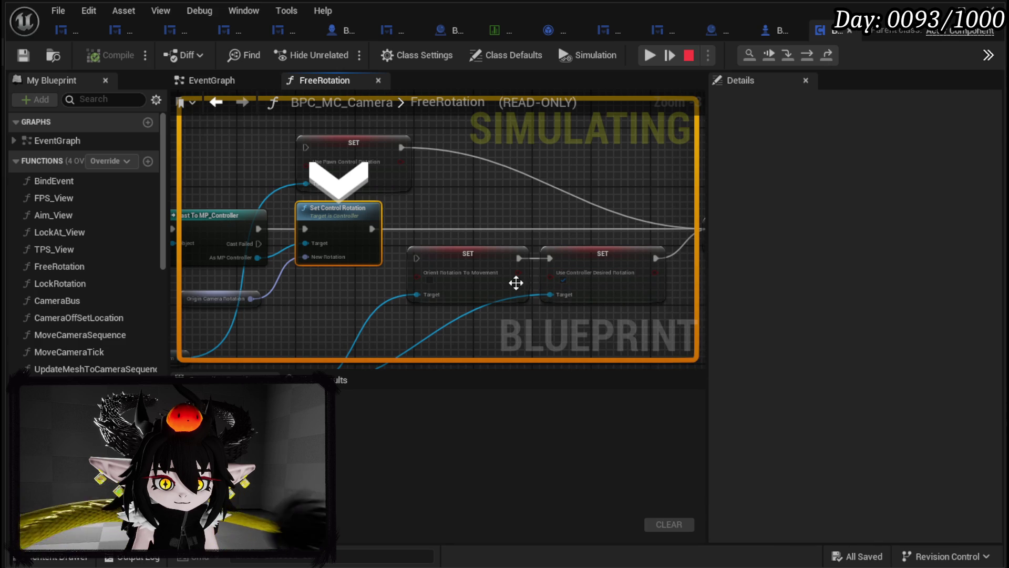
- Remove the IA_MouseMiddle breakpoint, resume the game and retest free rotation
{"action": "left_click", "coordinate": [650, 55]}
{"action": "right_click", "coordinate": [433, 190]}
{"action": "left_click", "coordinate": [496, 294]}
{"action": "left_click", "coordinate": [650, 55]}
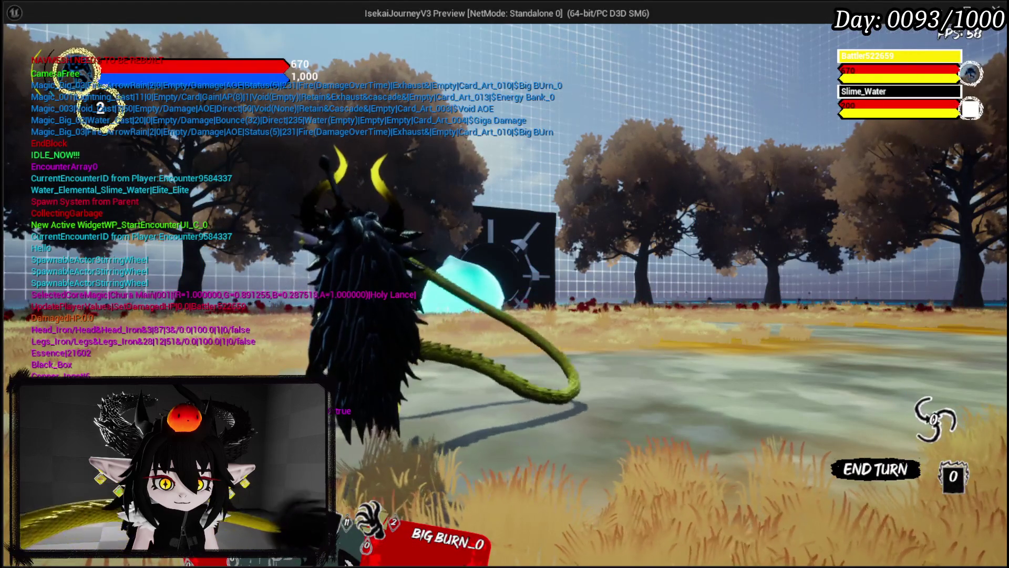
{"action": "middle_click", "coordinate": [505, 284]}
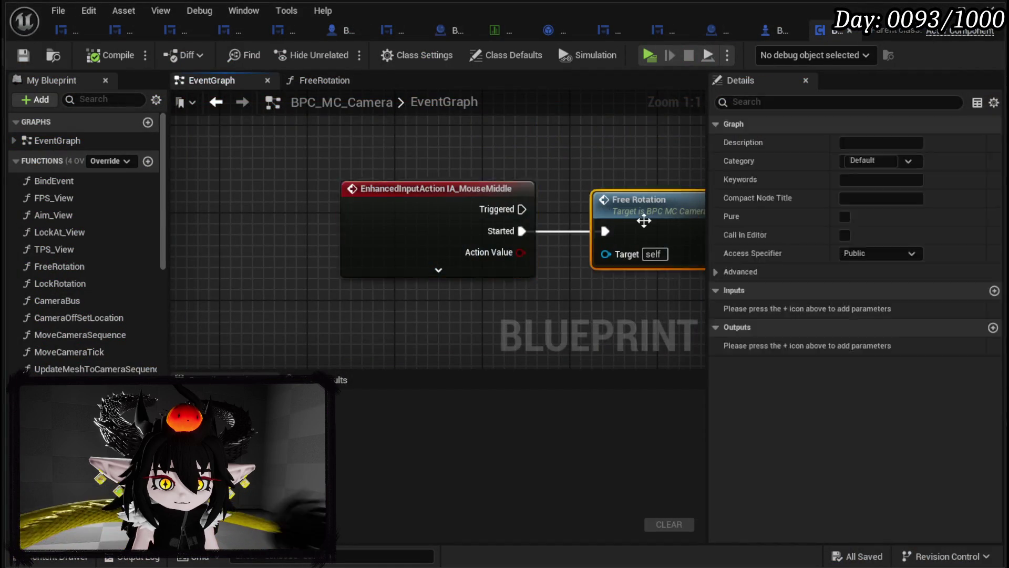
- In FreeRotation, bypass Use Pawn Control Rotation by wiring Set Control Rotation to Orient Rotation To Movement, then save
{"action": "double_click", "coordinate": [644, 221]}
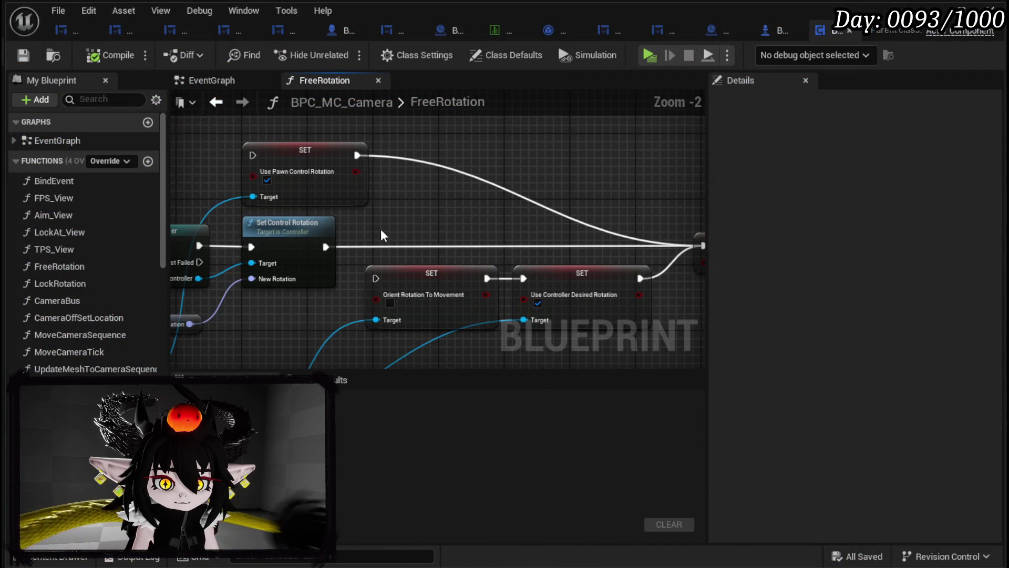
{"action": "mouse_move", "coordinate": [316, 149]}
{"action": "left_mouse_down"}
{"action": "mouse_move", "coordinate": [536, 146]}
{"action": "mouse_move", "coordinate": [501, 155]}
{"action": "left_mouse_up"}
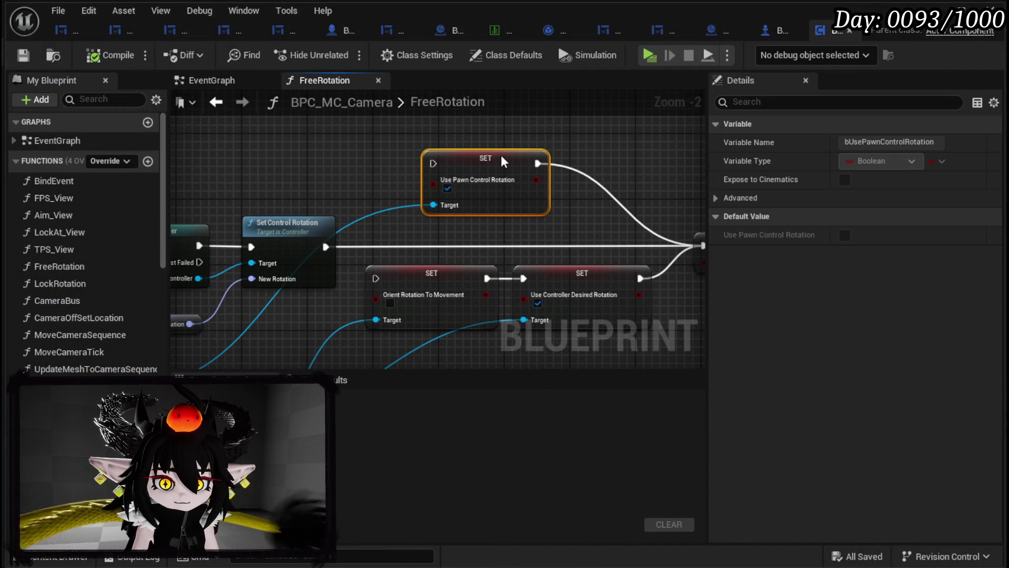
{"action": "mouse_move", "coordinate": [369, 145]}
{"action": "left_mouse_down"}
{"action": "mouse_move", "coordinate": [529, 202]}
{"action": "mouse_move", "coordinate": [276, 156]}
{"action": "left_mouse_up"}
{"action": "left_click", "coordinate": [390, 213]}
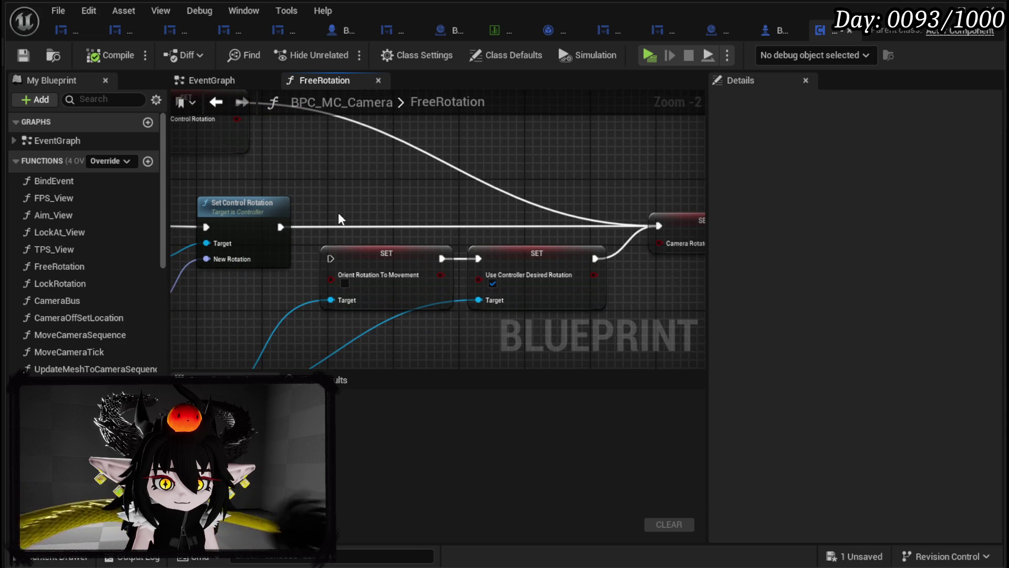
{"action": "mouse_move", "coordinate": [281, 227]}
{"action": "left_mouse_down"}
{"action": "mouse_move", "coordinate": [342, 265]}
{"action": "mouse_move", "coordinate": [330, 258]}
{"action": "left_mouse_up"}
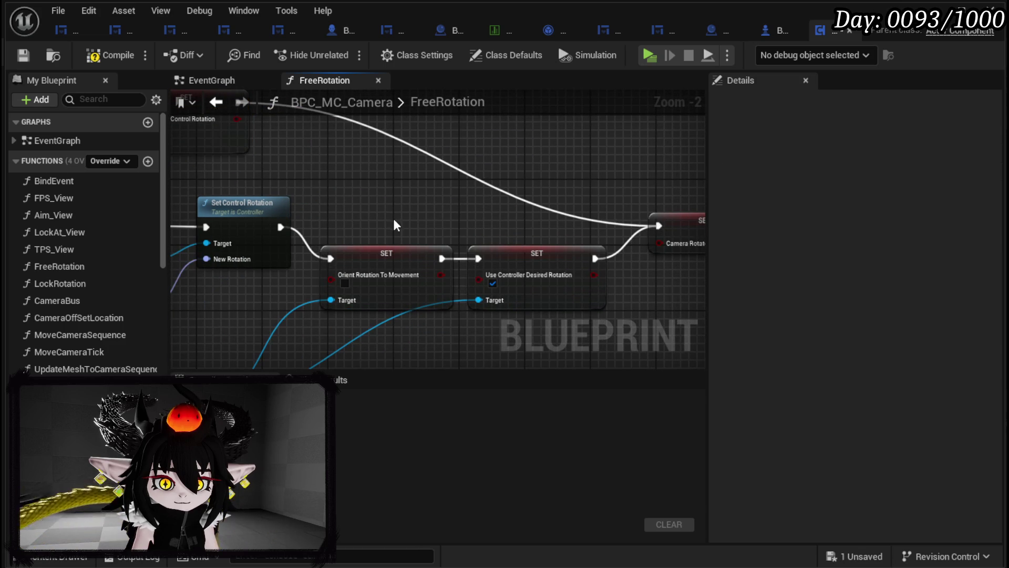
{"action": "left_click", "coordinate": [22, 58]}
{"action": "key", "text": "alt+Tab"}
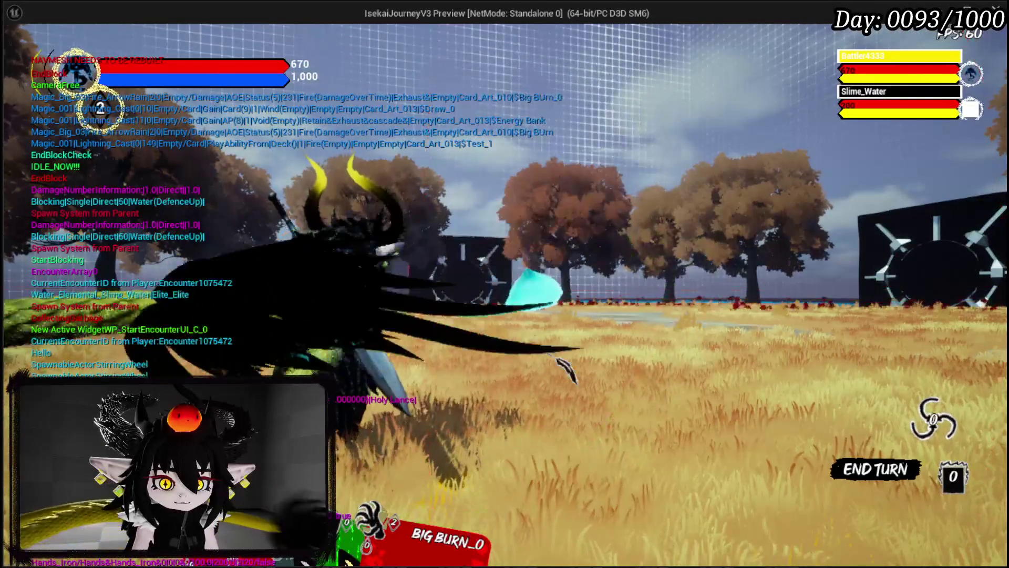
- Stop the playtest and reopen BPC_MC_Camera to the later nodes of its FreeRotation graph
{"action": "key", "text": "Escape"}
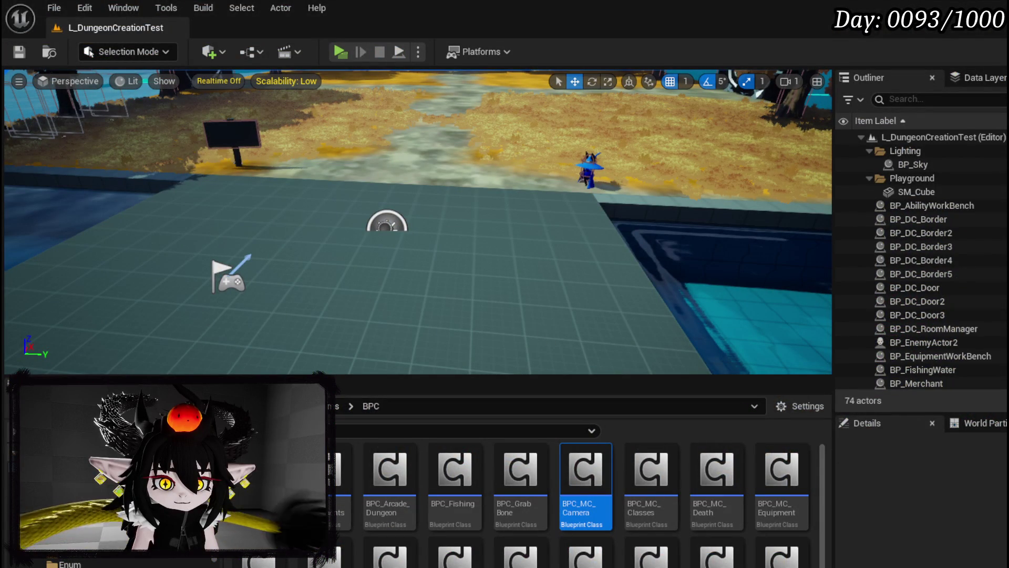
{"action": "double_click", "coordinate": [586, 473]}
{"action": "mouse_move", "coordinate": [389, 210]}
{"action": "left_mouse_down"}
{"action": "mouse_move", "coordinate": [501, 222]}
{"action": "mouse_move", "coordinate": [508, 233]}
{"action": "mouse_move", "coordinate": [260, 196]}
{"action": "left_mouse_up"}
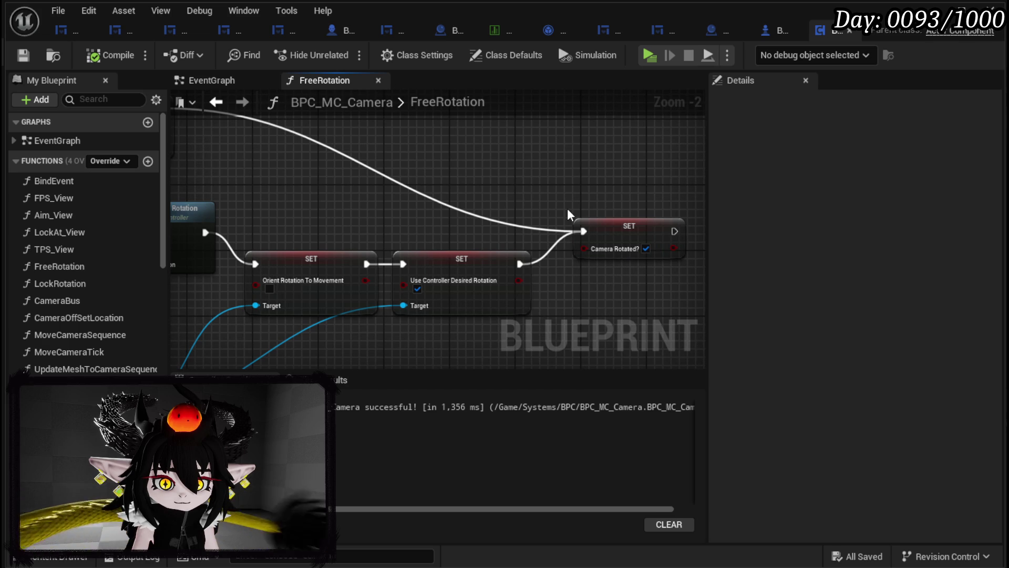
- Move the Use Pawn Control Rotation SET ahead of Camera Rotated?, rewire the exec chain, compile and save
{"action": "left_click", "coordinate": [604, 225]}
{"action": "left_click_drag", "start_coordinate": [303, 160], "coordinate": [441, 178]}
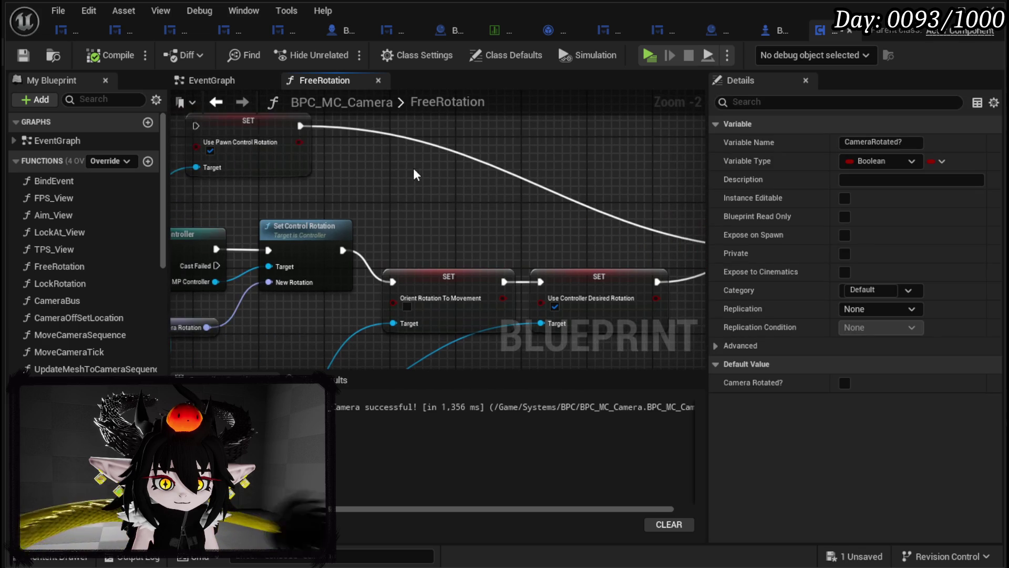
{"action": "mouse_move", "coordinate": [245, 152]}
{"action": "left_mouse_down"}
{"action": "mouse_move", "coordinate": [837, 192]}
{"action": "mouse_move", "coordinate": [357, 310]}
{"action": "mouse_move", "coordinate": [293, 270]}
{"action": "left_mouse_up"}
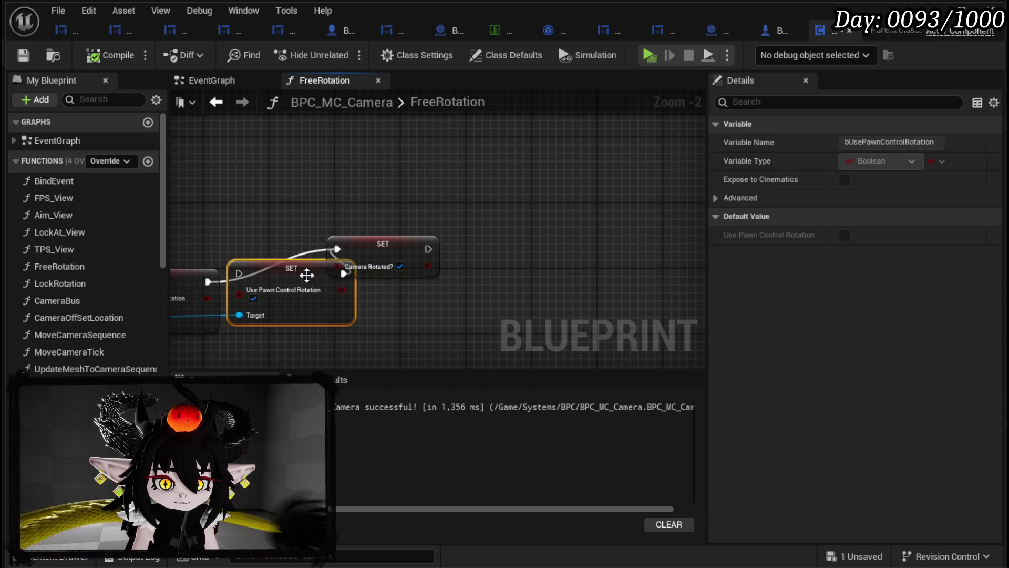
{"action": "left_click", "coordinate": [409, 247]}
{"action": "left_click_drag", "start_coordinate": [415, 244], "coordinate": [580, 227]}
{"action": "left_click_drag", "start_coordinate": [289, 277], "coordinate": [320, 285]}
{"action": "left_click_drag", "start_coordinate": [208, 282], "coordinate": [271, 282]}
{"action": "left_click_drag", "start_coordinate": [378, 253], "coordinate": [565, 231]}
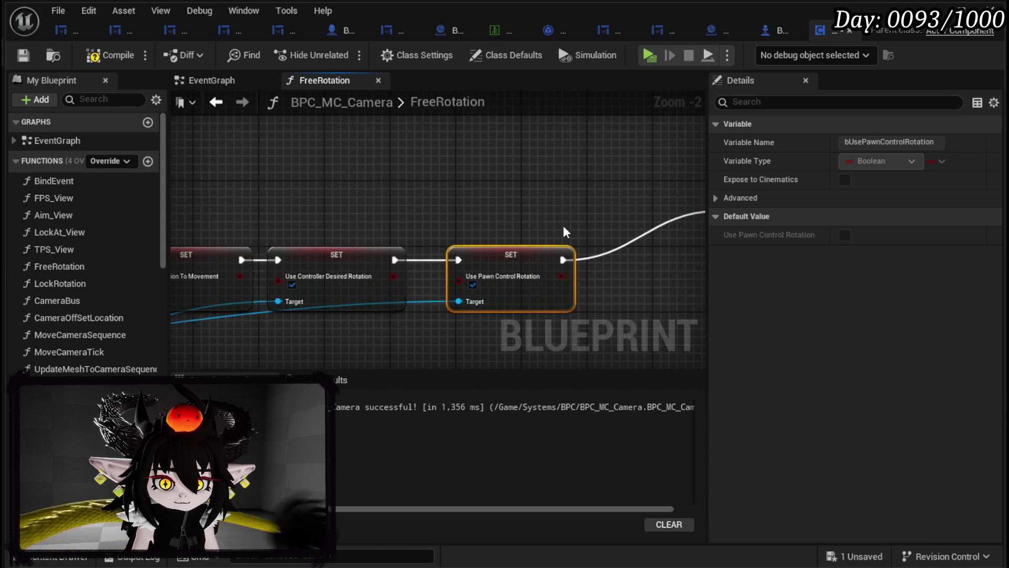
{"action": "left_click", "coordinate": [22, 56]}
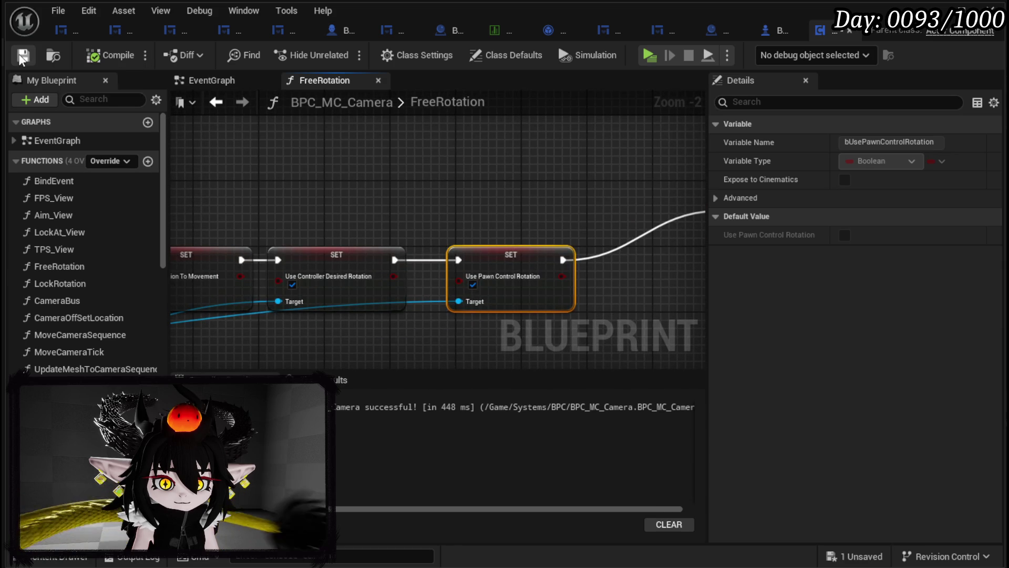
{"action": "key", "text": "alt+Tab"}
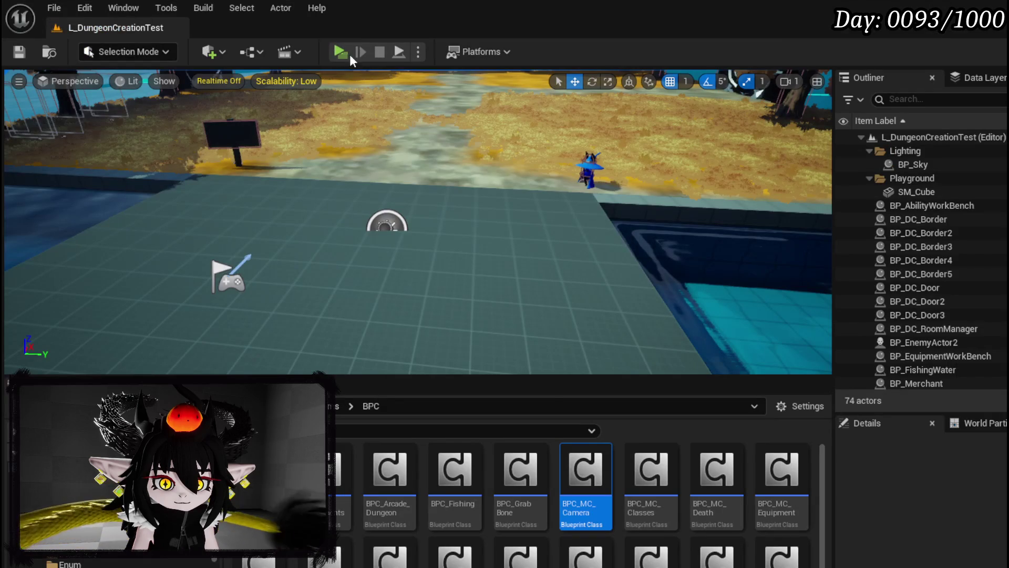
{"action": "key", "text": "alt+p"}
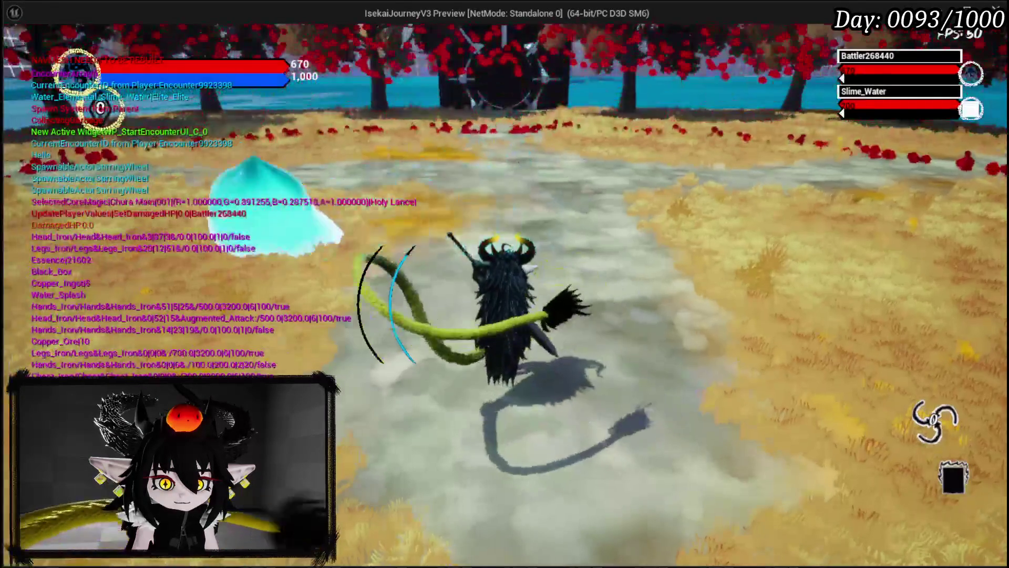
{"action": "key", "text": "w"}
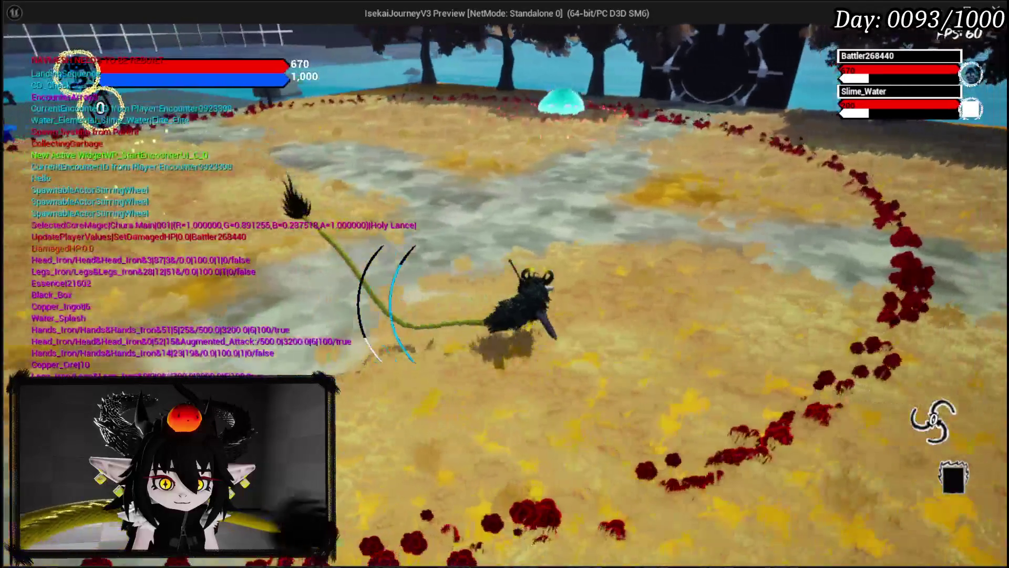
{"action": "key", "text": "w"}
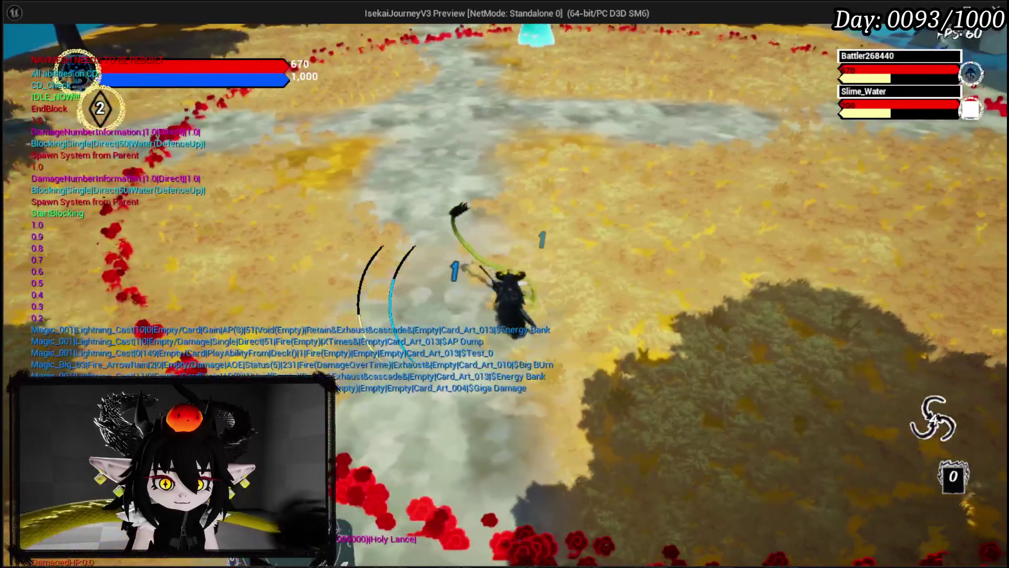
{"action": "key", "text": "Escape"}
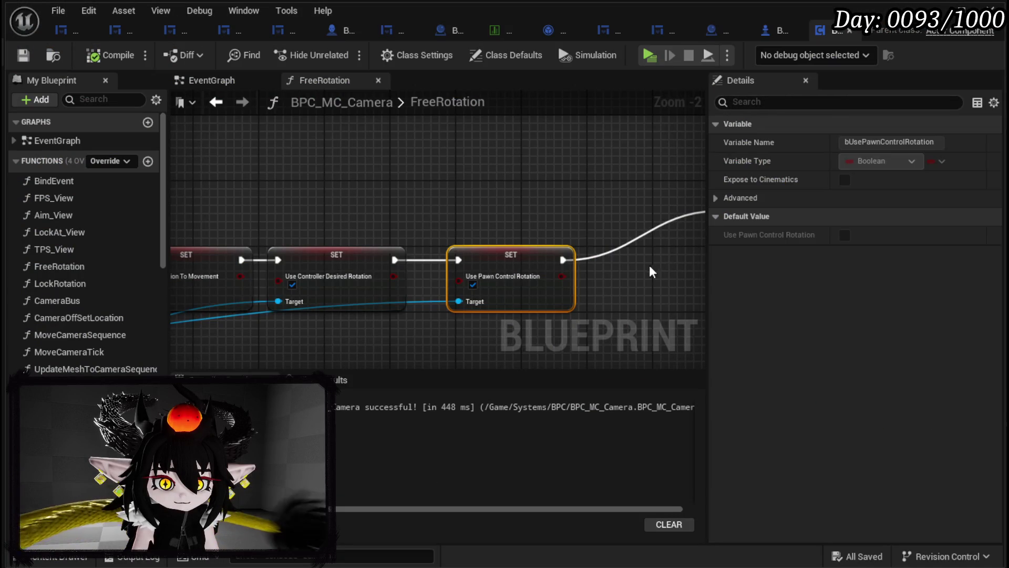
- Rearrange the top SET nodes so Set Control Rotation's exec feeds Use Pawn Control Rotation, then compile
{"action": "left_click_drag", "start_coordinate": [654, 271], "coordinate": [371, 284]}
{"action": "left_click", "coordinate": [495, 235]}
{"action": "mouse_move", "coordinate": [261, 293]}
{"action": "left_mouse_down"}
{"action": "mouse_move", "coordinate": [542, 239]}
{"action": "mouse_move", "coordinate": [334, 325]}
{"action": "left_mouse_up"}
{"action": "left_click_drag", "start_coordinate": [253, 174], "coordinate": [426, 294]}
{"action": "left_click_drag", "start_coordinate": [415, 221], "coordinate": [542, 153]}
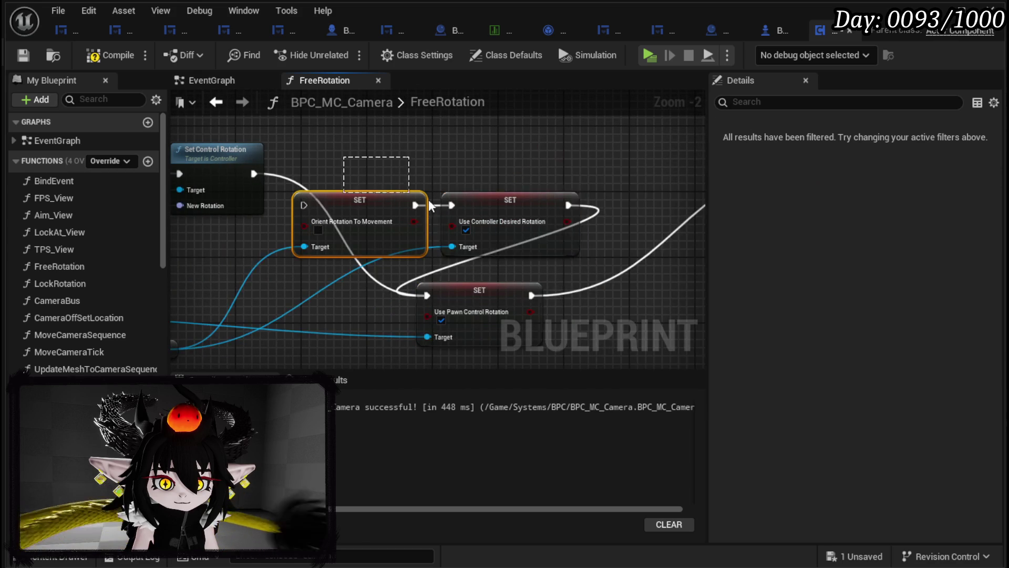
{"action": "mouse_move", "coordinate": [501, 205]}
{"action": "left_mouse_down"}
{"action": "mouse_move", "coordinate": [517, 188]}
{"action": "mouse_move", "coordinate": [455, 145]}
{"action": "left_mouse_up"}
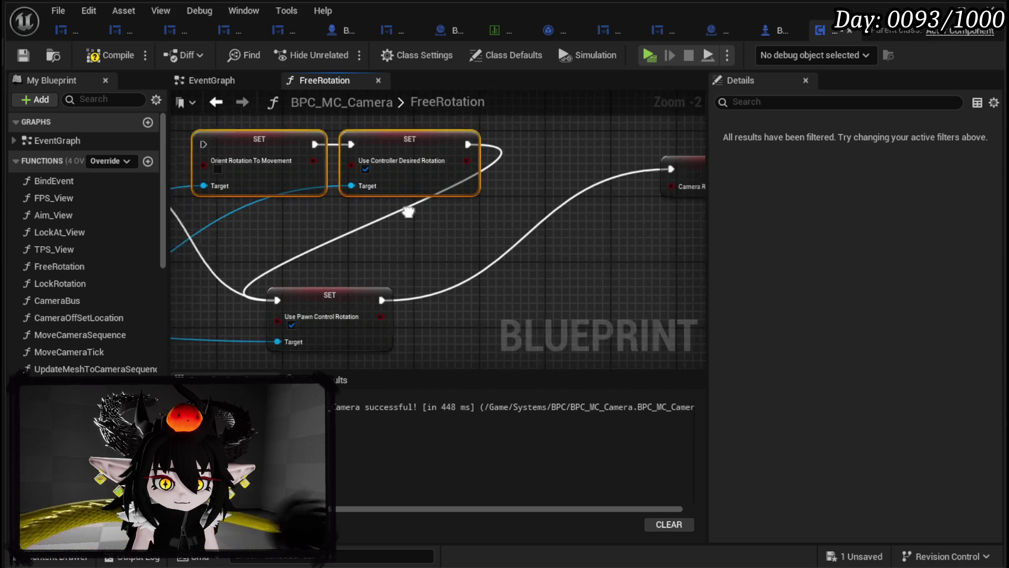
{"action": "left_click_drag", "start_coordinate": [461, 279], "coordinate": [461, 270]}
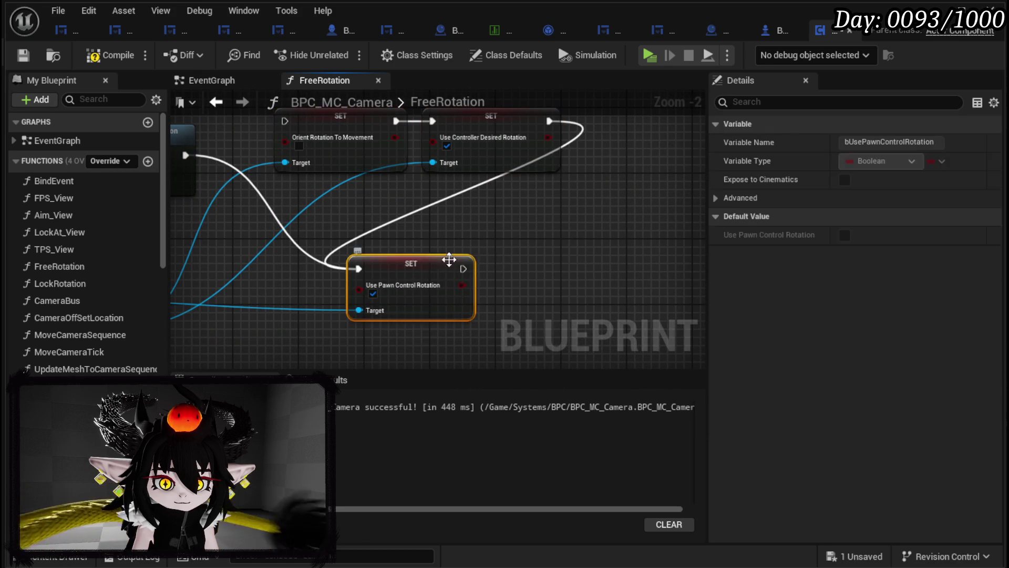
{"action": "left_click", "coordinate": [381, 224]}
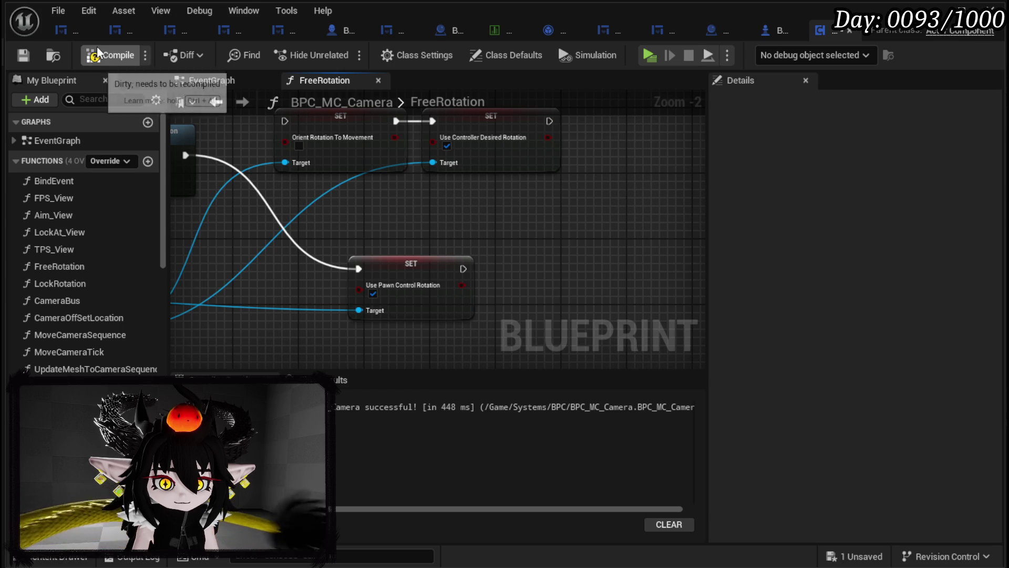
{"action": "left_click", "coordinate": [24, 56]}
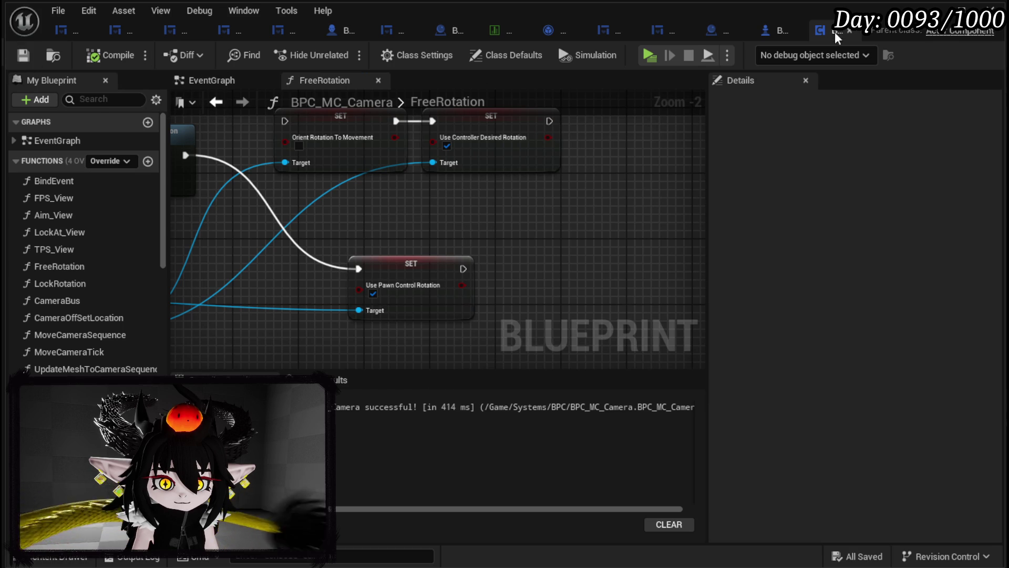
- Playtest the rewired camera and the dash from the level editor, then stop the preview
{"action": "left_click", "coordinate": [933, 11]}
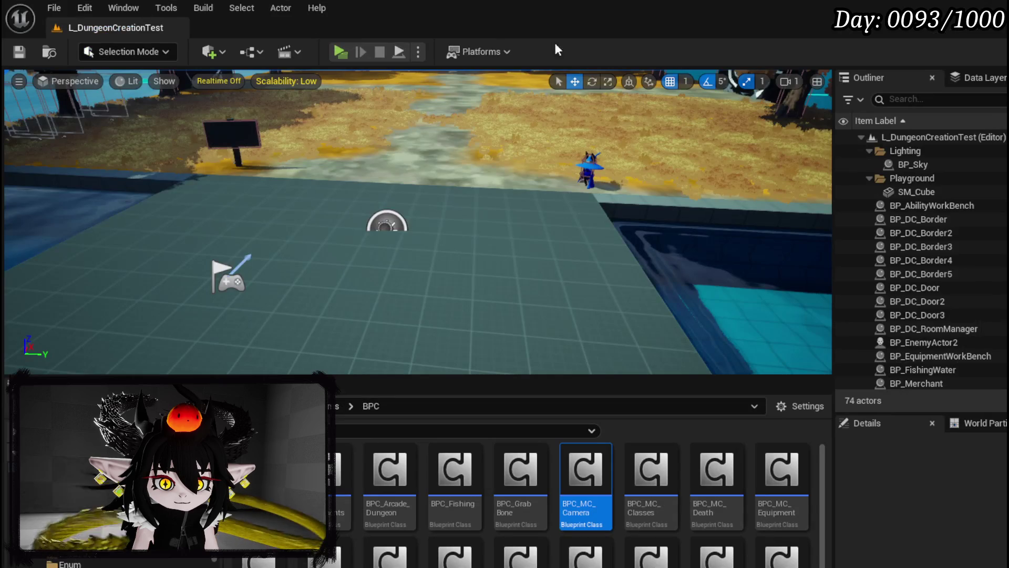
{"action": "left_click", "coordinate": [340, 51]}
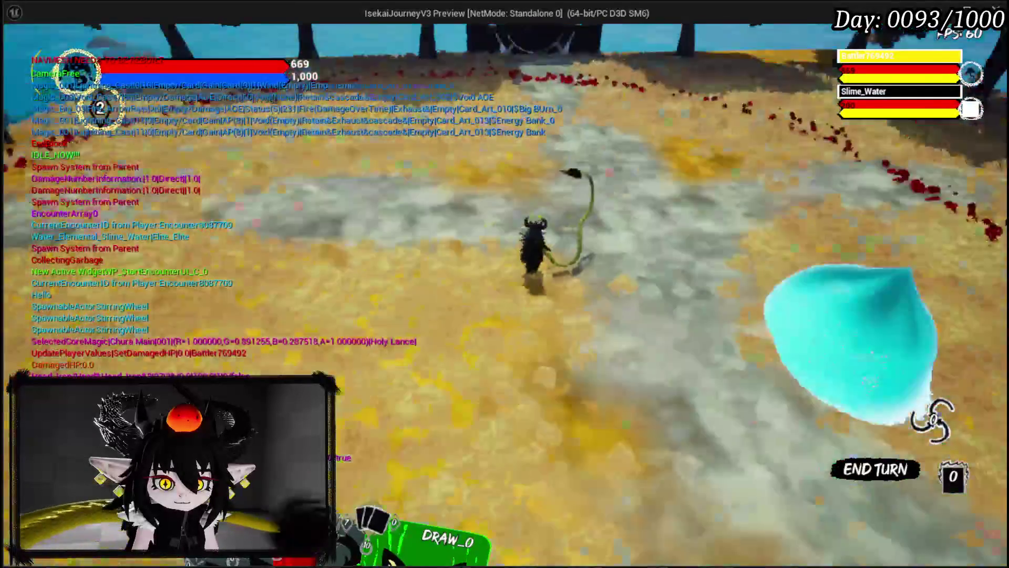
{"action": "key", "text": "Escape"}
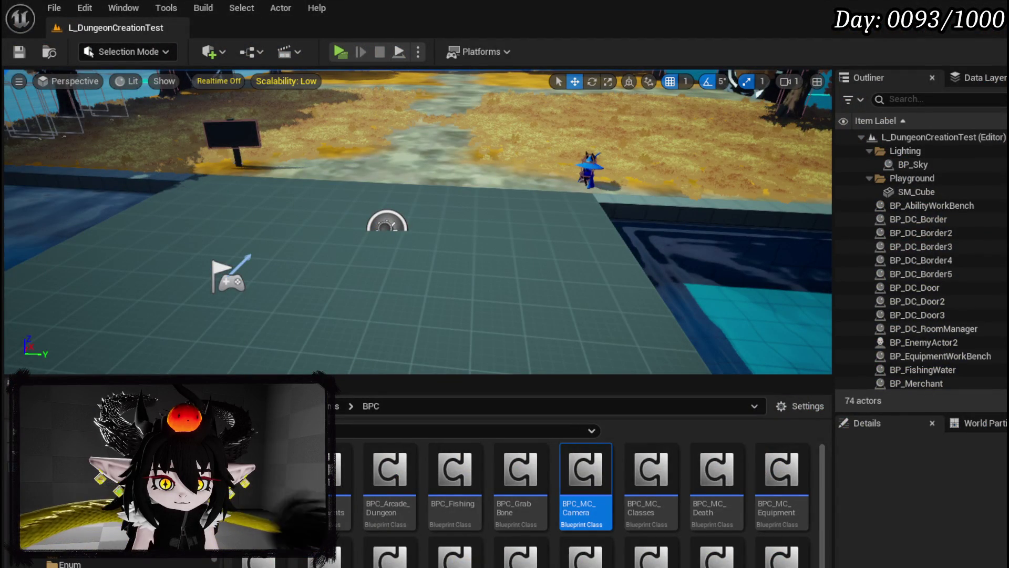
- In BPC_MC_Camera, delete the Orient Rotation To Movement and Use Controller Desired Rotation SET nodes
{"action": "double_click", "coordinate": [586, 473]}
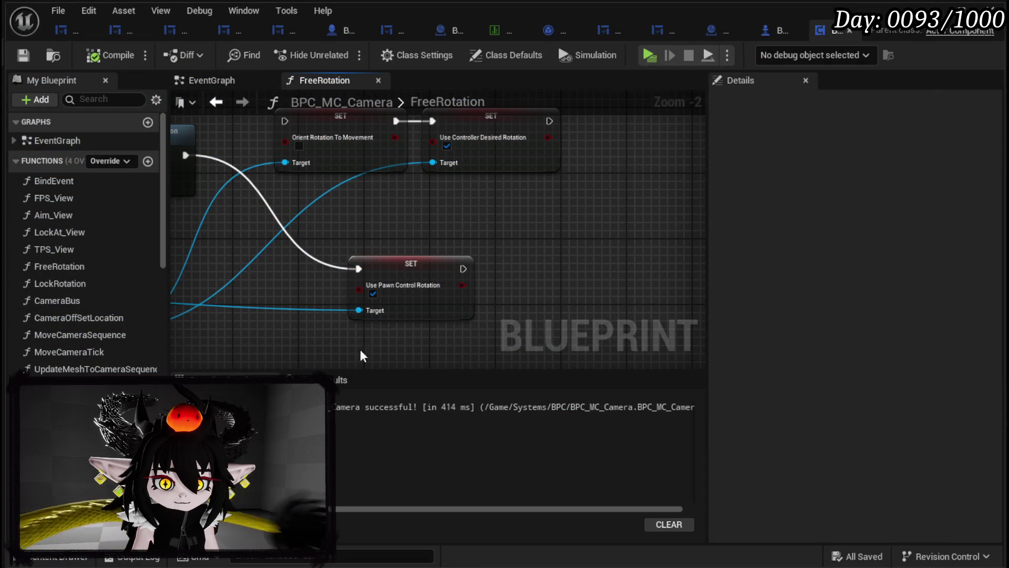
{"action": "left_click_drag", "start_coordinate": [388, 264], "coordinate": [428, 289]}
{"action": "left_click_drag", "start_coordinate": [313, 131], "coordinate": [573, 196]}
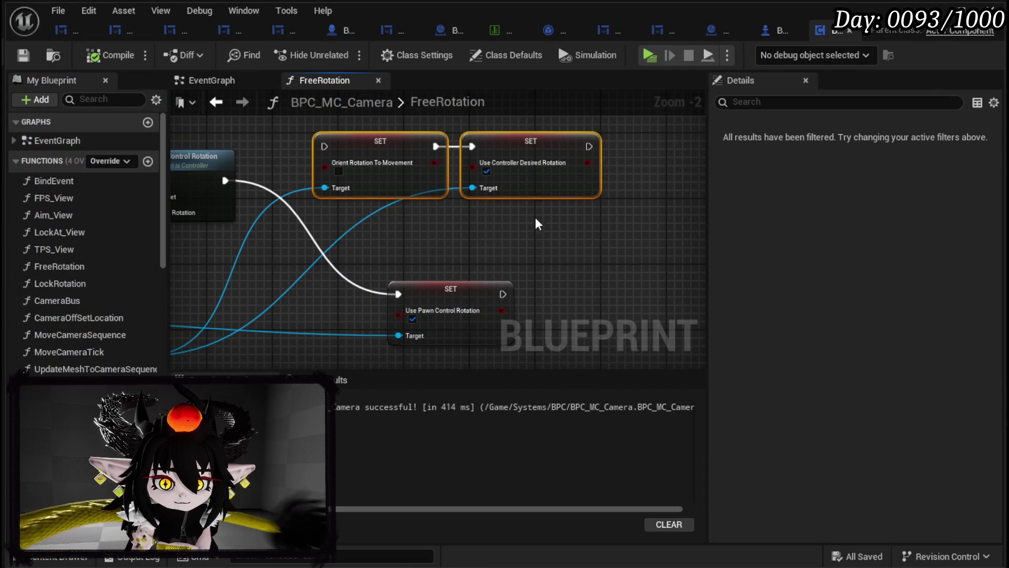
{"action": "left_click_drag", "start_coordinate": [505, 235], "coordinate": [566, 301]}
{"action": "left_click_drag", "start_coordinate": [448, 220], "coordinate": [456, 137]}
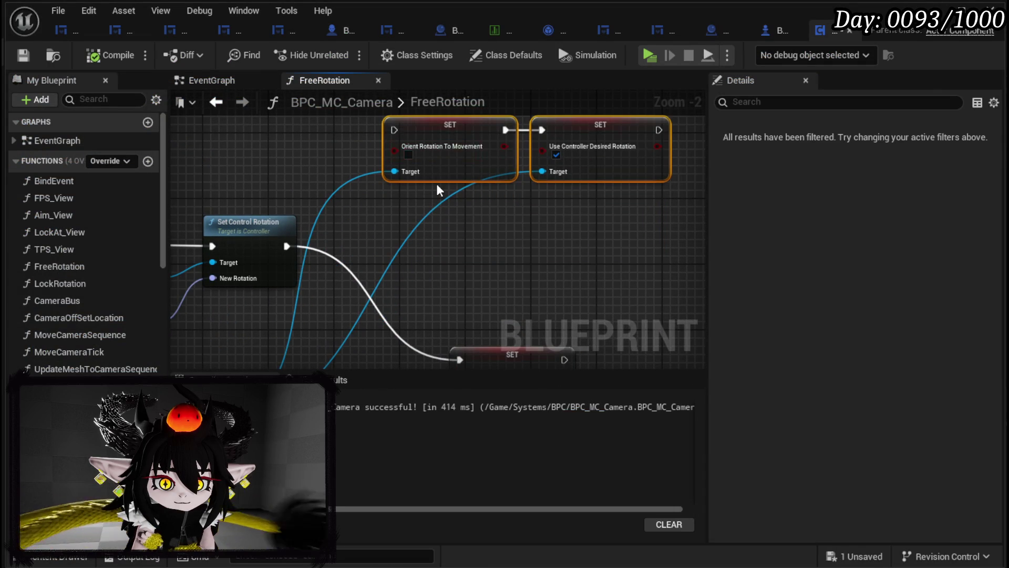
{"action": "key", "text": "Delete"}
- Delete the Character Movement getter, tidy the Camera Boom node, and compile the Blueprint
{"action": "mouse_move", "coordinate": [448, 231]}
{"action": "left_mouse_down"}
{"action": "mouse_move", "coordinate": [638, 126]}
{"action": "mouse_move", "coordinate": [546, 263]}
{"action": "mouse_move", "coordinate": [498, 278]}
{"action": "mouse_move", "coordinate": [486, 168]}
{"action": "mouse_move", "coordinate": [705, 179]}
{"action": "left_mouse_up"}
{"action": "left_click_drag", "start_coordinate": [426, 269], "coordinate": [372, 251]}
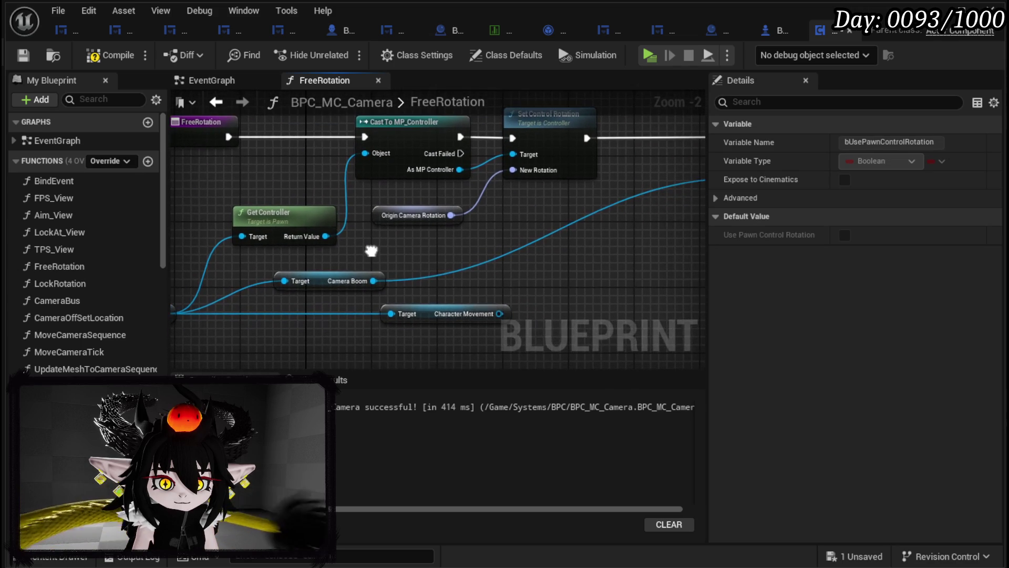
{"action": "key", "text": "Delete"}
{"action": "mouse_move", "coordinate": [456, 288]}
{"action": "left_mouse_down"}
{"action": "mouse_move", "coordinate": [316, 289]}
{"action": "mouse_move", "coordinate": [427, 288]}
{"action": "left_mouse_up"}
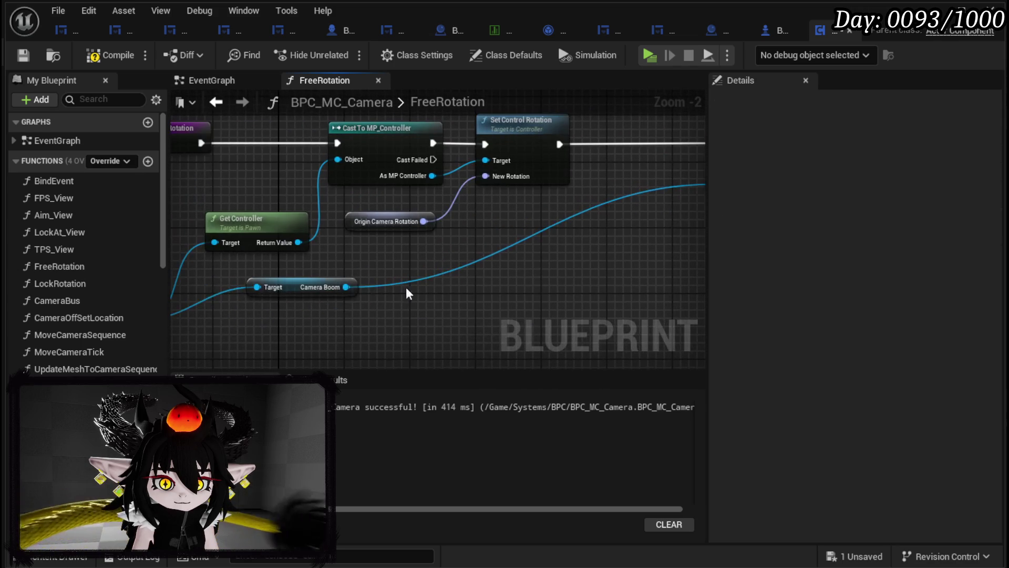
{"action": "left_click_drag", "start_coordinate": [307, 293], "coordinate": [557, 284]}
{"action": "left_click_drag", "start_coordinate": [584, 231], "coordinate": [457, 258]}
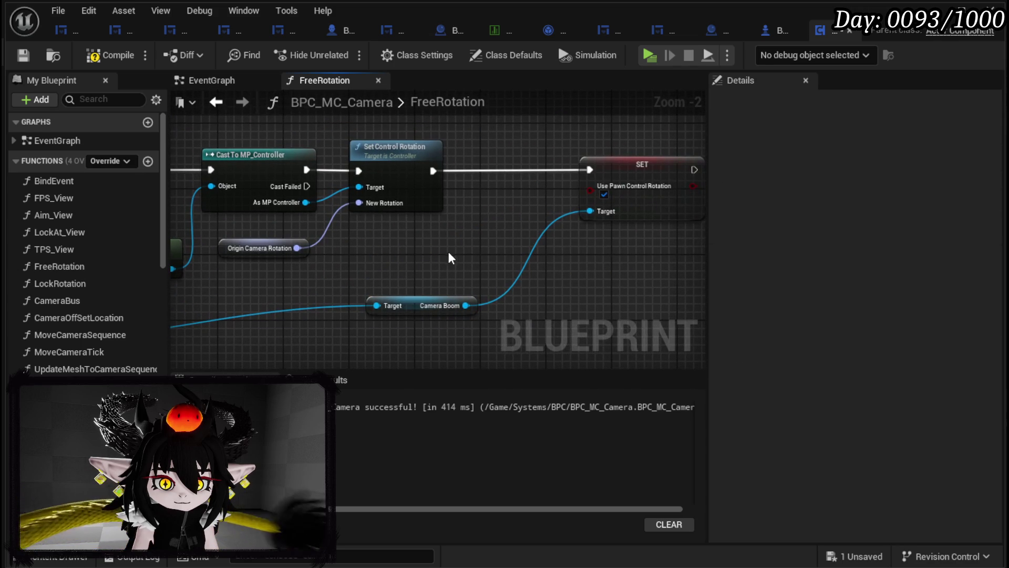
{"action": "left_click", "coordinate": [27, 53]}
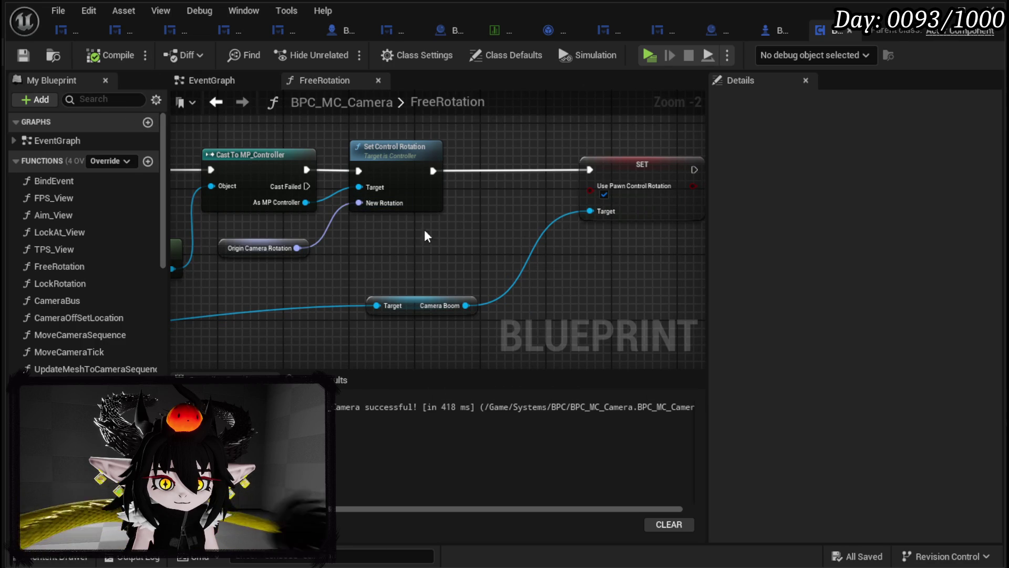
{"action": "left_click_drag", "start_coordinate": [473, 309], "coordinate": [541, 305]}
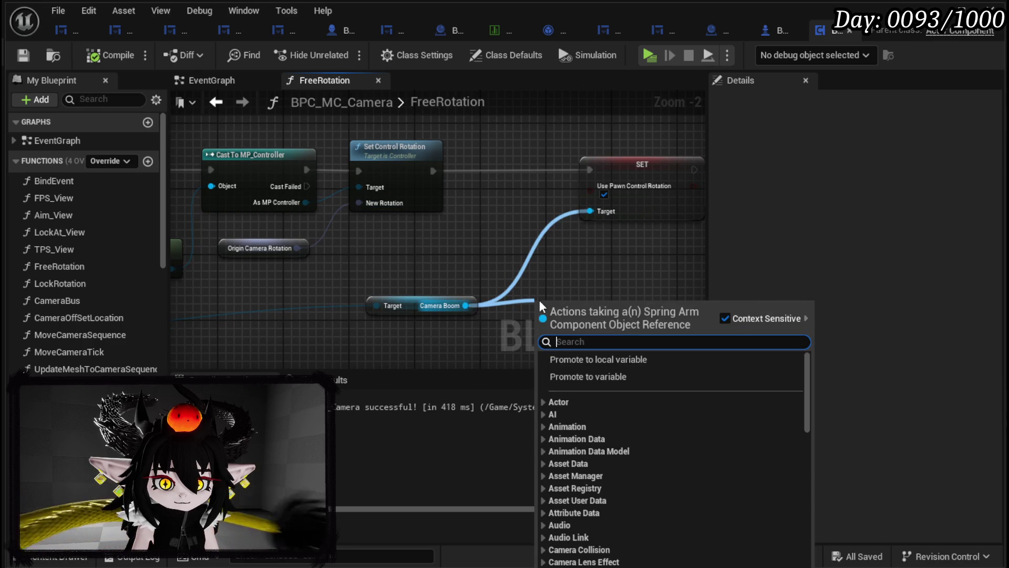
- Add a Set Target Arm Length node from Camera Boom, wired before the Use Pawn Control Rotation SET
{"action": "type", "text": "Target"}
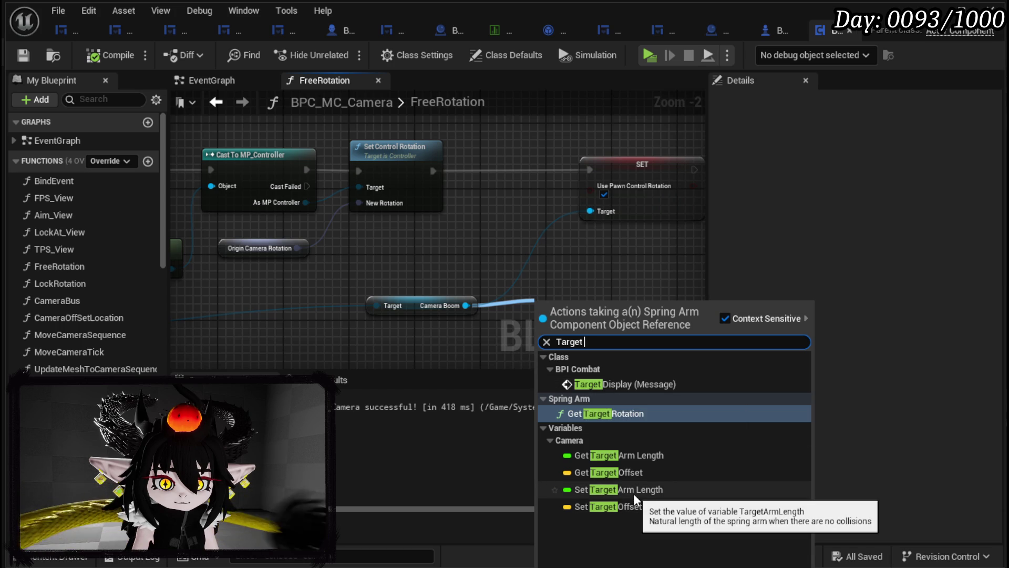
{"action": "left_click", "coordinate": [635, 496]}
{"action": "mouse_move", "coordinate": [603, 311]}
{"action": "left_mouse_down"}
{"action": "mouse_move", "coordinate": [429, 315]}
{"action": "mouse_move", "coordinate": [430, 185]}
{"action": "mouse_move", "coordinate": [568, 189]}
{"action": "left_mouse_up"}
{"action": "mouse_move", "coordinate": [371, 320]}
{"action": "left_mouse_down"}
{"action": "mouse_move", "coordinate": [354, 194]}
{"action": "mouse_move", "coordinate": [365, 183]}
{"action": "left_mouse_up"}
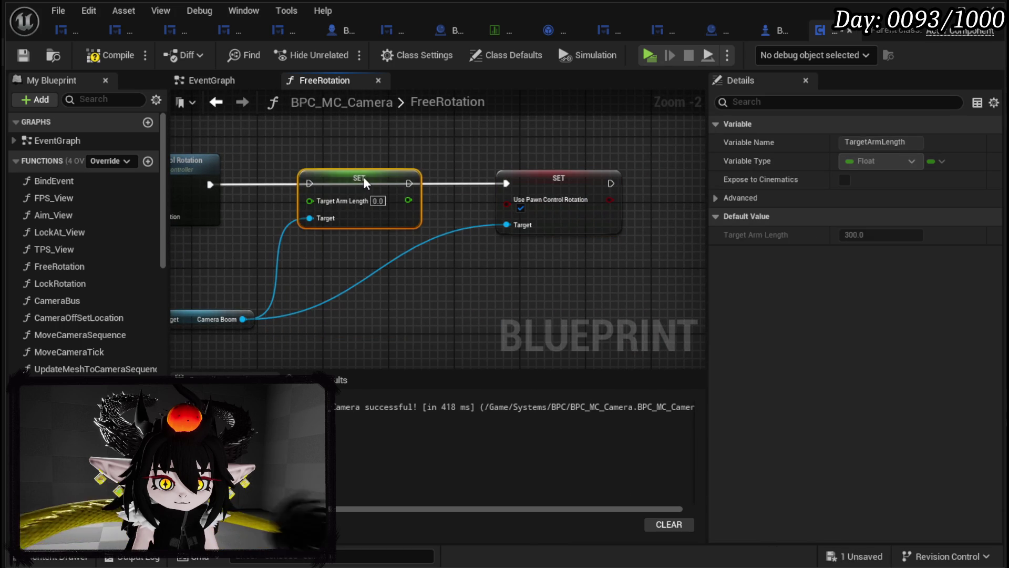
{"action": "mouse_move", "coordinate": [207, 187]}
{"action": "left_mouse_down"}
{"action": "mouse_move", "coordinate": [336, 197]}
{"action": "mouse_move", "coordinate": [310, 184]}
{"action": "left_mouse_up"}
{"action": "mouse_move", "coordinate": [410, 183]}
{"action": "left_mouse_down"}
{"action": "mouse_move", "coordinate": [531, 192]}
{"action": "mouse_move", "coordinate": [508, 184]}
{"action": "left_mouse_up"}
{"action": "mouse_move", "coordinate": [219, 229]}
{"action": "left_mouse_down"}
{"action": "mouse_move", "coordinate": [331, 236]}
{"action": "mouse_move", "coordinate": [588, 216]}
{"action": "mouse_move", "coordinate": [579, 217]}
{"action": "left_mouse_up"}
- Feed a SavedArmLength getter into Target Arm Length
{"action": "scroll", "coordinate": [136, 344], "scroll_direction": "down", "scroll_amount": 5}
{"action": "scroll", "coordinate": [135, 344], "scroll_direction": "down", "scroll_amount": 10}
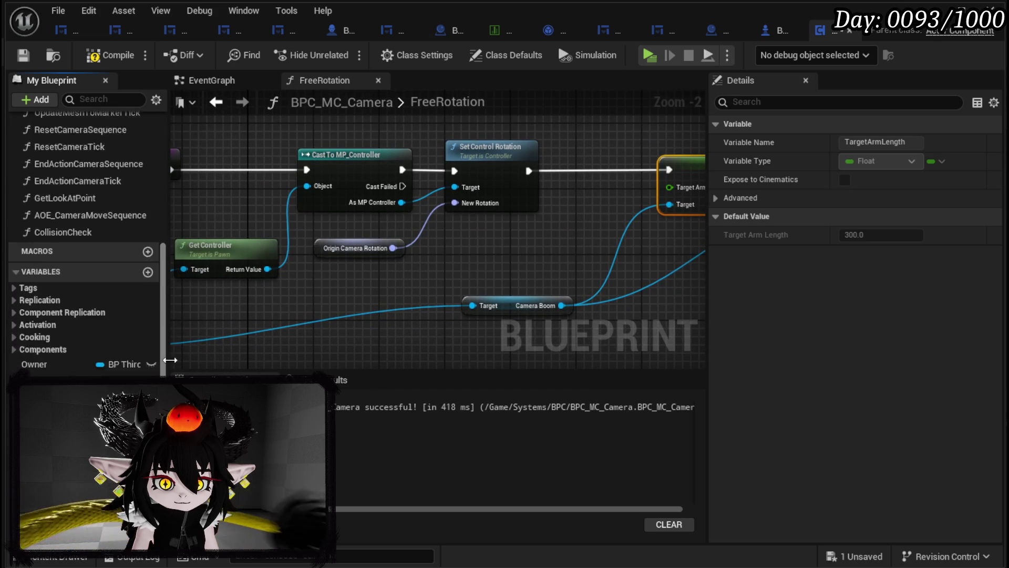
{"action": "scroll", "coordinate": [135, 344], "scroll_direction": "down", "scroll_amount": 2}
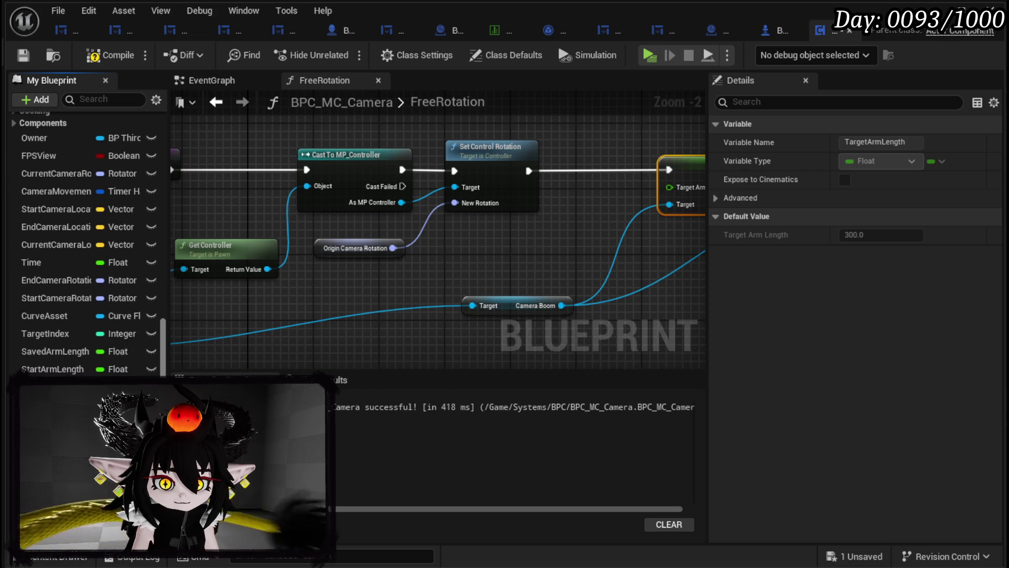
{"action": "mouse_move", "coordinate": [55, 351]}
{"action": "left_mouse_down"}
{"action": "mouse_move", "coordinate": [591, 226]}
{"action": "mouse_move", "coordinate": [553, 202]}
{"action": "left_mouse_up"}
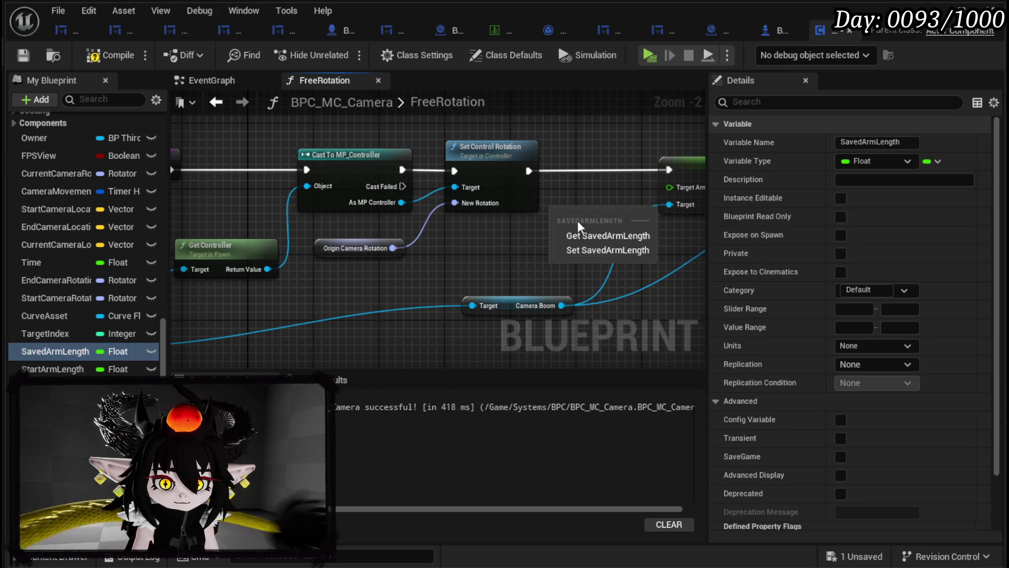
{"action": "left_click", "coordinate": [583, 229]}
{"action": "left_click_drag", "start_coordinate": [611, 215], "coordinate": [669, 187]}
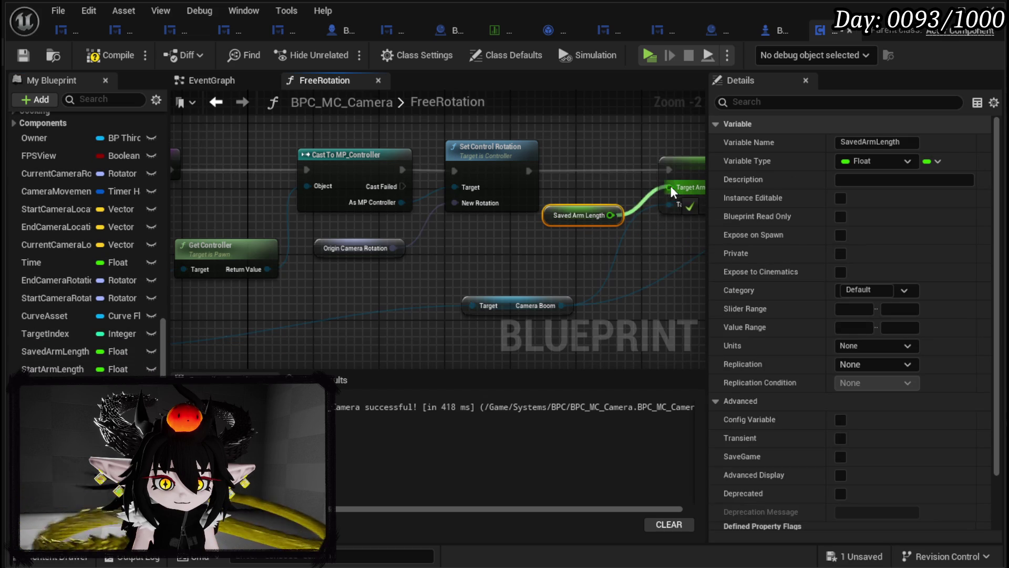
{"action": "left_click", "coordinate": [463, 284]}
- Plug a StartCameraRotation getter into Set Control Rotation's New Rotation and save the Blueprint
{"action": "left_click_drag", "start_coordinate": [427, 248], "coordinate": [407, 249]}
{"action": "left_click", "coordinate": [296, 323]}
{"action": "left_click", "coordinate": [296, 323]}
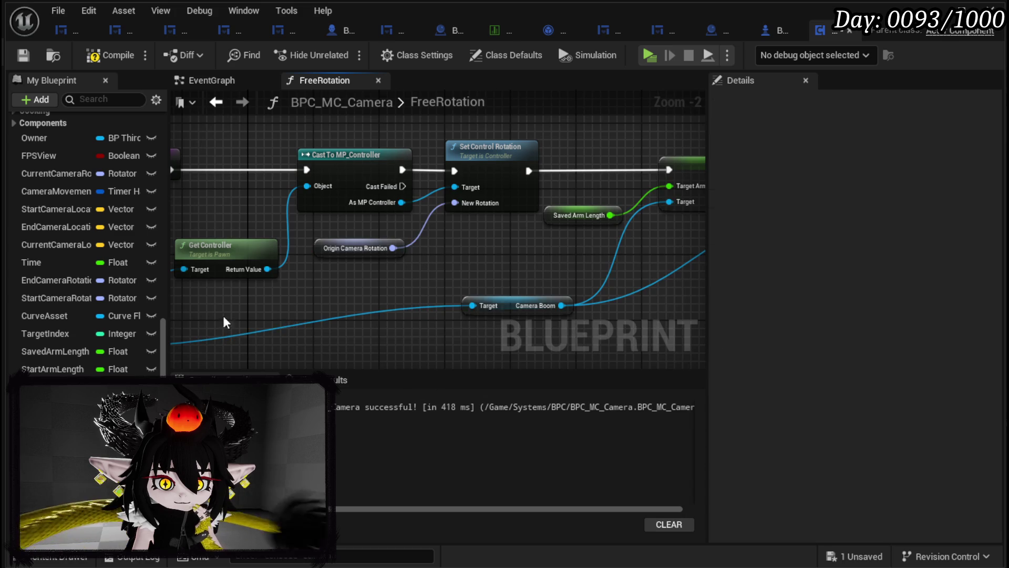
{"action": "mouse_move", "coordinate": [65, 305]}
{"action": "left_mouse_down"}
{"action": "mouse_move", "coordinate": [389, 270]}
{"action": "mouse_move", "coordinate": [456, 202]}
{"action": "left_mouse_up"}
{"action": "left_click", "coordinate": [405, 295]}
{"action": "left_click", "coordinate": [476, 239]}
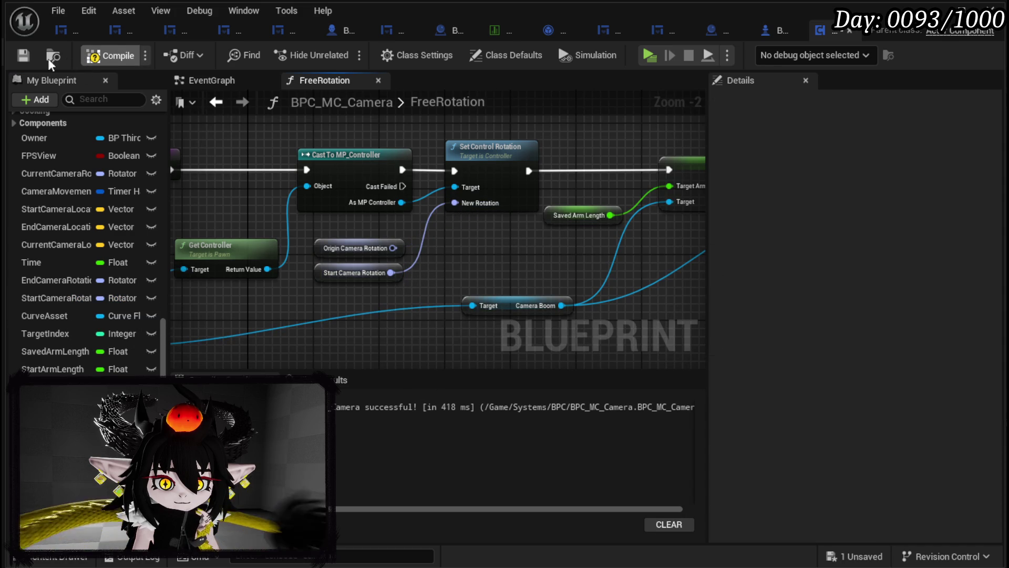
{"action": "left_click", "coordinate": [28, 60]}
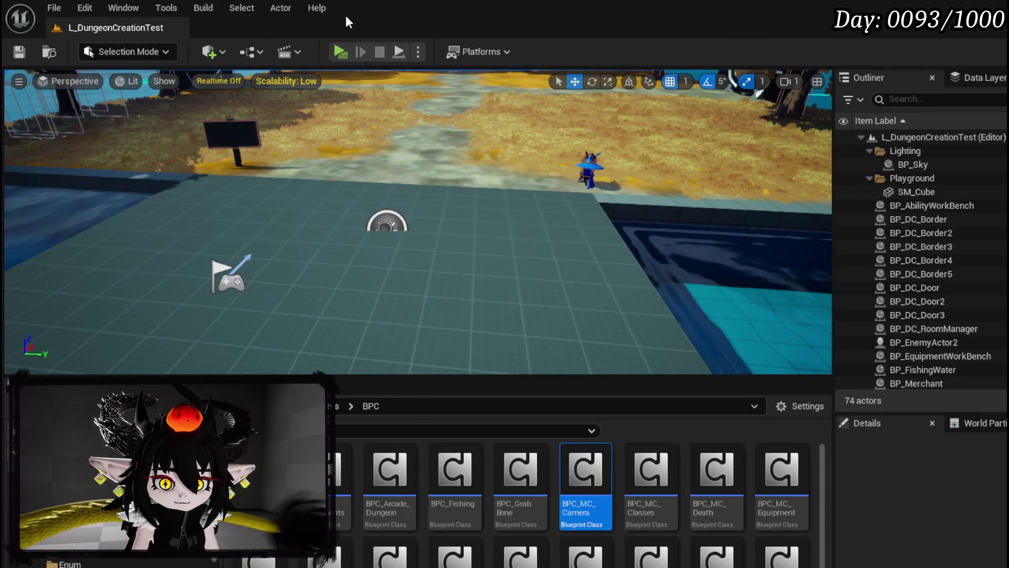
- In a standalone preview, open the book's To Do List, remove 'Fix, play from sequence', and save
{"action": "left_click", "coordinate": [345, 52]}
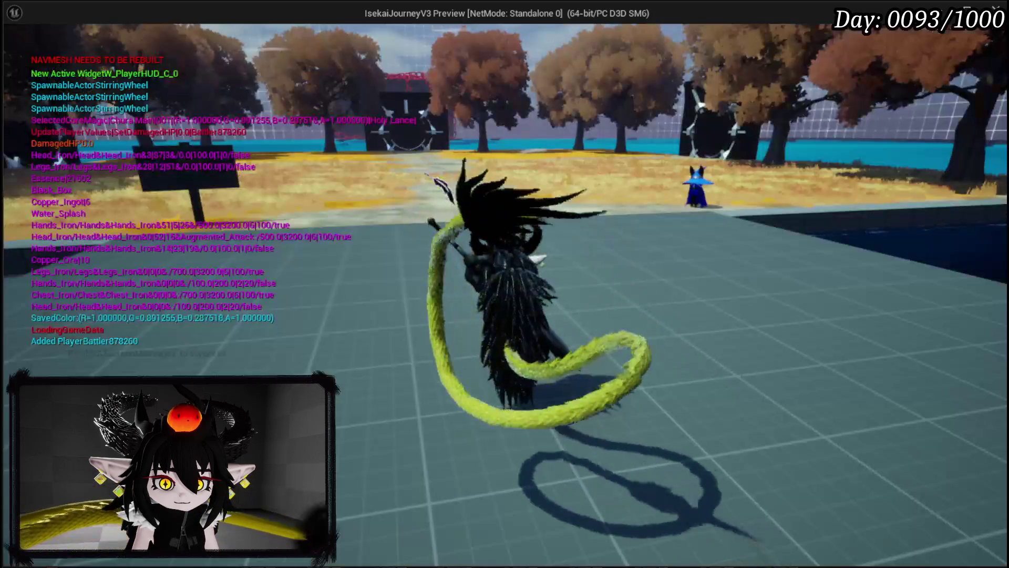
{"action": "key", "text": "Tab"}
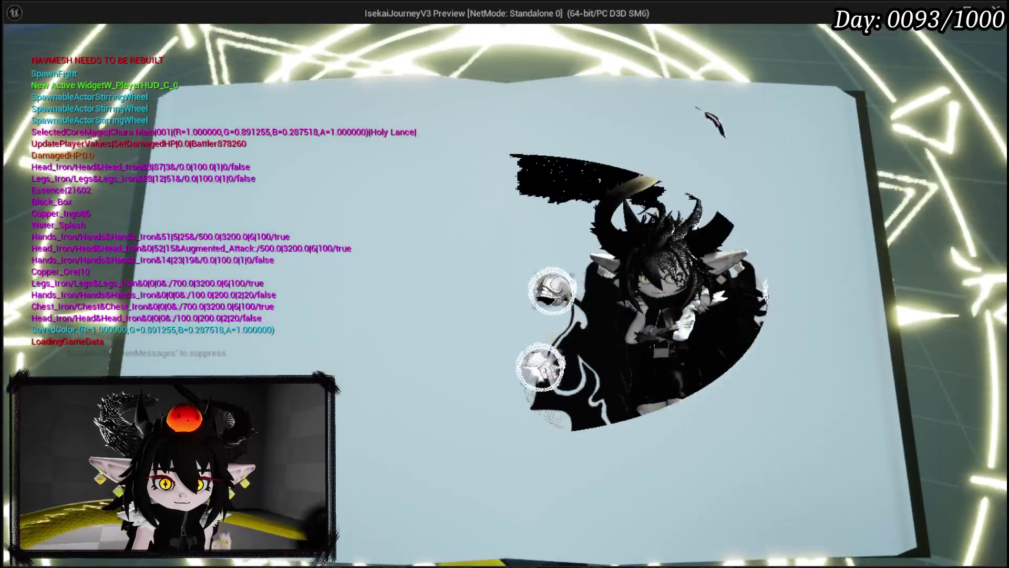
{"action": "left_click", "coordinate": [587, 56]}
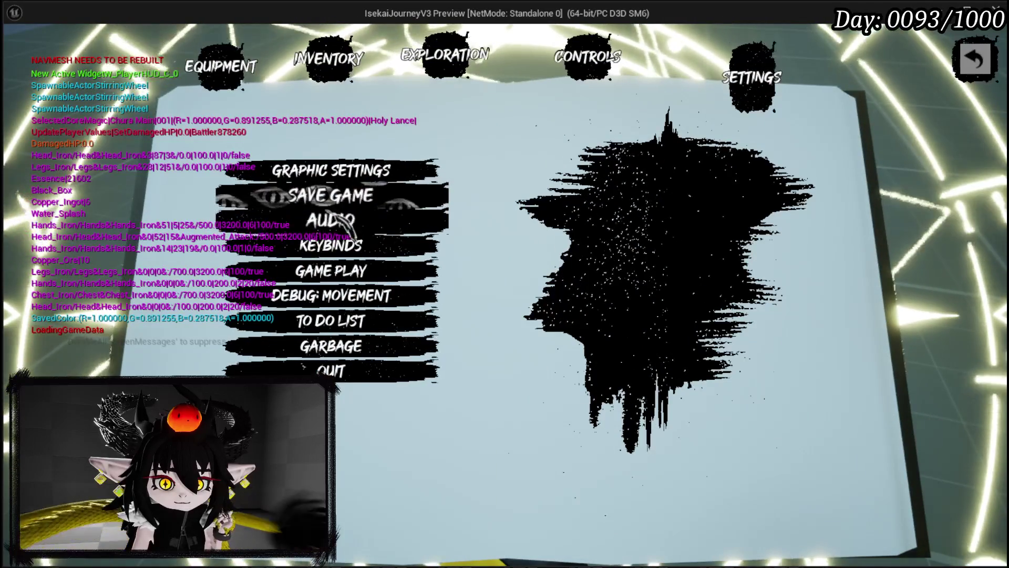
{"action": "left_click", "coordinate": [330, 320]}
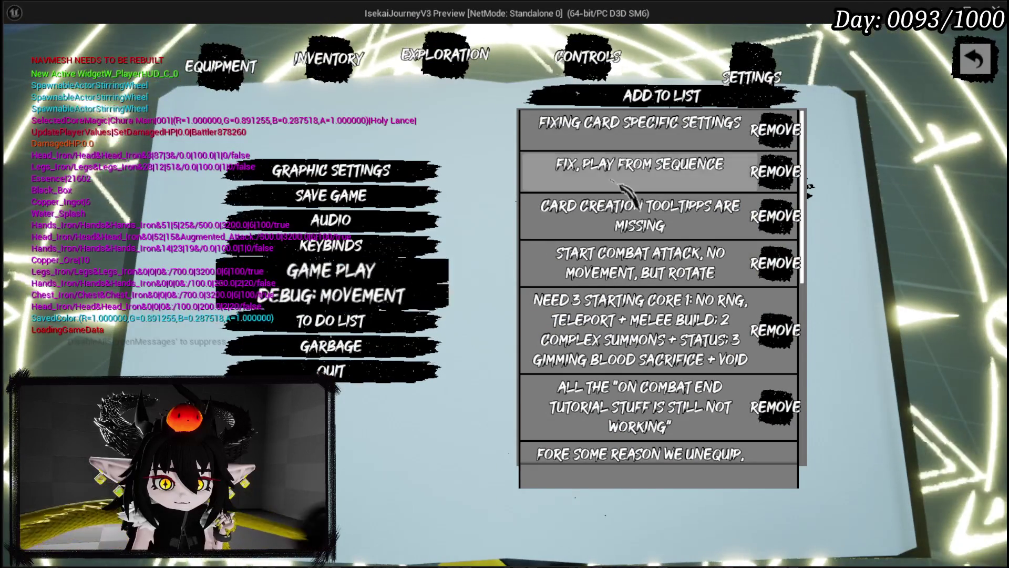
{"action": "left_click", "coordinate": [612, 181]}
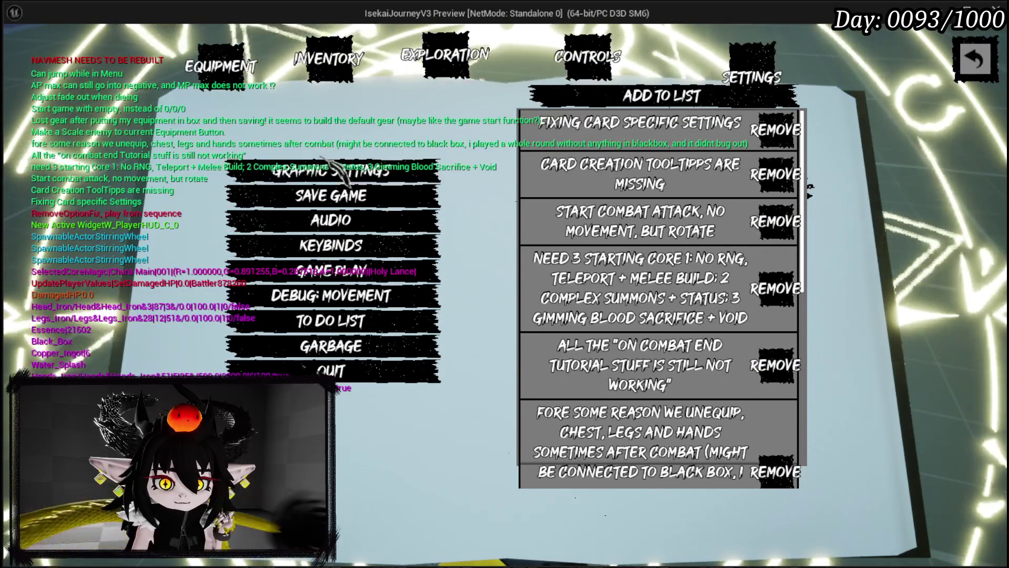
{"action": "left_click", "coordinate": [347, 205]}
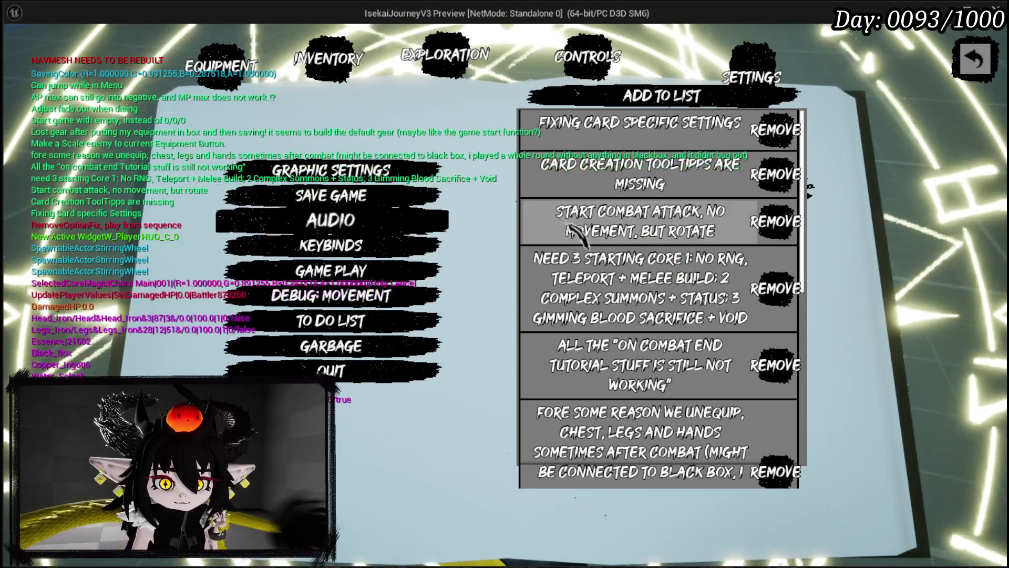
- Scroll through the to-do list of known bugs, then close the settings book
{"action": "scroll", "coordinate": [613, 227], "scroll_direction": "down", "scroll_amount": 3}
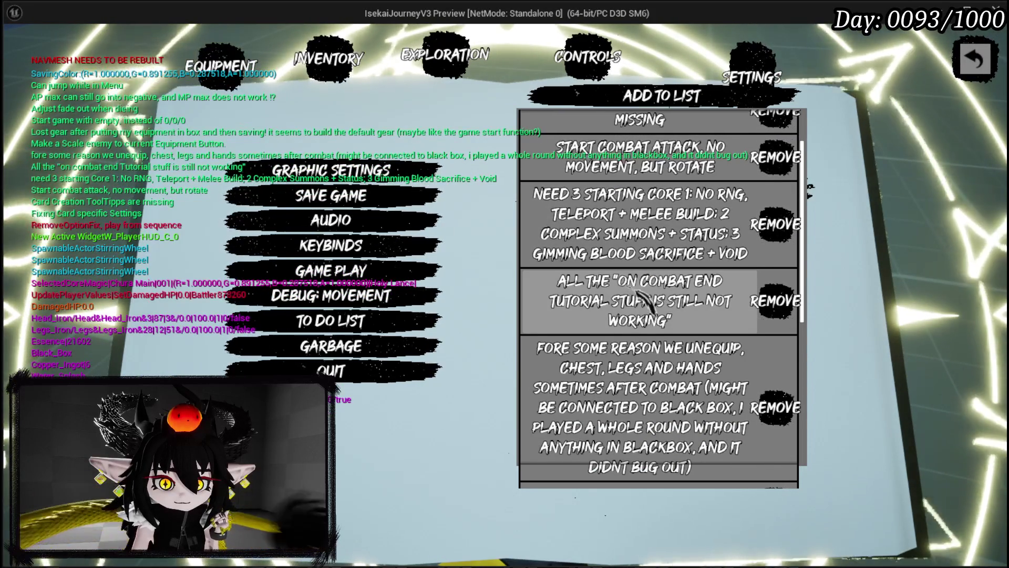
{"action": "scroll", "coordinate": [625, 255], "scroll_direction": "down", "scroll_amount": 1}
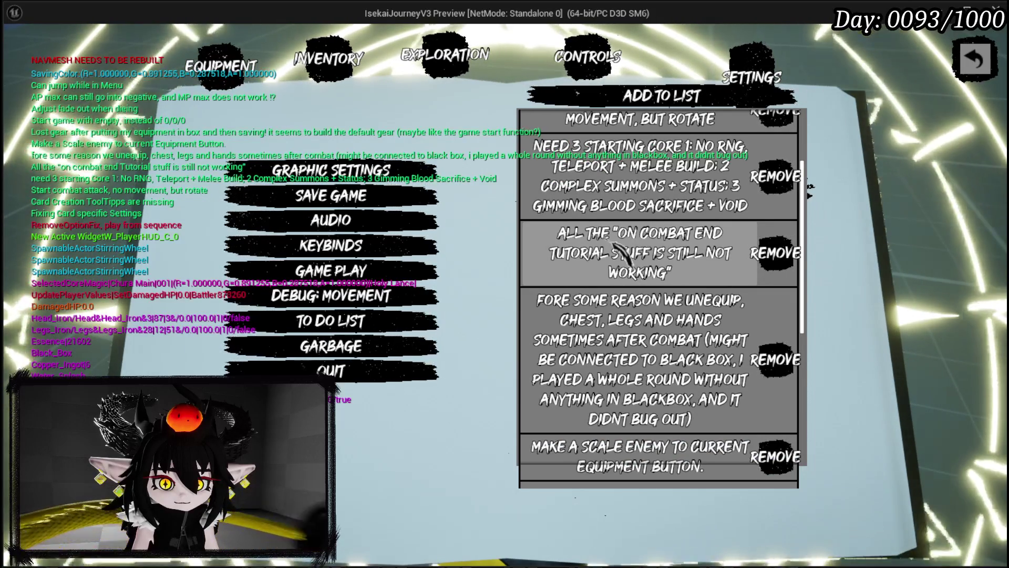
{"action": "scroll", "coordinate": [641, 339], "scroll_direction": "down", "scroll_amount": 2}
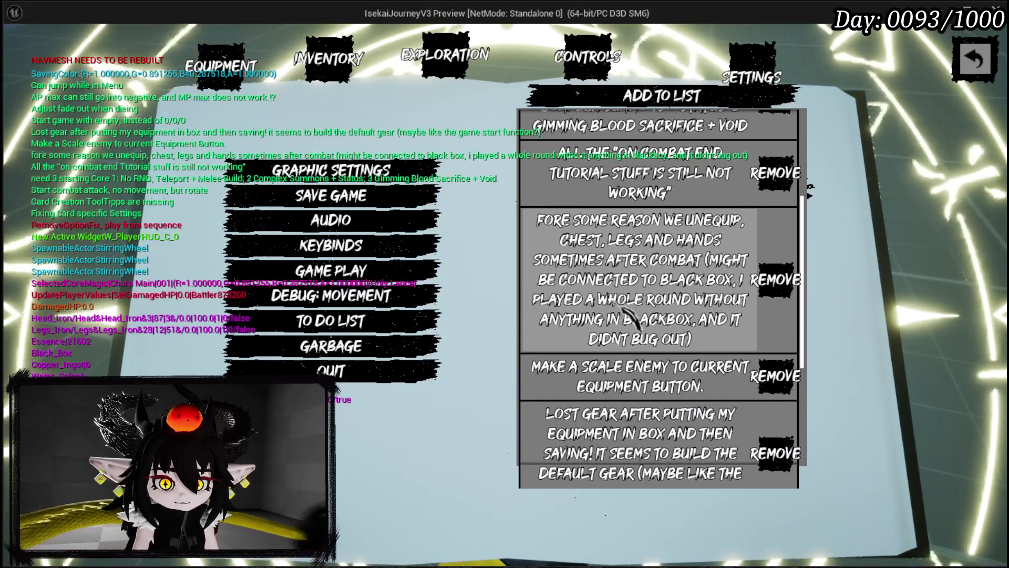
{"action": "scroll", "coordinate": [624, 311], "scroll_direction": "down", "scroll_amount": 1}
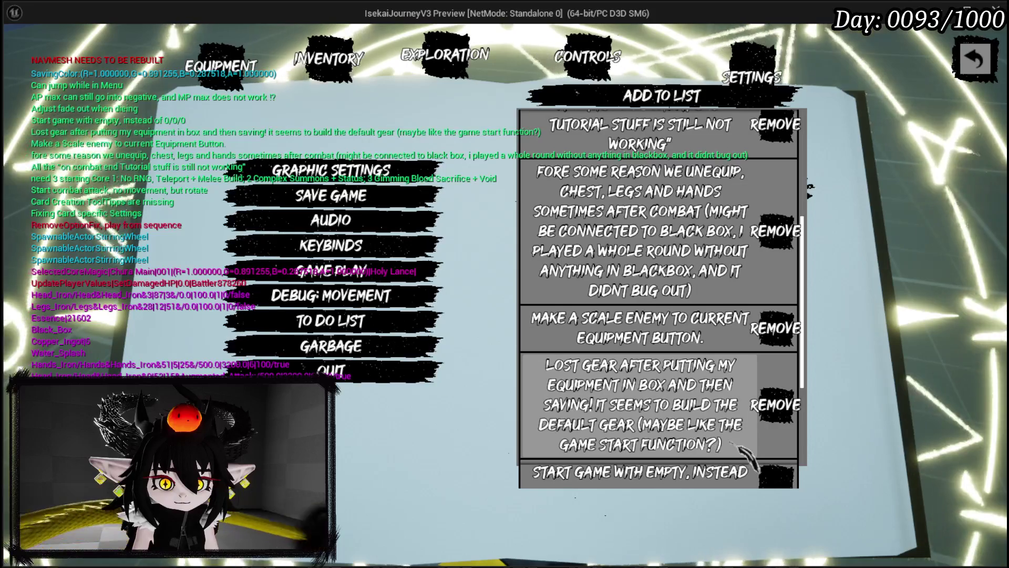
{"action": "scroll", "coordinate": [726, 436], "scroll_direction": "down", "scroll_amount": 1}
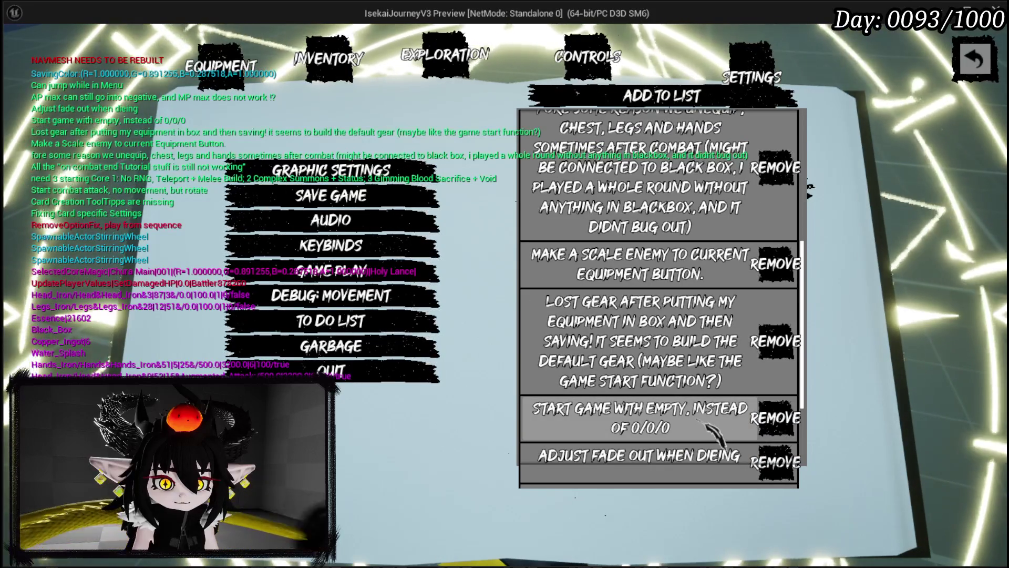
{"action": "scroll", "coordinate": [694, 419], "scroll_direction": "down", "scroll_amount": 1}
{"action": "scroll", "coordinate": [678, 417], "scroll_direction": "down", "scroll_amount": 1}
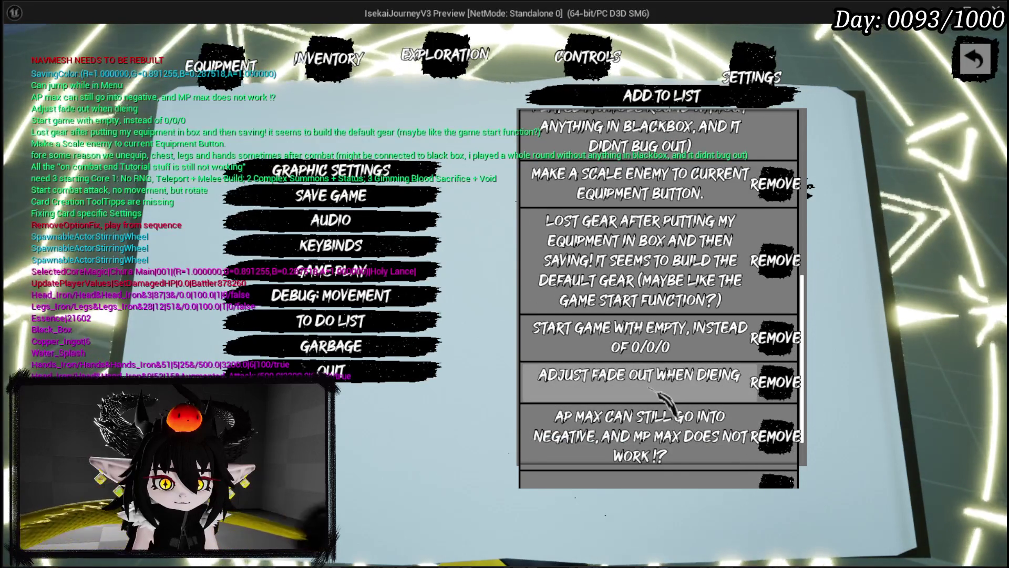
{"action": "scroll", "coordinate": [652, 395], "scroll_direction": "down", "scroll_amount": 1}
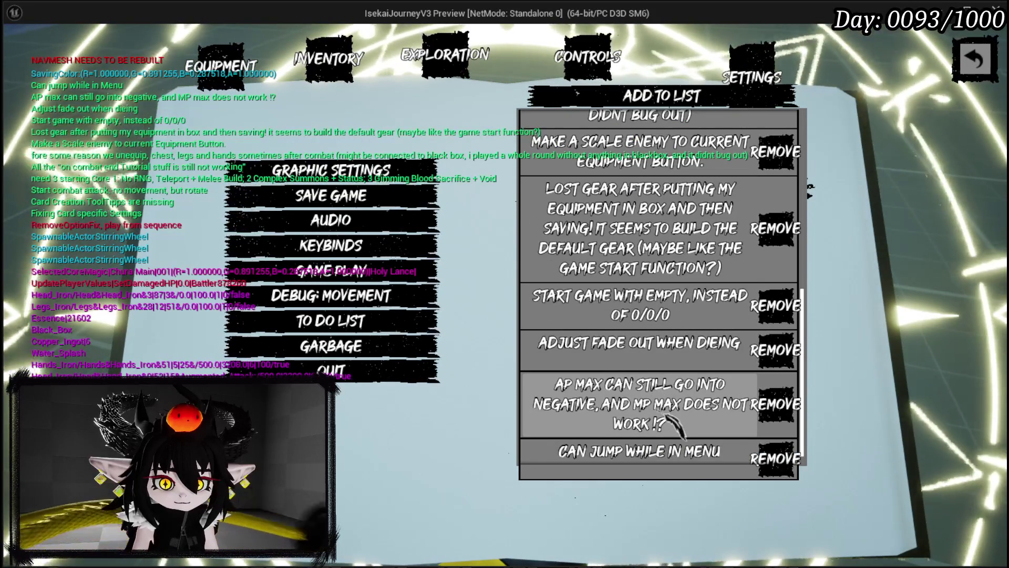
{"action": "scroll", "coordinate": [668, 415], "scroll_direction": "down", "scroll_amount": 1}
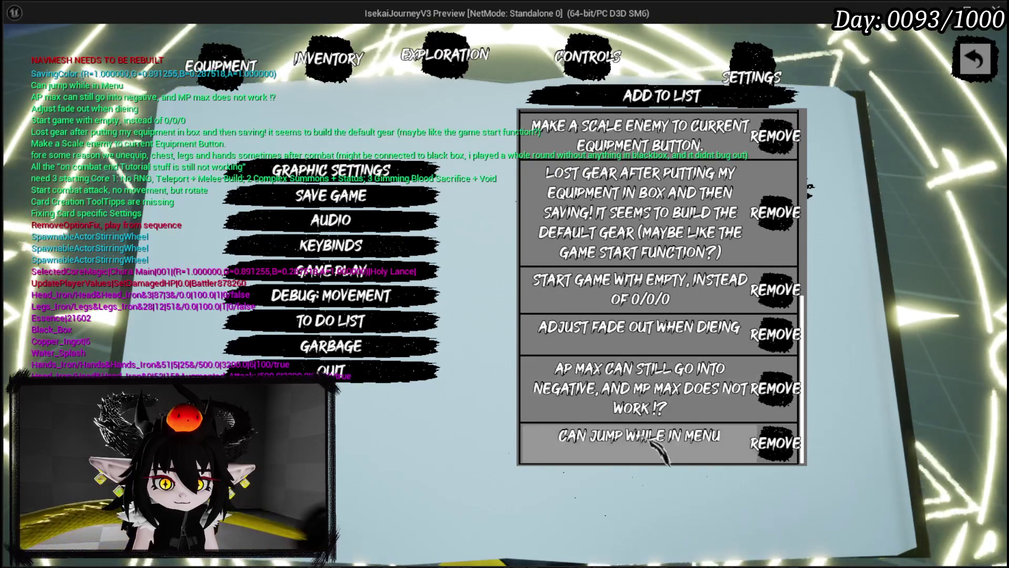
{"action": "key", "text": "Escape"}
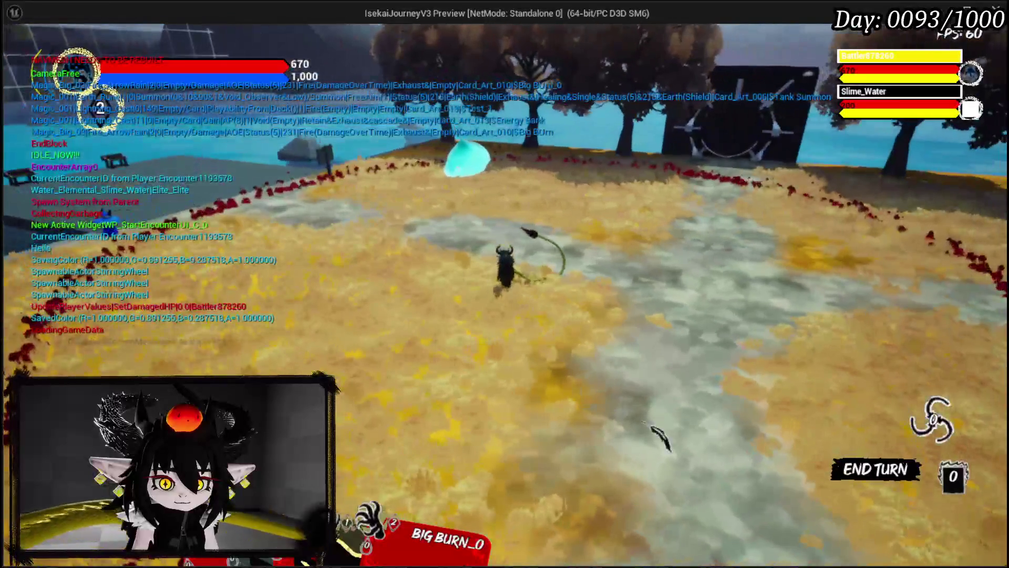
- End the standalone preview to get back to L_DungeonCreationTest in the level editor
{"action": "key", "text": "Escape"}
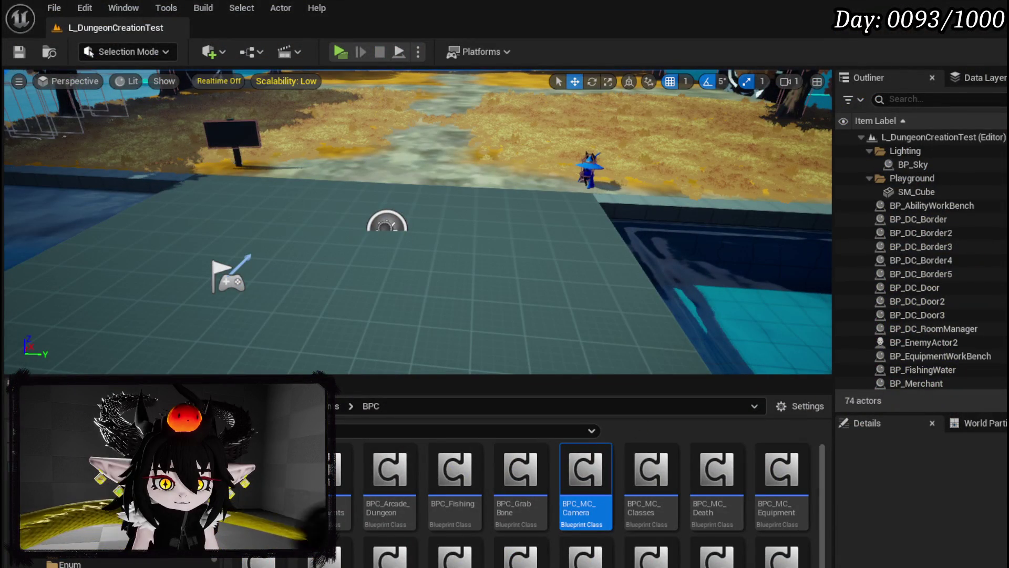
- Return to the BPC_MC_Camera editor and recentre the FreeRotation graph
{"action": "key", "text": "alt+Tab"}
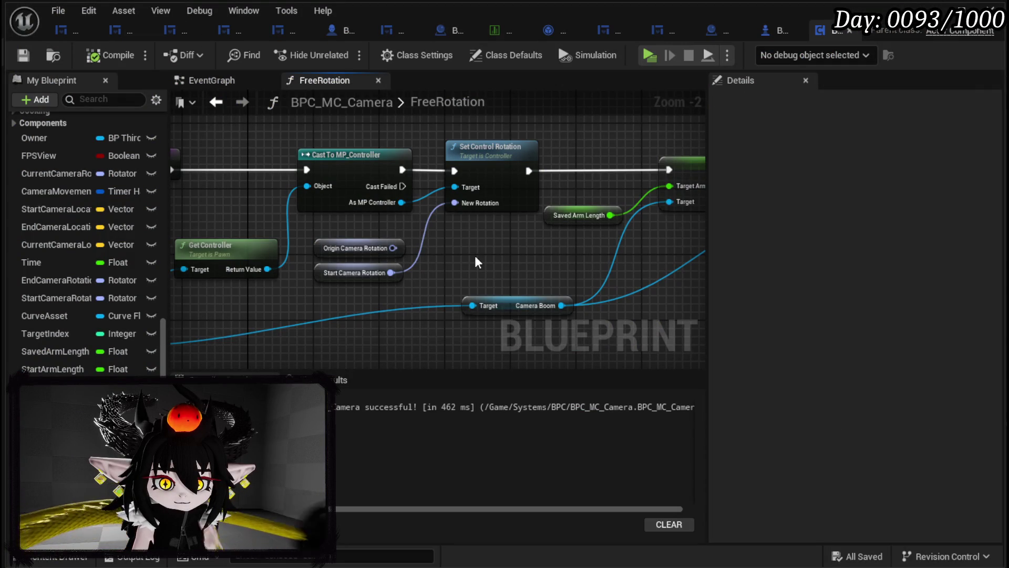
{"action": "mouse_move", "coordinate": [477, 262]}
{"action": "left_mouse_down"}
{"action": "mouse_move", "coordinate": [357, 269]}
{"action": "mouse_move", "coordinate": [459, 280]}
{"action": "left_mouse_up"}
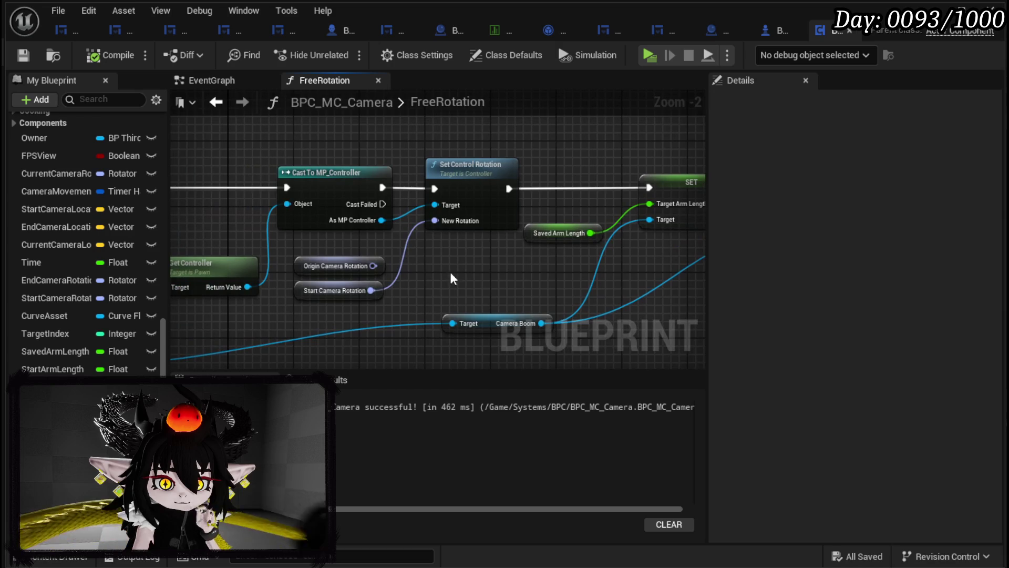
{"action": "mouse_move", "coordinate": [370, 151]}
{"action": "left_mouse_down"}
{"action": "mouse_move", "coordinate": [495, 175]}
{"action": "mouse_move", "coordinate": [482, 194]}
{"action": "mouse_move", "coordinate": [482, 180]}
{"action": "left_mouse_up"}
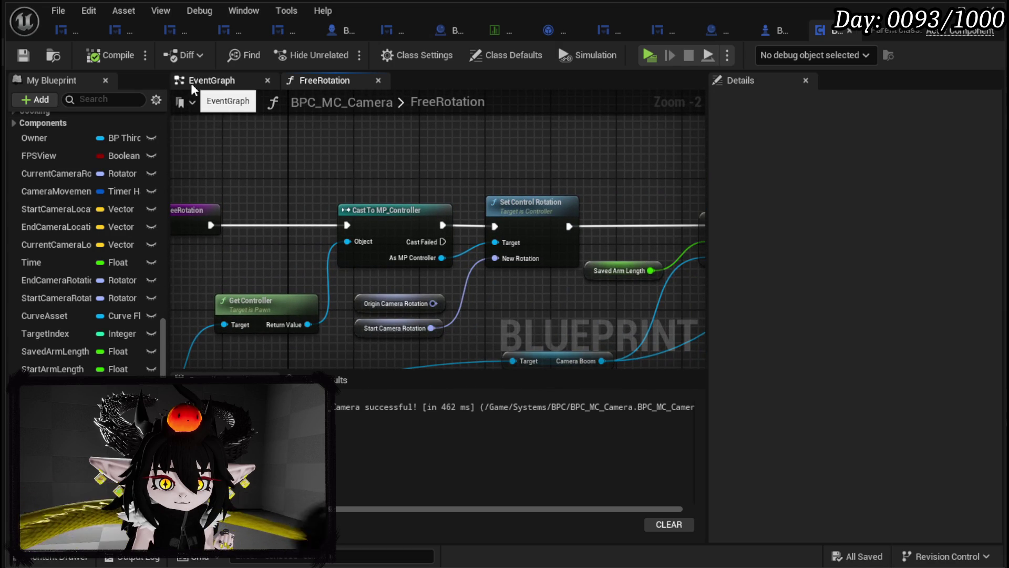
{"action": "scroll", "coordinate": [95, 179], "scroll_direction": "up", "scroll_amount": 4}
{"action": "scroll", "coordinate": [95, 182], "scroll_direction": "up", "scroll_amount": 4}
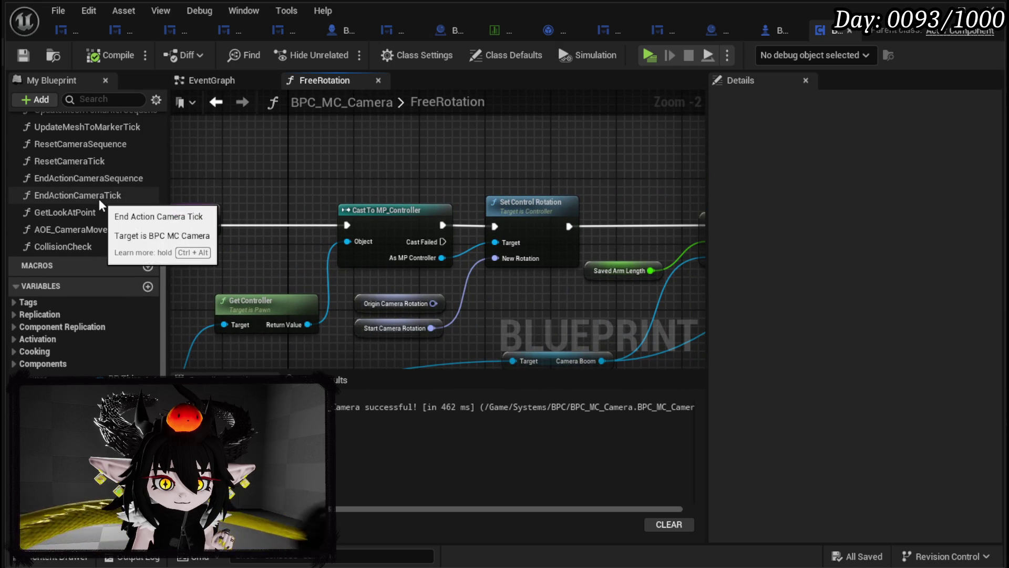
{"action": "scroll", "coordinate": [98, 199], "scroll_direction": "up", "scroll_amount": 2}
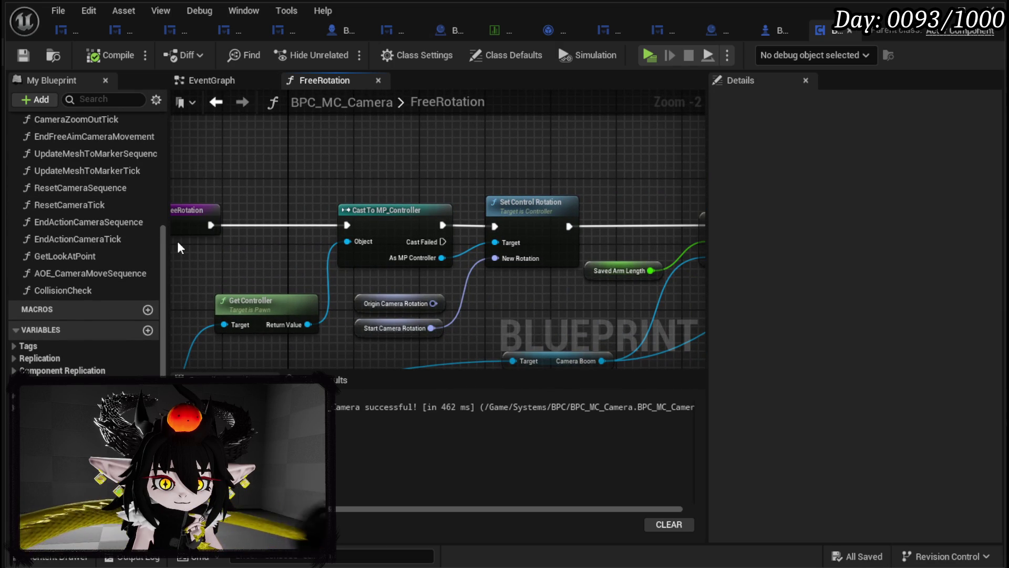
- Look through EndActionCameraSequence's Branch, collision and Set Timer nodes, then open ResetCameraSequence
{"action": "double_click", "coordinate": [90, 222]}
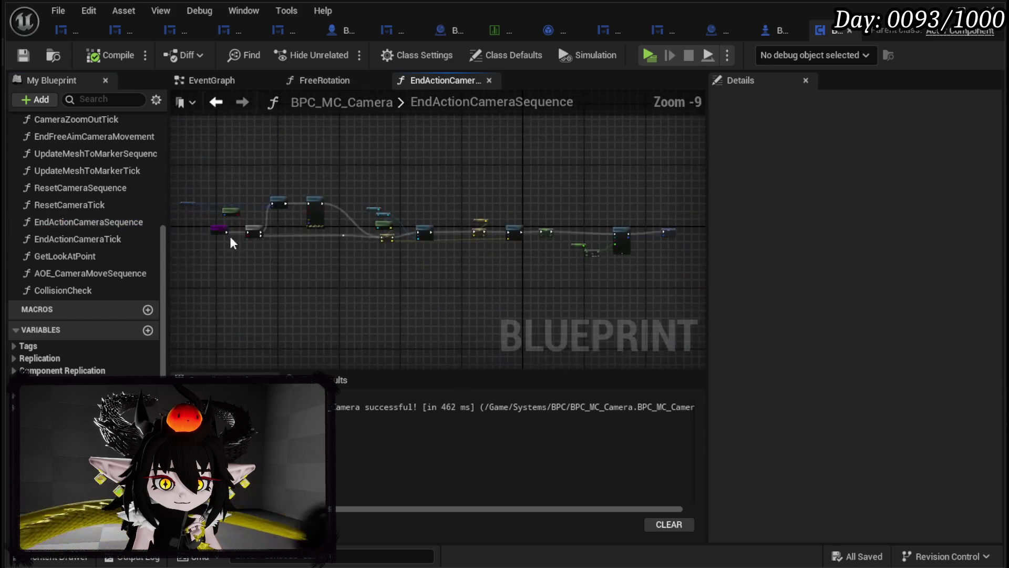
{"action": "mouse_move", "coordinate": [298, 246]}
{"action": "left_mouse_down"}
{"action": "mouse_move", "coordinate": [534, 273]}
{"action": "mouse_move", "coordinate": [512, 271]}
{"action": "left_mouse_up"}
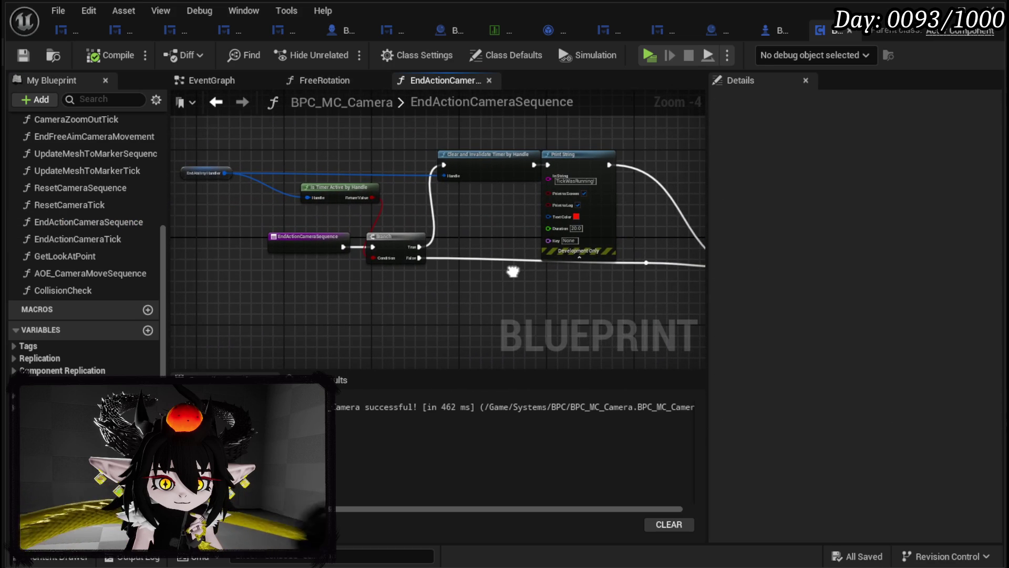
{"action": "scroll", "coordinate": [431, 260], "scroll_direction": "up", "scroll_amount": 2}
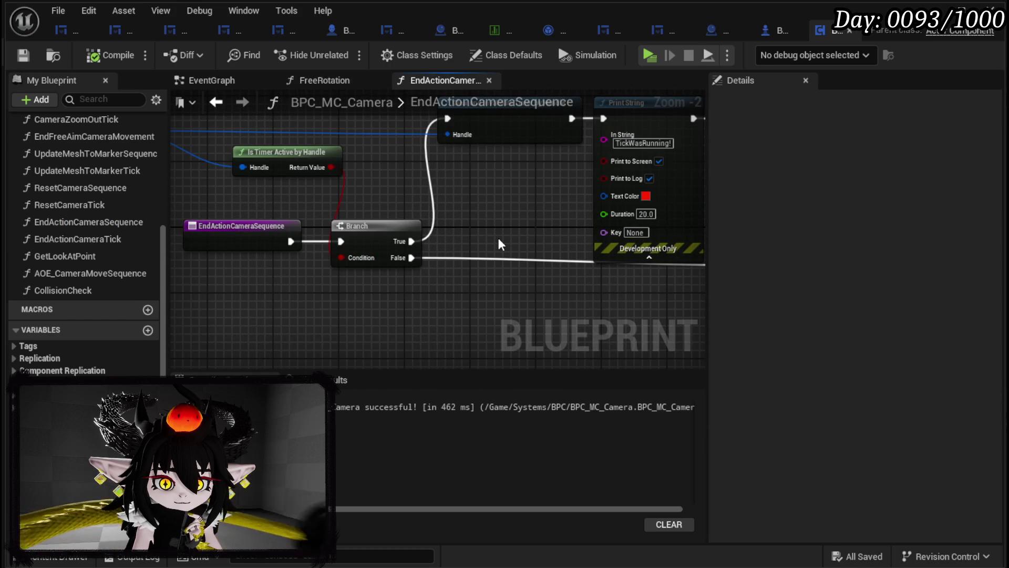
{"action": "scroll", "coordinate": [499, 244], "scroll_direction": "down", "scroll_amount": 1}
{"action": "left_click_drag", "start_coordinate": [480, 242], "coordinate": [200, 241]}
{"action": "left_click_drag", "start_coordinate": [646, 183], "coordinate": [273, 194]}
{"action": "mouse_move", "coordinate": [601, 188]}
{"action": "left_mouse_down"}
{"action": "mouse_move", "coordinate": [579, 178]}
{"action": "mouse_move", "coordinate": [280, 177]}
{"action": "left_mouse_up"}
{"action": "left_click_drag", "start_coordinate": [514, 192], "coordinate": [282, 175]}
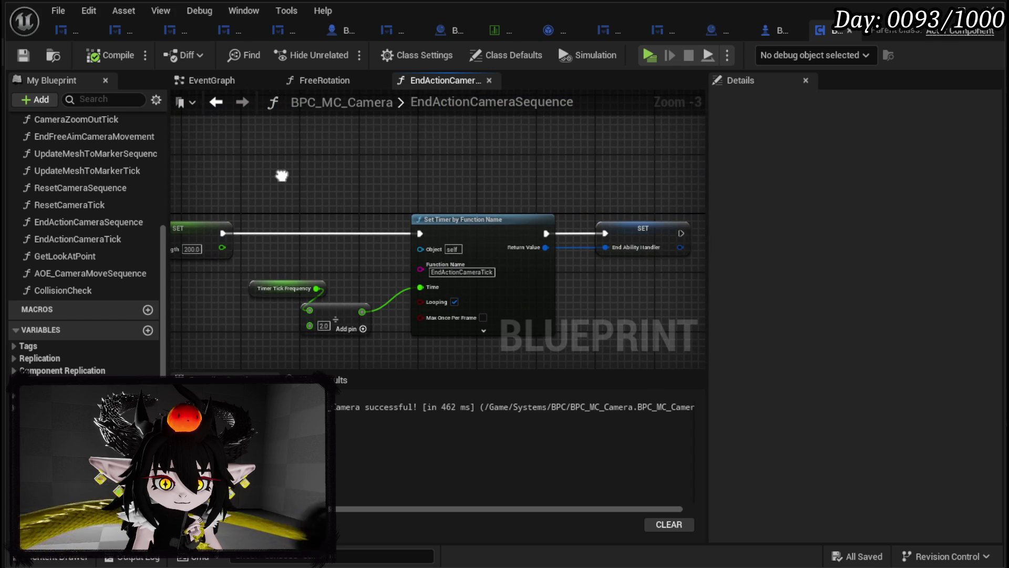
{"action": "double_click", "coordinate": [104, 188]}
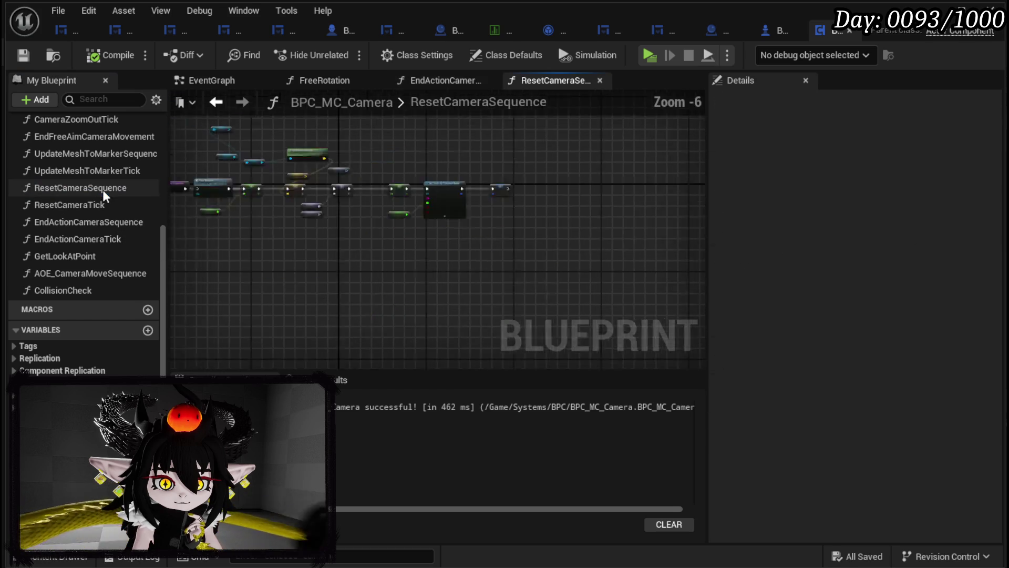
- Review ResetCameraSequence's entry nodes, then go back to the FreeRotation graph
{"action": "scroll", "coordinate": [387, 214], "scroll_direction": "up", "scroll_amount": 3}
{"action": "mouse_move", "coordinate": [225, 220]}
{"action": "left_mouse_down"}
{"action": "mouse_move", "coordinate": [252, 164]}
{"action": "mouse_move", "coordinate": [373, 194]}
{"action": "left_mouse_up"}
{"action": "scroll", "coordinate": [252, 169], "scroll_direction": "down", "scroll_amount": 1}
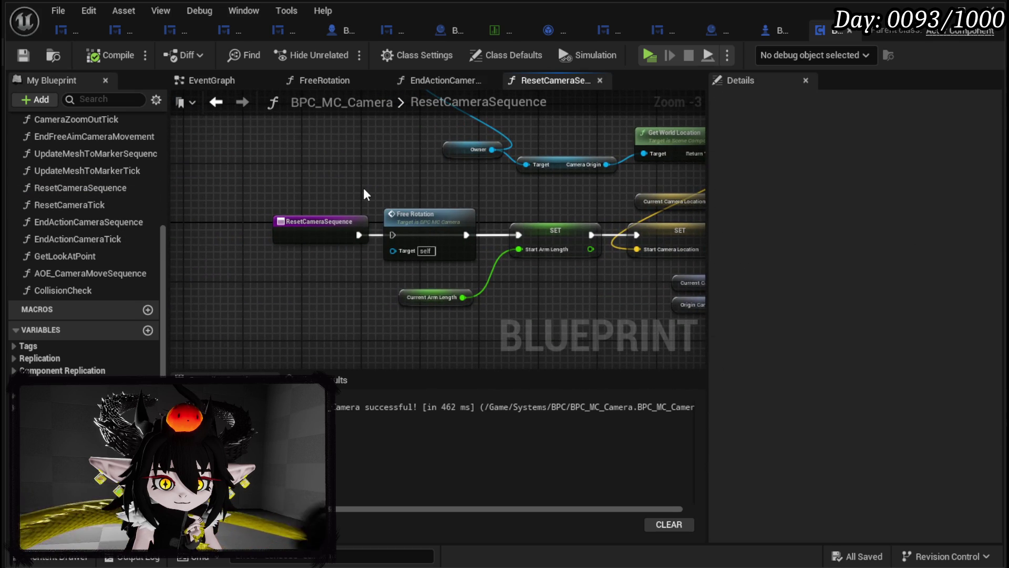
{"action": "left_click", "coordinate": [216, 103]}
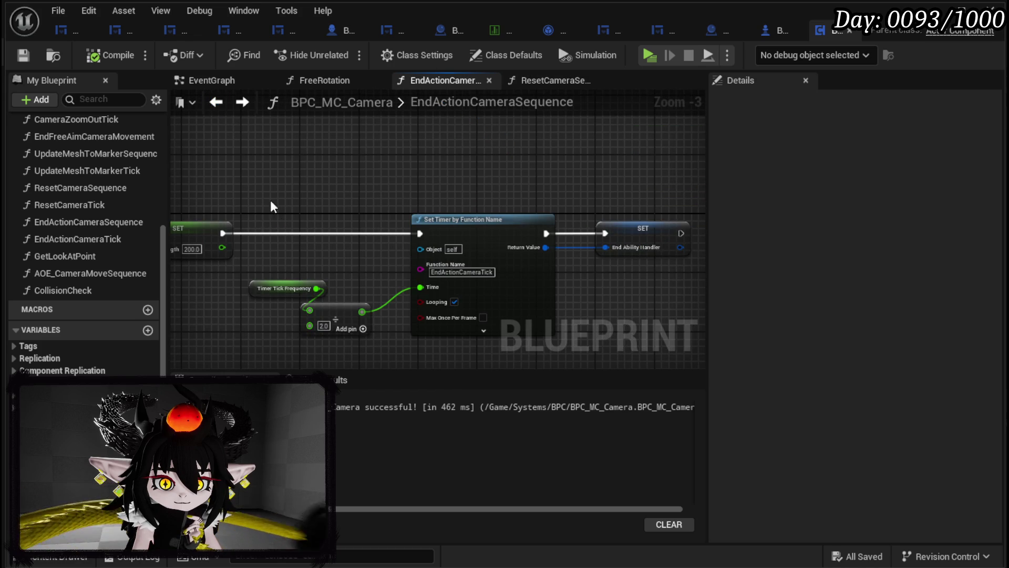
{"action": "left_click", "coordinate": [221, 108]}
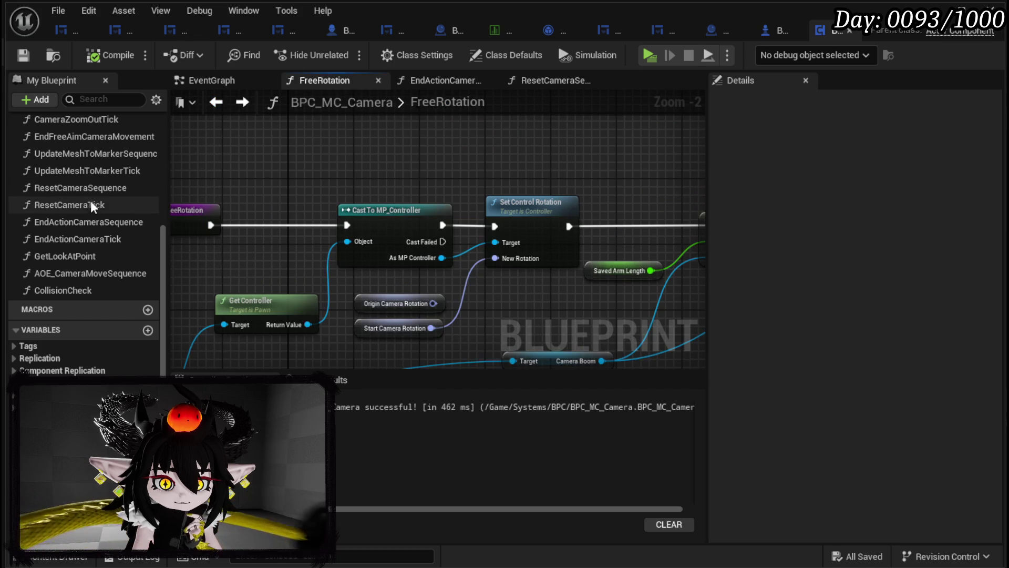
- Add a Reset Camera Sequence call after FreeRotation's entry, compile and save, and launch a play test
{"action": "left_click_drag", "start_coordinate": [79, 187], "coordinate": [266, 151]}
{"action": "left_click_drag", "start_coordinate": [368, 171], "coordinate": [366, 147]}
{"action": "left_click_drag", "start_coordinate": [277, 244], "coordinate": [337, 178]}
{"action": "mouse_move", "coordinate": [271, 254]}
{"action": "left_mouse_down"}
{"action": "mouse_move", "coordinate": [279, 236]}
{"action": "mouse_move", "coordinate": [271, 254]}
{"action": "mouse_move", "coordinate": [339, 204]}
{"action": "mouse_move", "coordinate": [340, 171]}
{"action": "left_mouse_up"}
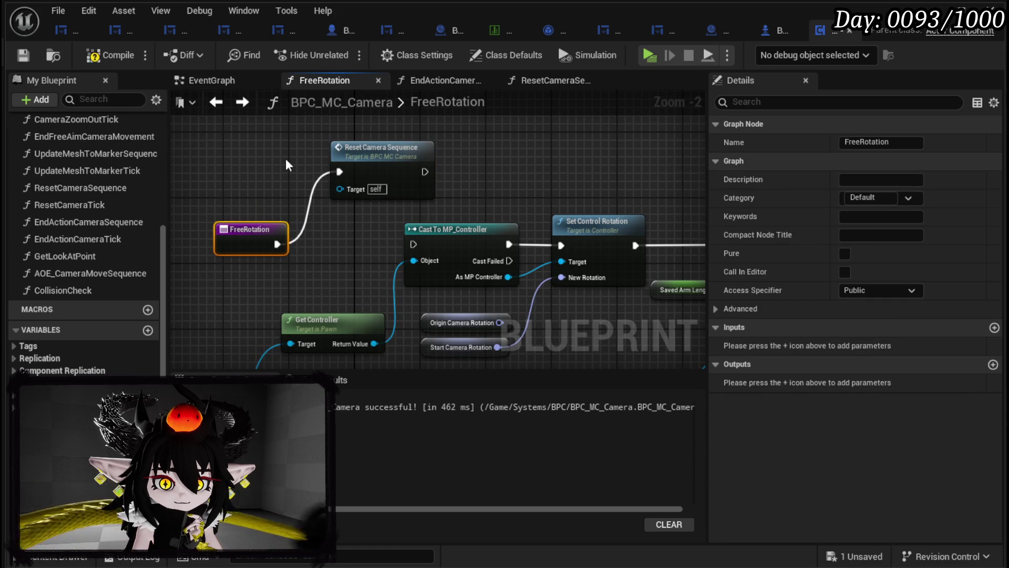
{"action": "left_click", "coordinate": [94, 57]}
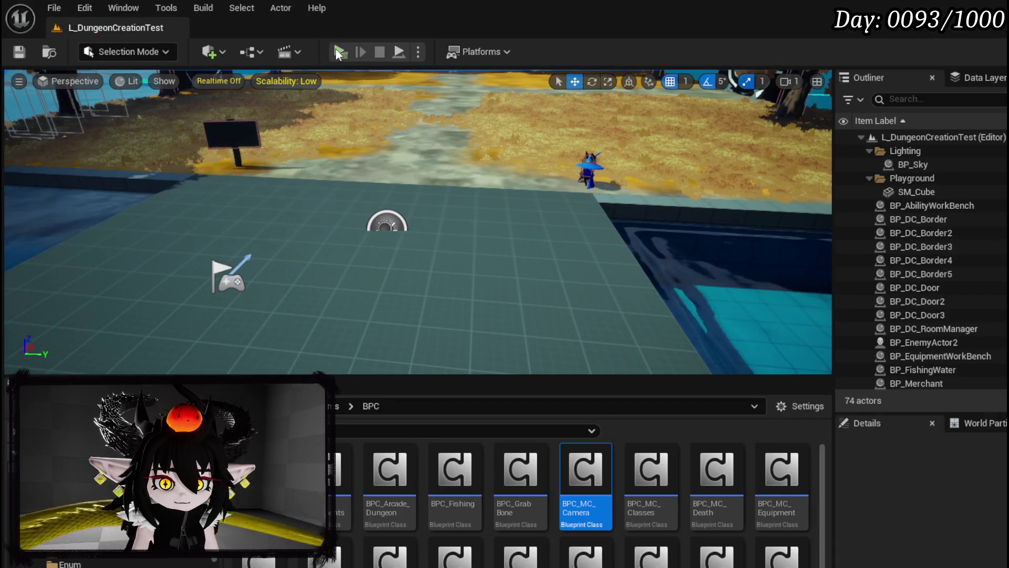
{"action": "left_click", "coordinate": [339, 52]}
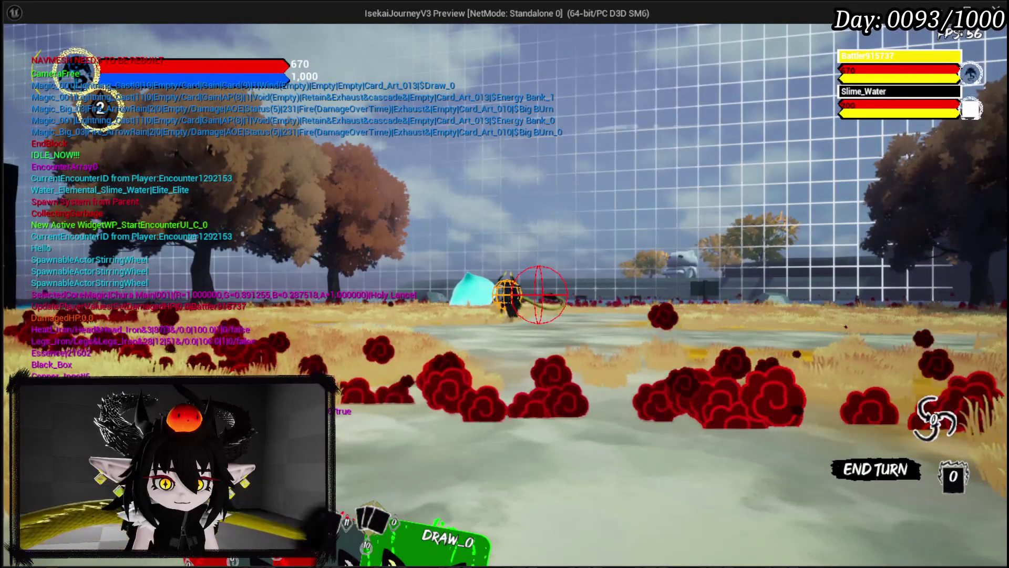
- Restart the play test and cast Big Burn on the targeted area in combat
{"action": "key", "text": "Escape"}
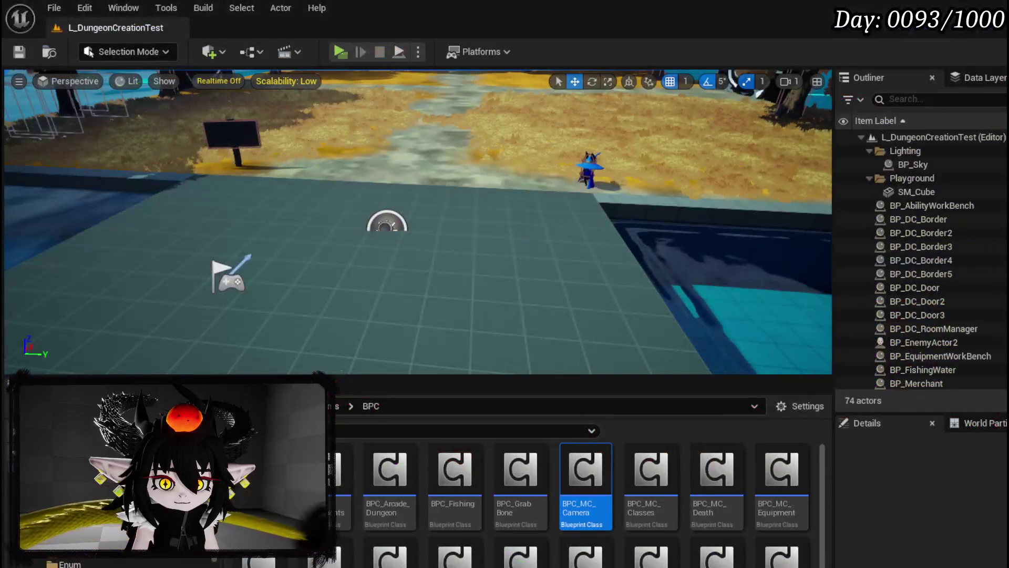
{"action": "key", "text": "Return"}
{"action": "left_click", "coordinate": [343, 57]}
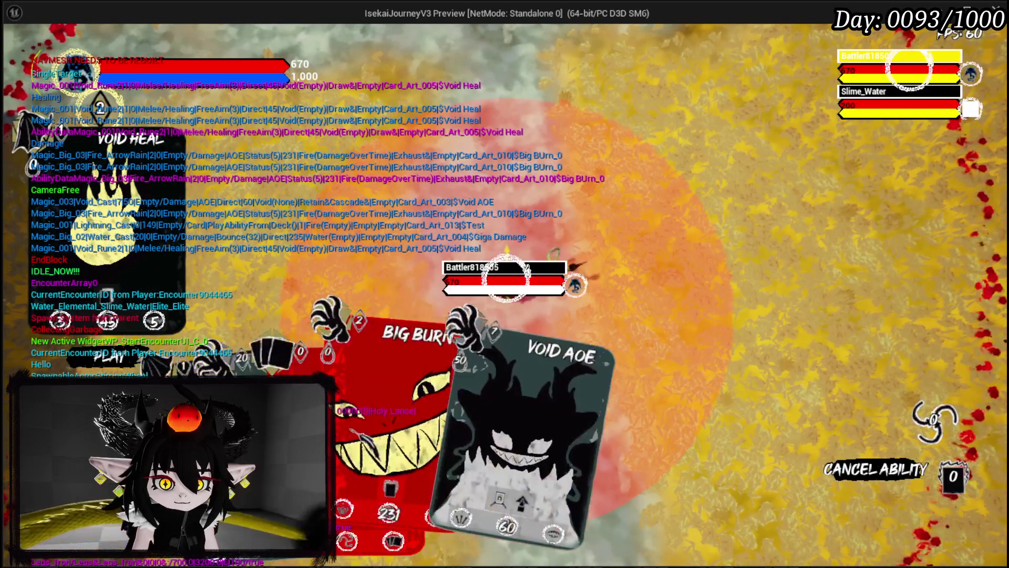
{"action": "scroll", "coordinate": [725, 314], "scroll_direction": "up", "scroll_amount": 3}
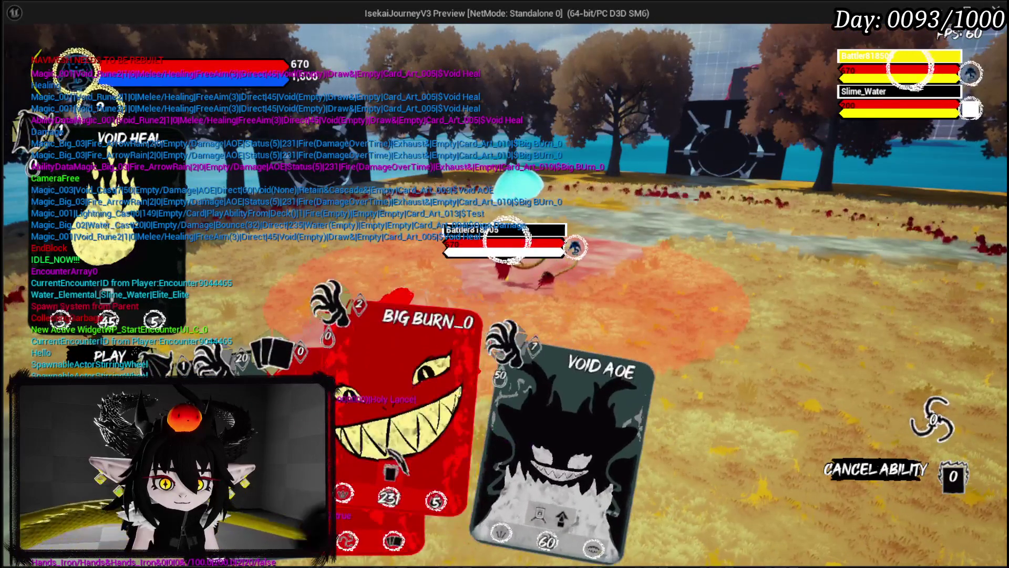
{"action": "left_click", "coordinate": [678, 387]}
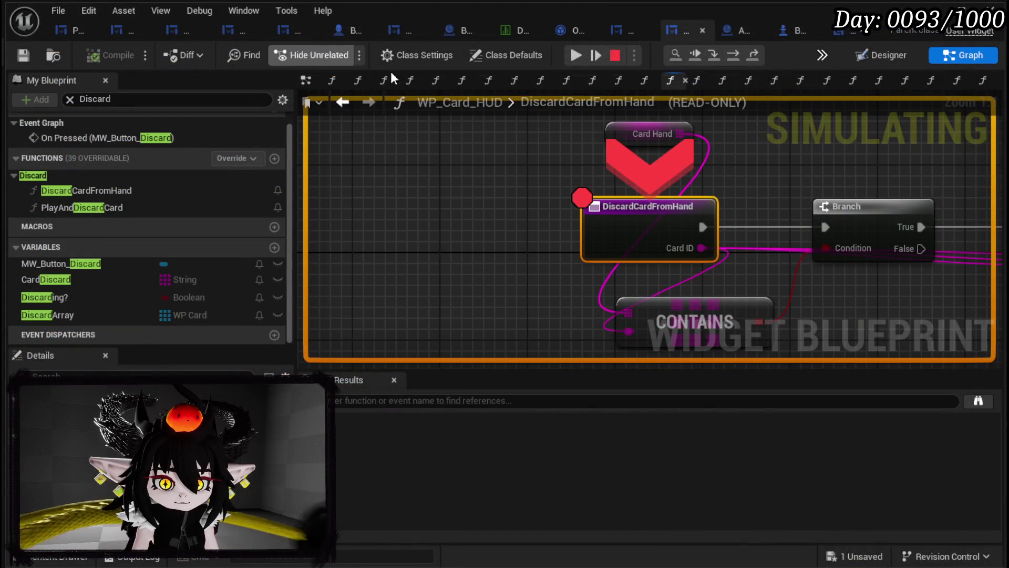
- Remove the DiscardCardFromHand breakpoint, resume and end the session, and return to FreeRotation
{"action": "right_click", "coordinate": [648, 212]}
{"action": "left_click", "coordinate": [699, 290]}
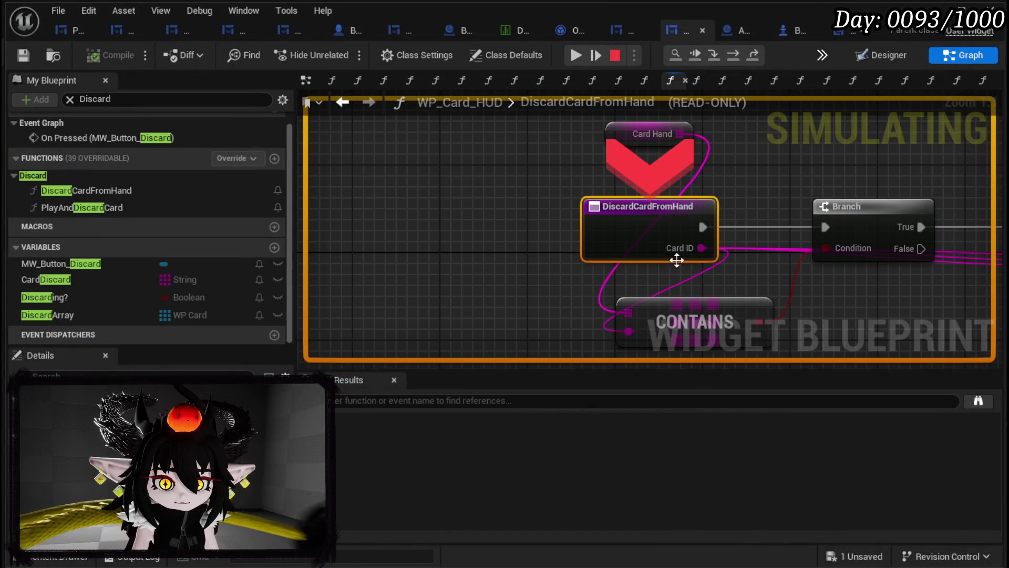
{"action": "left_click", "coordinate": [576, 54]}
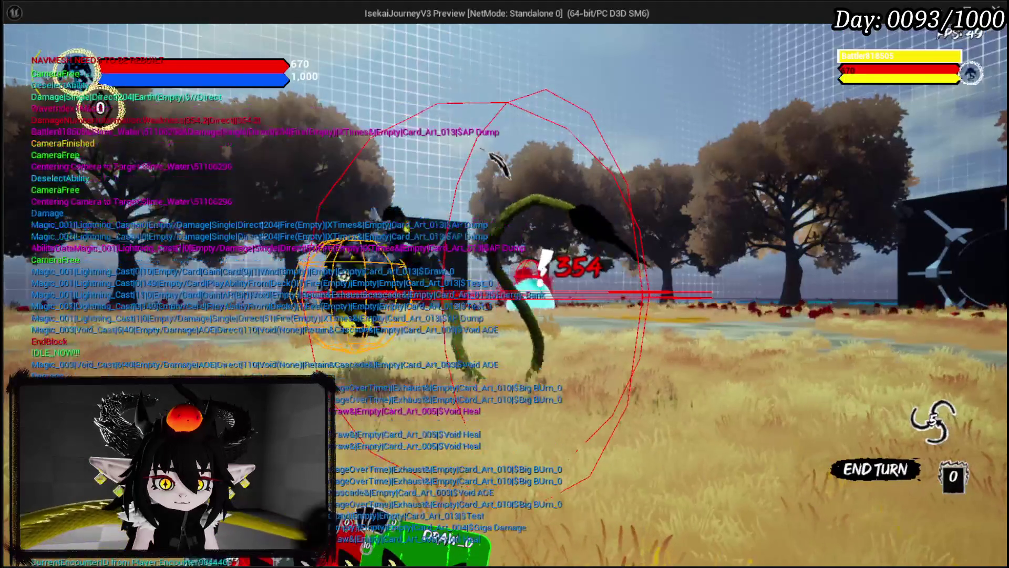
{"action": "key", "text": "Escape"}
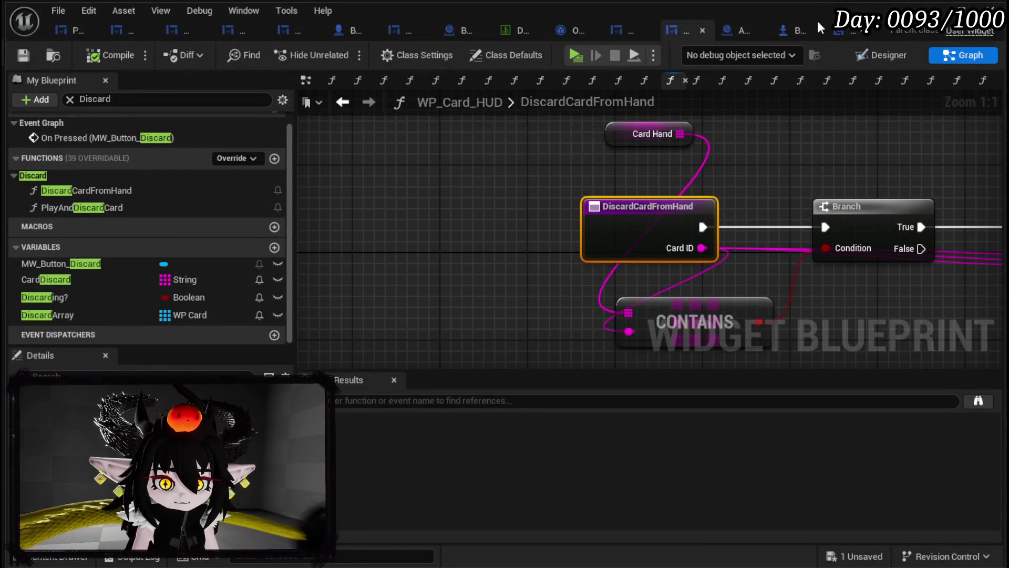
{"action": "left_click", "coordinate": [841, 31]}
{"action": "left_click_drag", "start_coordinate": [465, 173], "coordinate": [526, 169]}
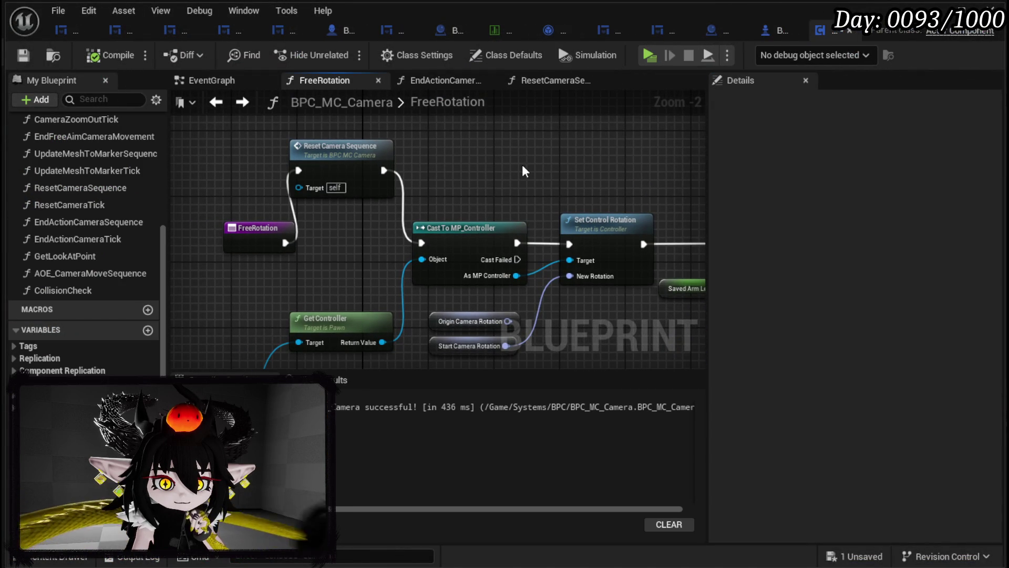
- Add a Get Use Pawn Control Rotation node off the Camera Boom reference
{"action": "mouse_move", "coordinate": [525, 169]}
{"action": "left_mouse_down"}
{"action": "mouse_move", "coordinate": [336, 164]}
{"action": "mouse_move", "coordinate": [261, 146]}
{"action": "mouse_move", "coordinate": [75, 156]}
{"action": "mouse_move", "coordinate": [94, 143]}
{"action": "mouse_move", "coordinate": [196, 134]}
{"action": "mouse_move", "coordinate": [129, 131]}
{"action": "mouse_move", "coordinate": [246, 126]}
{"action": "left_mouse_up"}
{"action": "mouse_move", "coordinate": [417, 297]}
{"action": "left_mouse_down"}
{"action": "mouse_move", "coordinate": [282, 246]}
{"action": "mouse_move", "coordinate": [235, 289]}
{"action": "left_mouse_up"}
{"action": "scroll", "coordinate": [332, 281], "scroll_direction": "down", "scroll_amount": 1}
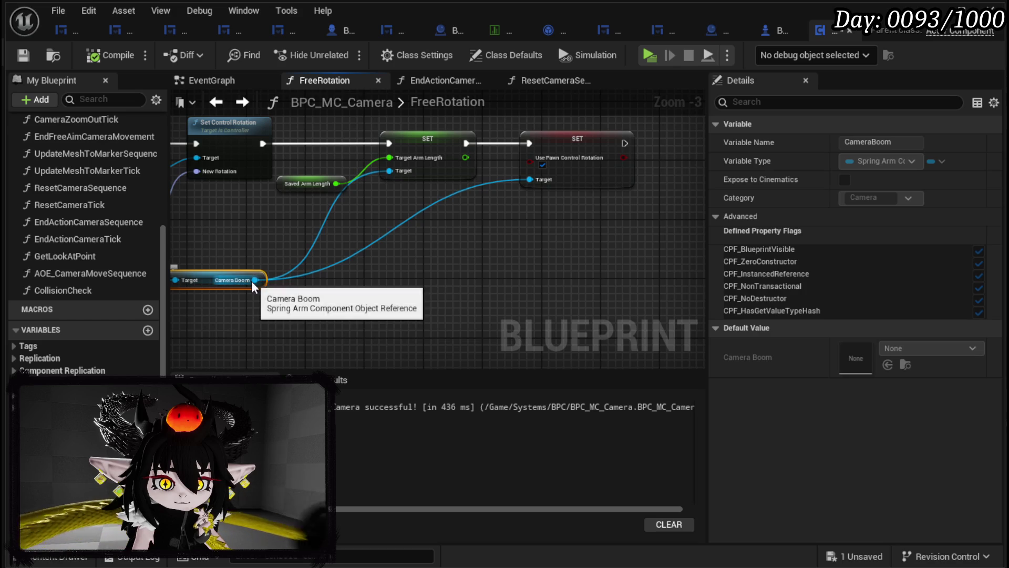
{"action": "left_click_drag", "start_coordinate": [255, 279], "coordinate": [372, 276]}
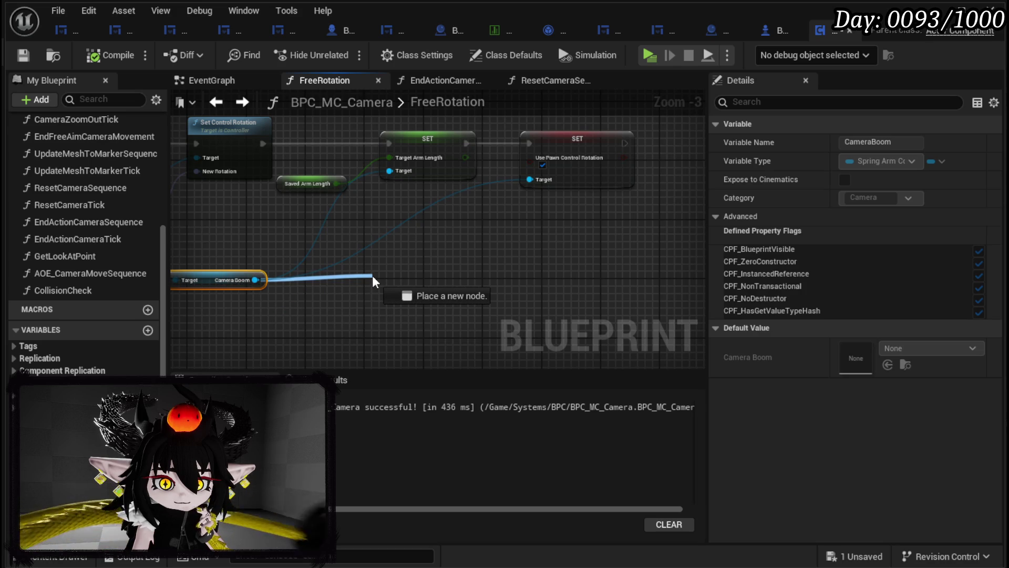
{"action": "left_click_drag", "start_coordinate": [372, 275], "coordinate": [373, 275]}
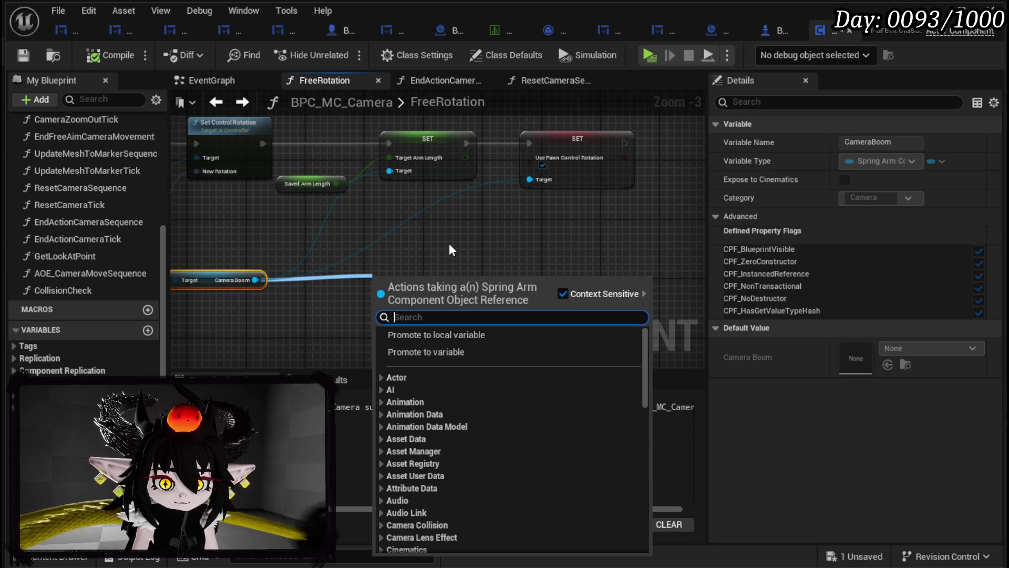
{"action": "type", "text": "get use o"}
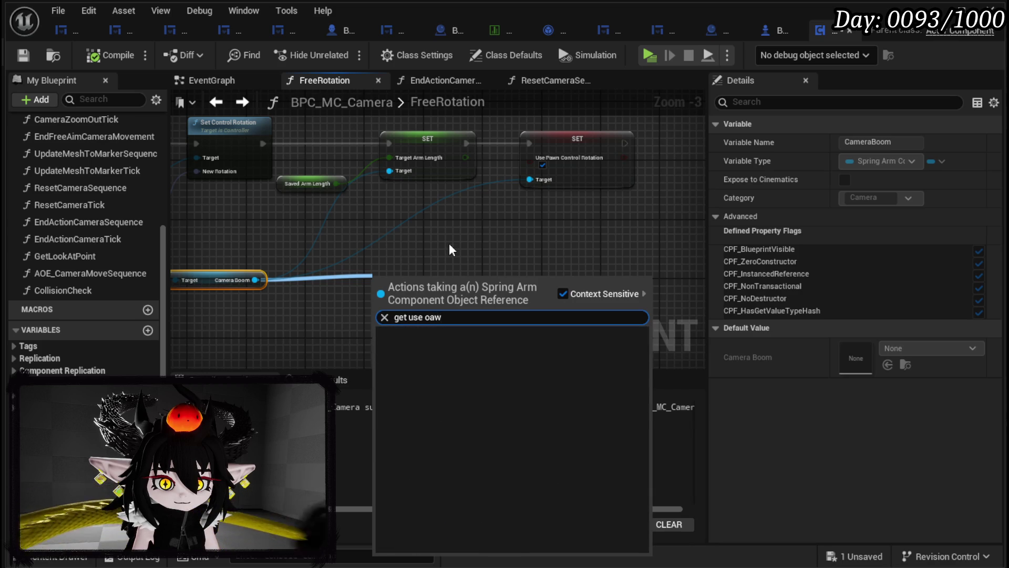
{"action": "key", "text": "BackSpace"}
{"action": "type", "text": "pawn"}
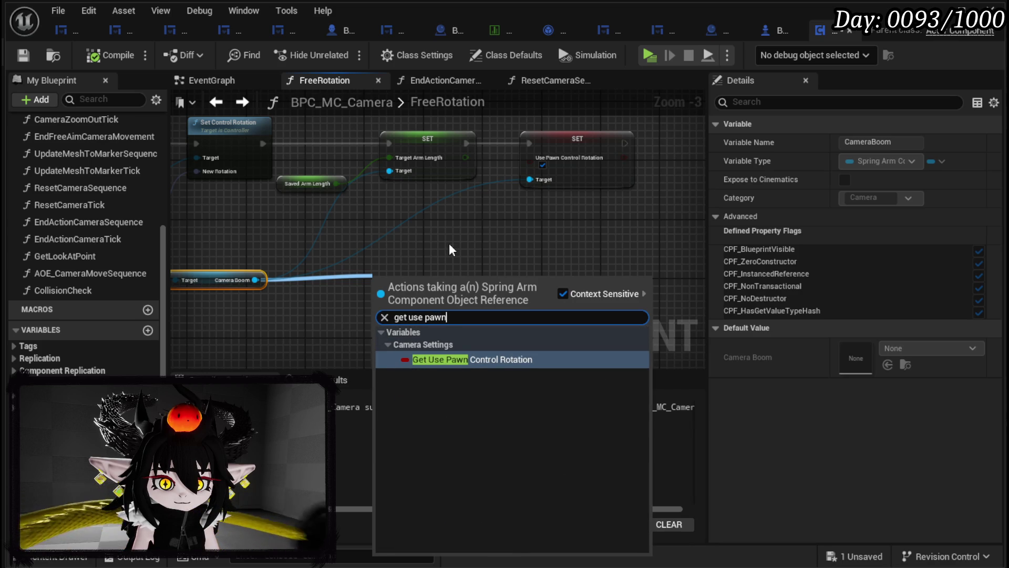
{"action": "left_click", "coordinate": [494, 360]}
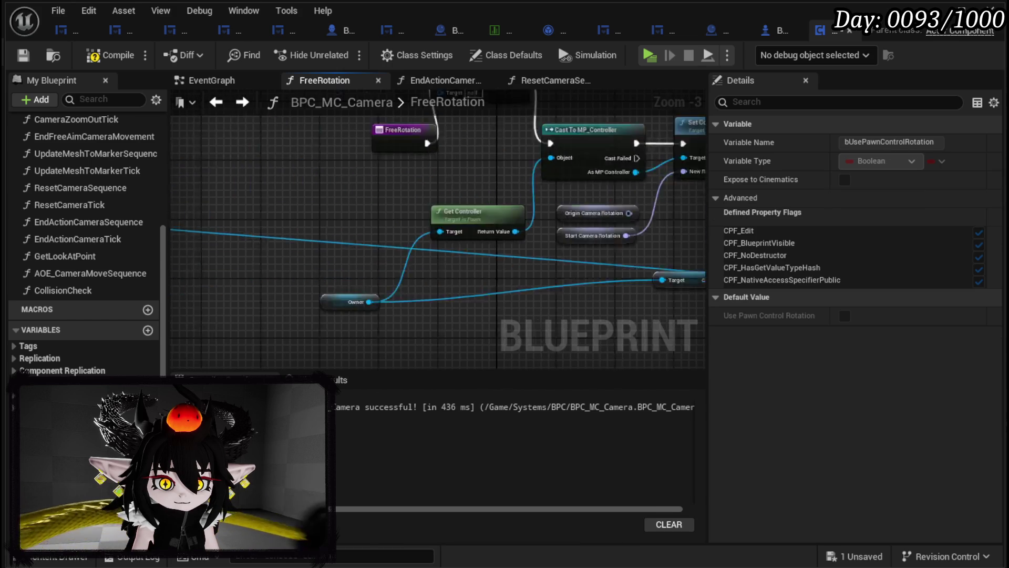
- Insert a Branch on Use Pawn Control Rotation after FreeRotation, wiring both outputs to Reset Camera Sequence
{"action": "left_click_drag", "start_coordinate": [437, 232], "coordinate": [267, 231]}
{"action": "mouse_move", "coordinate": [492, 292]}
{"action": "left_mouse_down"}
{"action": "mouse_move", "coordinate": [368, 256]}
{"action": "mouse_move", "coordinate": [344, 221]}
{"action": "mouse_move", "coordinate": [348, 231]}
{"action": "mouse_move", "coordinate": [436, 238]}
{"action": "mouse_move", "coordinate": [474, 187]}
{"action": "left_mouse_up"}
{"action": "mouse_move", "coordinate": [397, 260]}
{"action": "left_mouse_down"}
{"action": "mouse_move", "coordinate": [549, 253]}
{"action": "mouse_move", "coordinate": [518, 243]}
{"action": "left_mouse_up"}
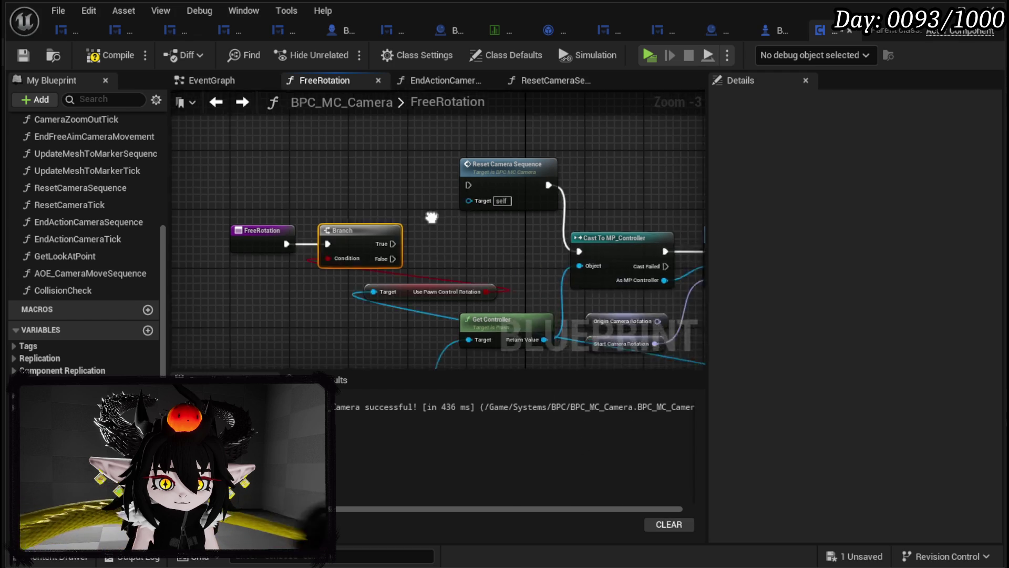
{"action": "mouse_move", "coordinate": [176, 220]}
{"action": "left_mouse_down"}
{"action": "mouse_move", "coordinate": [418, 247]}
{"action": "mouse_move", "coordinate": [494, 202]}
{"action": "mouse_move", "coordinate": [501, 182]}
{"action": "left_mouse_up"}
- Move the getter nodes left, save the camera blueprint and close it
{"action": "scroll", "coordinate": [500, 183], "scroll_direction": "down", "scroll_amount": 1}
{"action": "left_click_drag", "start_coordinate": [306, 319], "coordinate": [623, 220]}
{"action": "left_click_drag", "start_coordinate": [430, 221], "coordinate": [265, 226]}
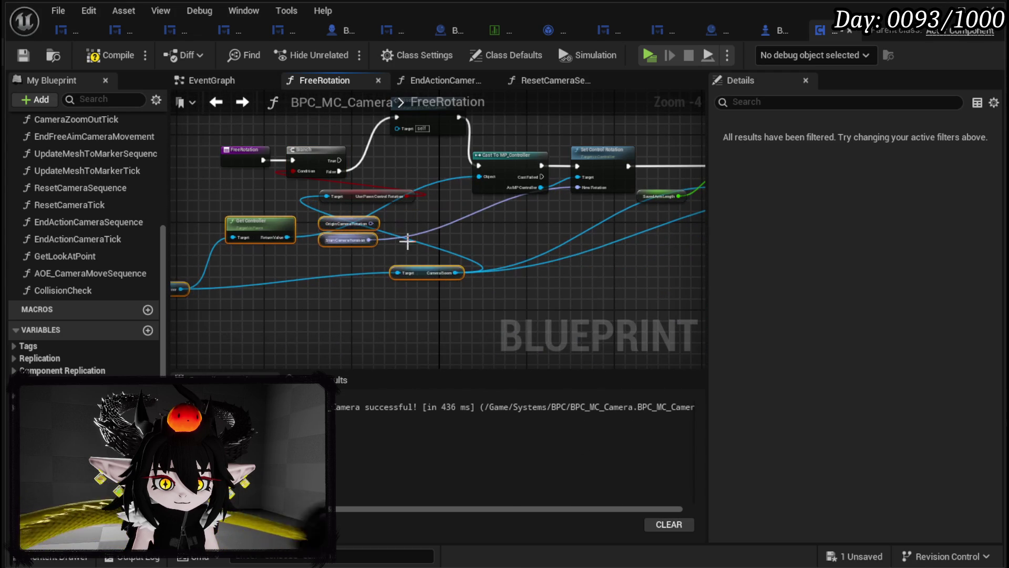
{"action": "left_click", "coordinate": [221, 316]}
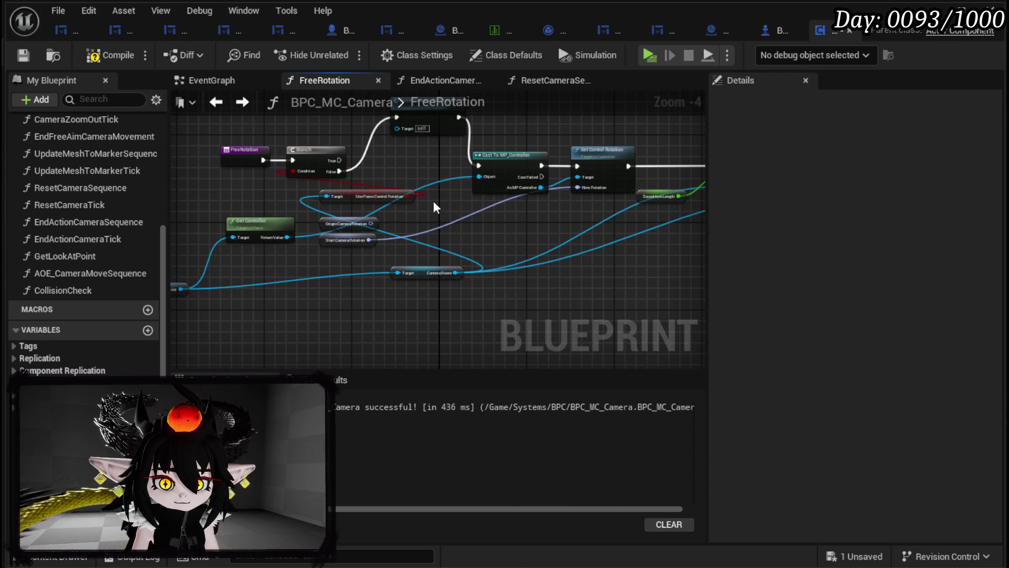
{"action": "left_click", "coordinate": [21, 55]}
{"action": "left_click", "coordinate": [933, 12]}
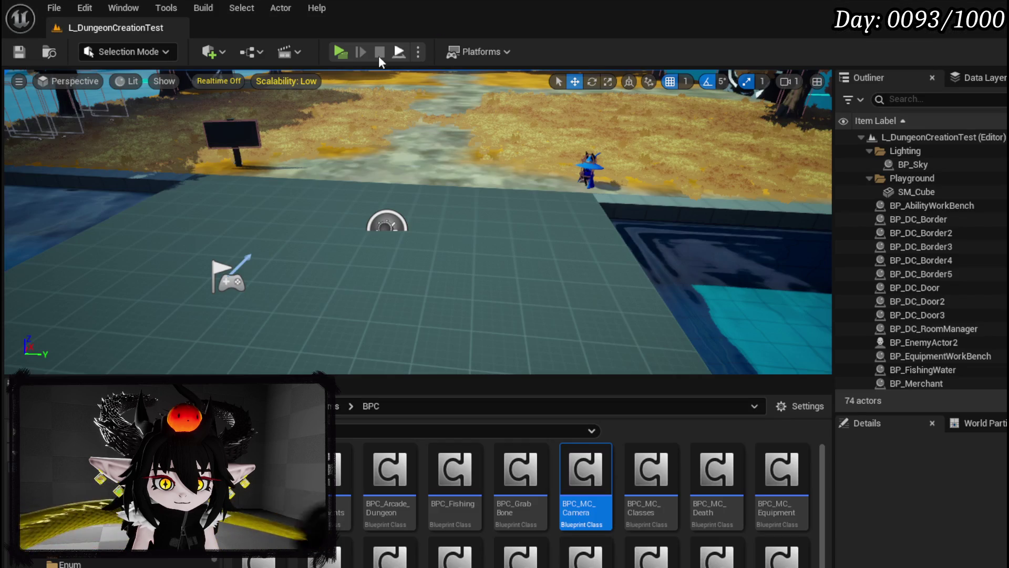
- Play the level and select the Big Burn card in the Slime_Water battle
{"action": "left_click", "coordinate": [339, 52]}
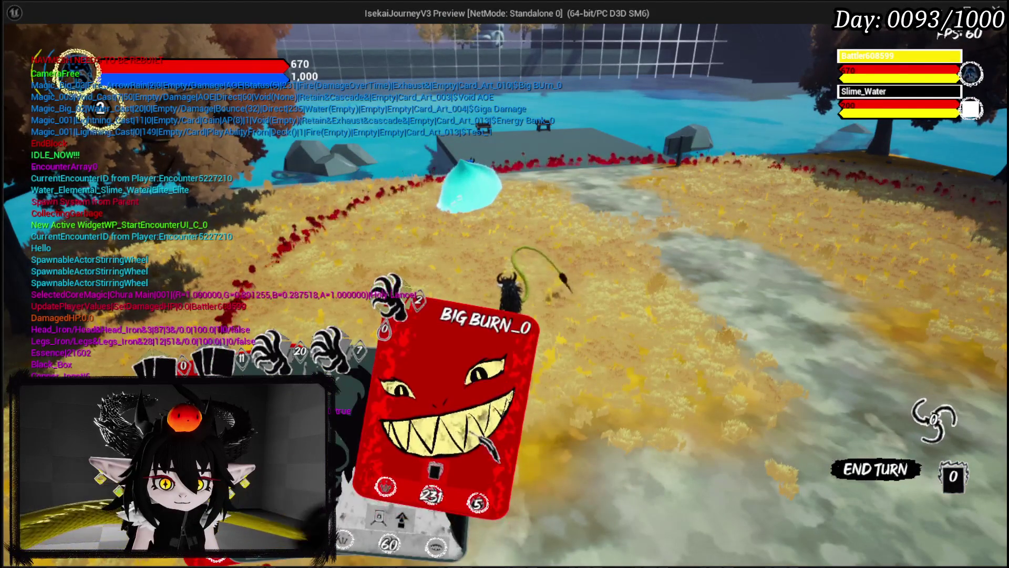
{"action": "left_click", "coordinate": [447, 410]}
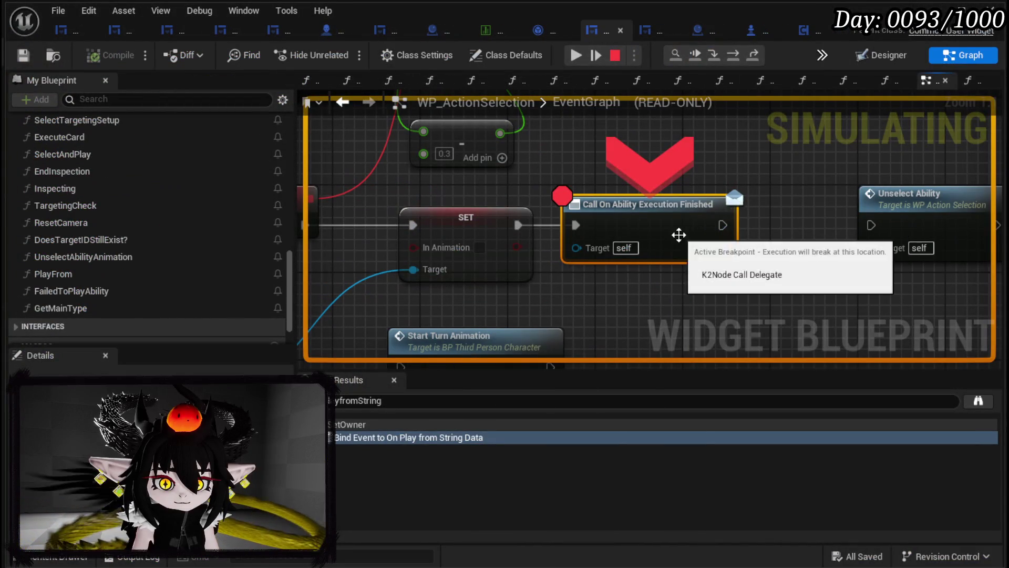
- Clear the breakpoints on Call On Ability Execution Finished, PlayFrom and Server_FreeAimExecution, resuming after each
{"action": "right_click", "coordinate": [684, 247]}
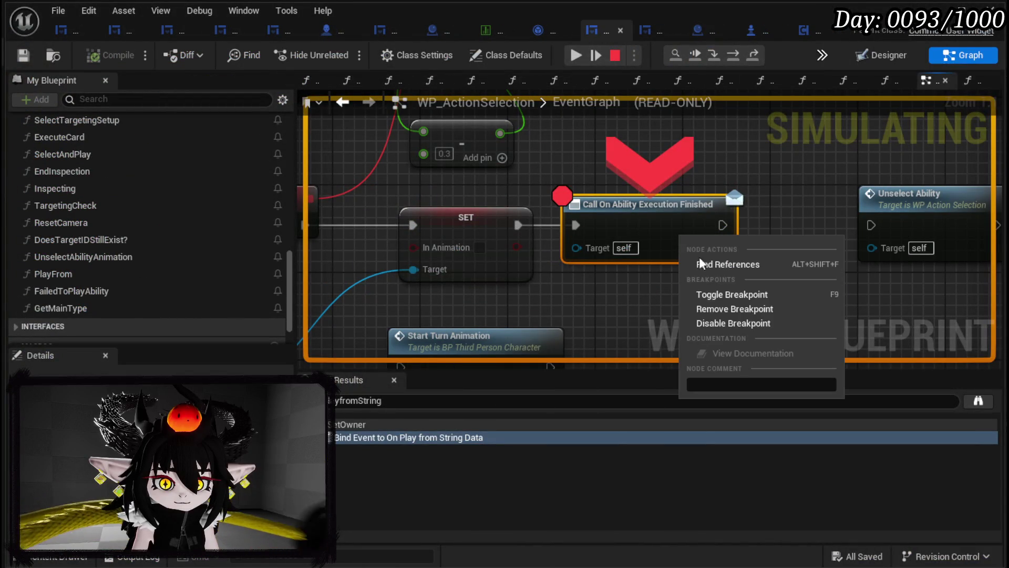
{"action": "left_click", "coordinate": [752, 323]}
{"action": "left_click", "coordinate": [576, 54]}
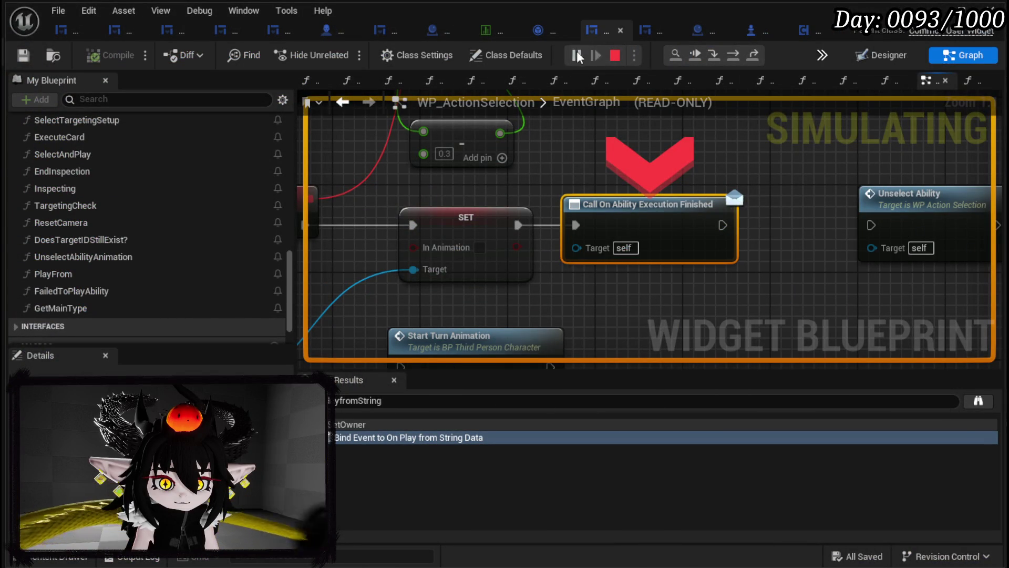
{"action": "right_click", "coordinate": [655, 222]}
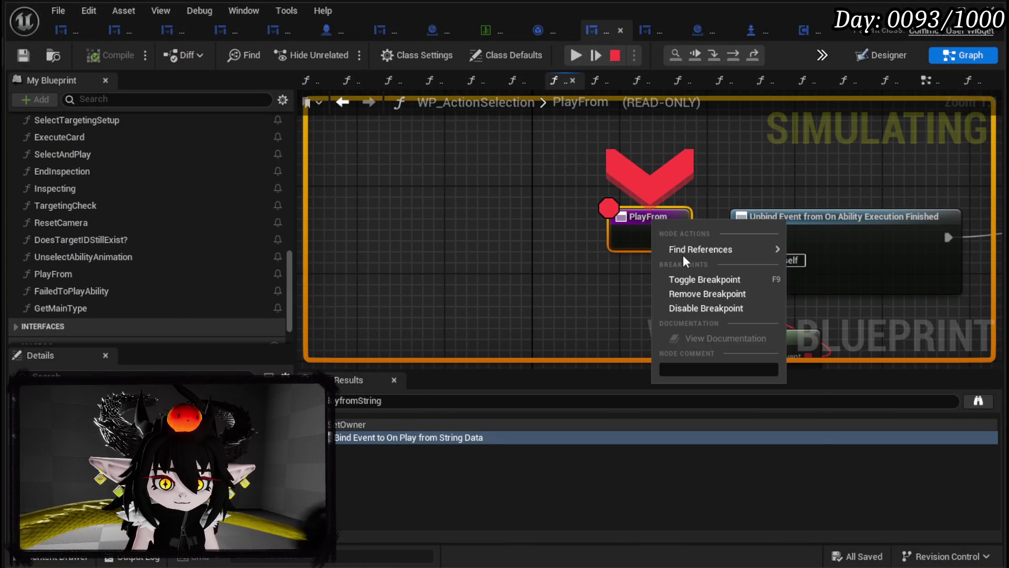
{"action": "left_click", "coordinate": [707, 293]}
{"action": "left_click", "coordinate": [575, 56]}
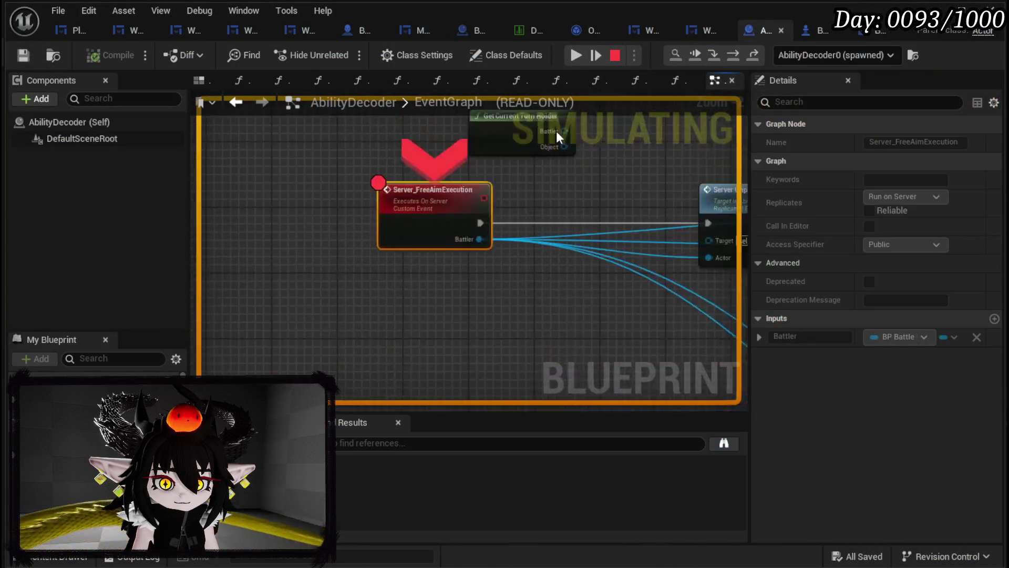
{"action": "right_click", "coordinate": [485, 233]}
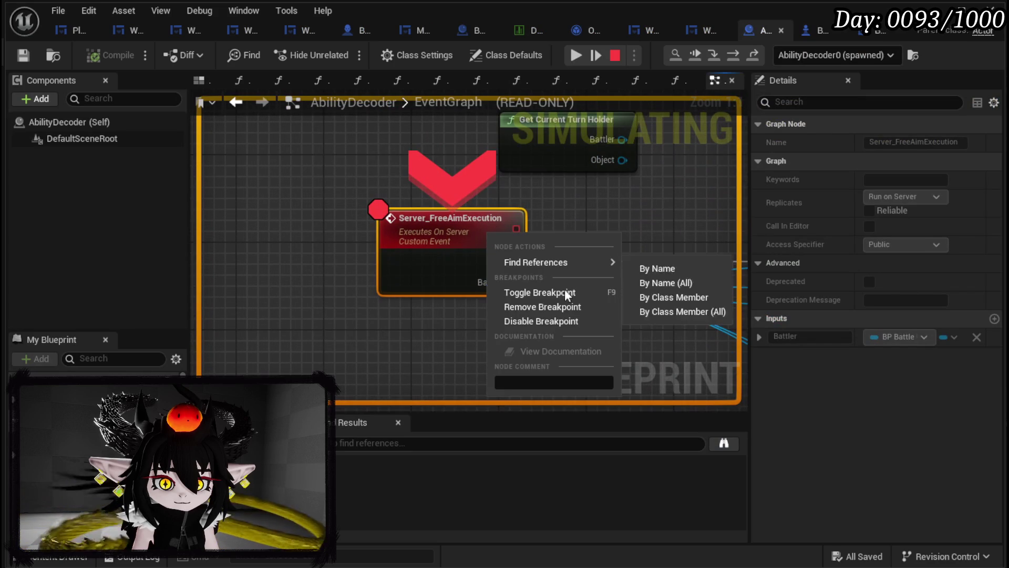
{"action": "left_click", "coordinate": [535, 307]}
{"action": "left_click", "coordinate": [569, 54]}
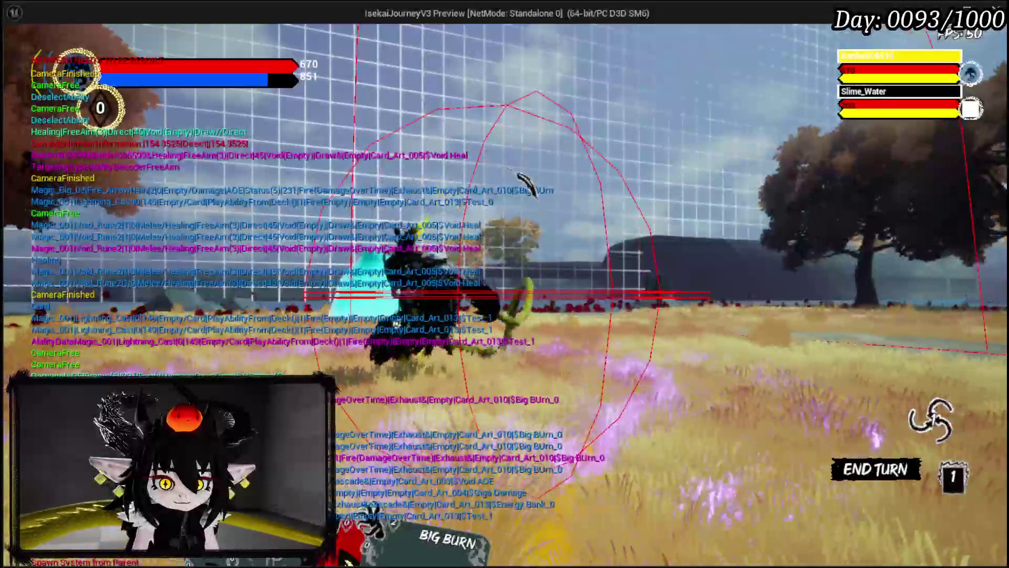
- Stop the play session and save the AbilityDecoder blueprint
{"action": "key", "text": "Escape"}
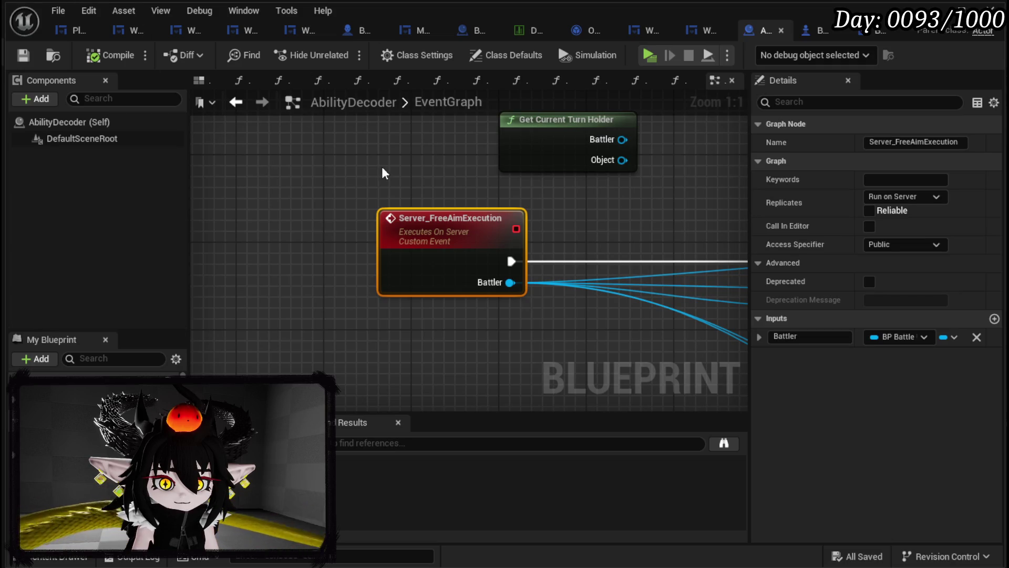
{"action": "scroll", "coordinate": [371, 164], "scroll_direction": "down", "scroll_amount": 3}
{"action": "left_click_drag", "start_coordinate": [372, 165], "coordinate": [206, 246]}
{"action": "mouse_move", "coordinate": [577, 223]}
{"action": "left_mouse_down"}
{"action": "mouse_move", "coordinate": [286, 180]}
{"action": "mouse_move", "coordinate": [326, 202]}
{"action": "mouse_move", "coordinate": [408, 208]}
{"action": "left_mouse_up"}
{"action": "scroll", "coordinate": [326, 203], "scroll_direction": "down", "scroll_amount": 2}
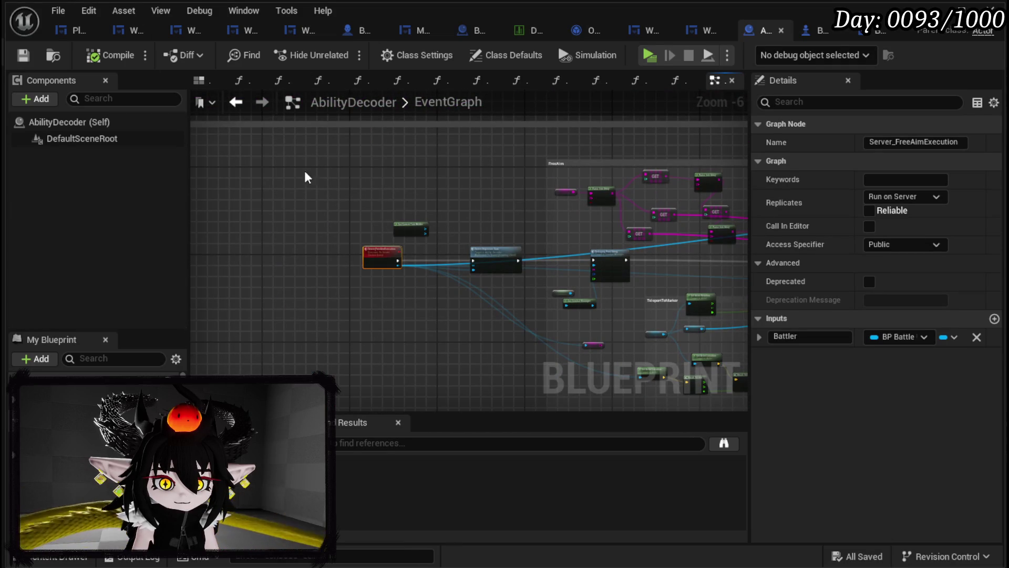
{"action": "left_click", "coordinate": [23, 55]}
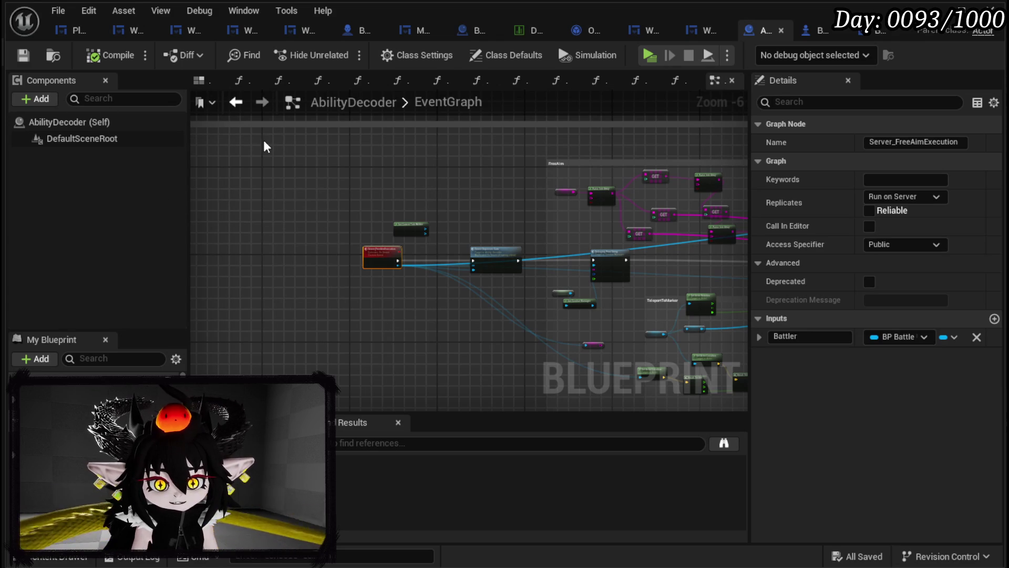
{"action": "left_click", "coordinate": [935, 10]}
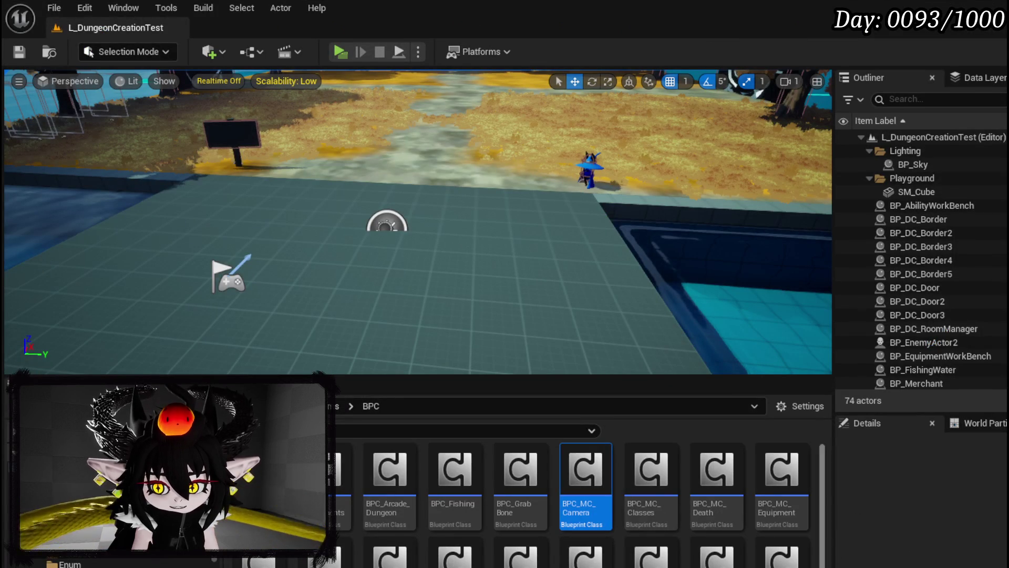
- Open BPC_MC_PlatformerMovement and locate the dodge Branch, Air Dash and Directional Dash nodes
{"action": "scroll", "coordinate": [757, 562], "scroll_direction": "down", "scroll_amount": 2}
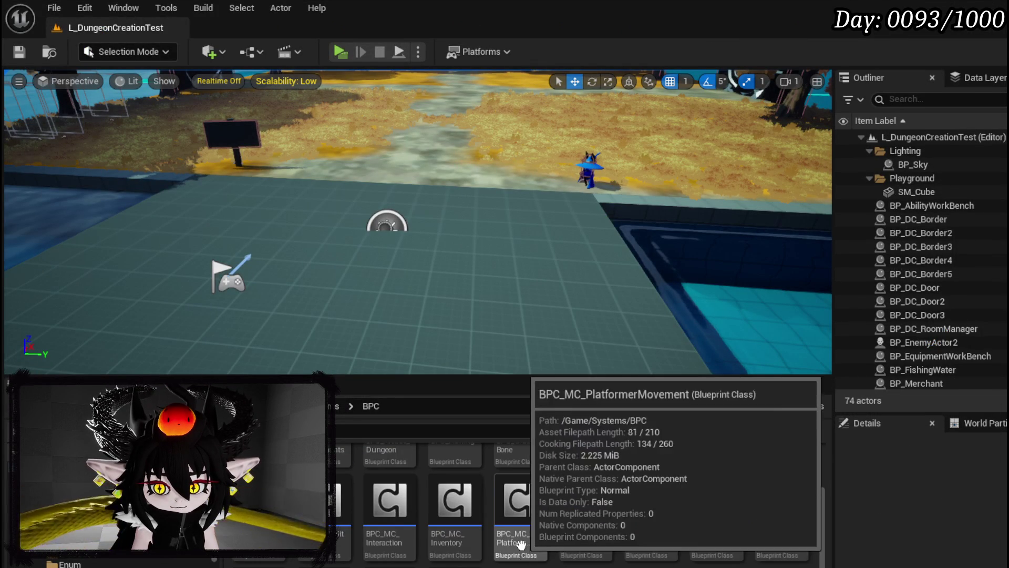
{"action": "double_click", "coordinate": [522, 544]}
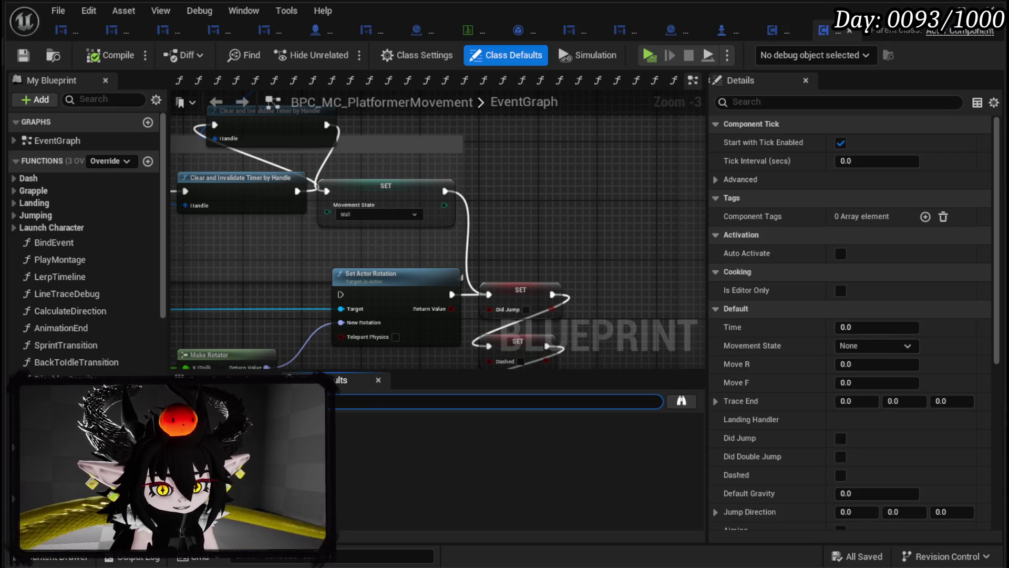
{"action": "key", "text": "Return"}
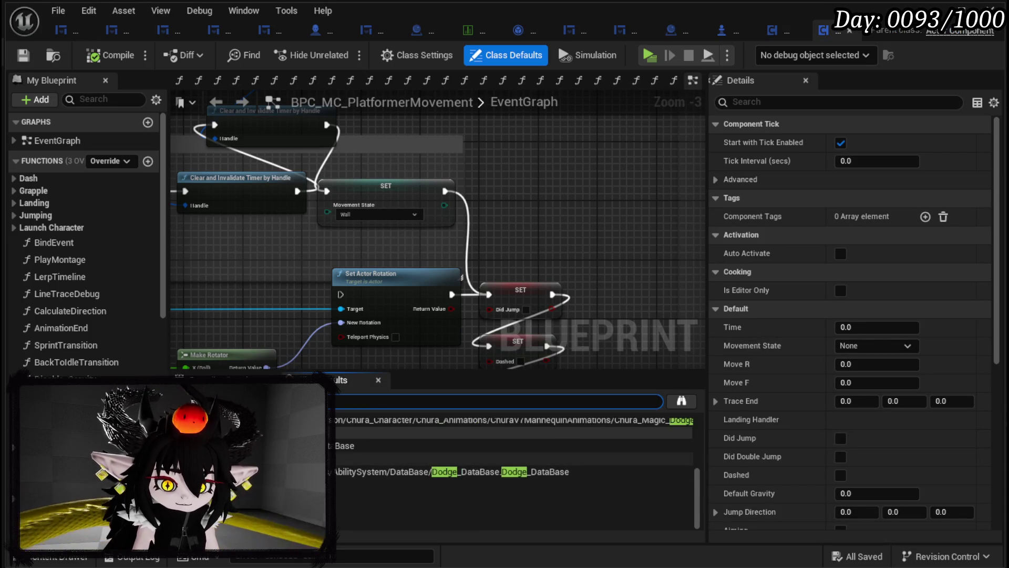
{"action": "scroll", "coordinate": [84, 236], "scroll_direction": "down", "scroll_amount": 7}
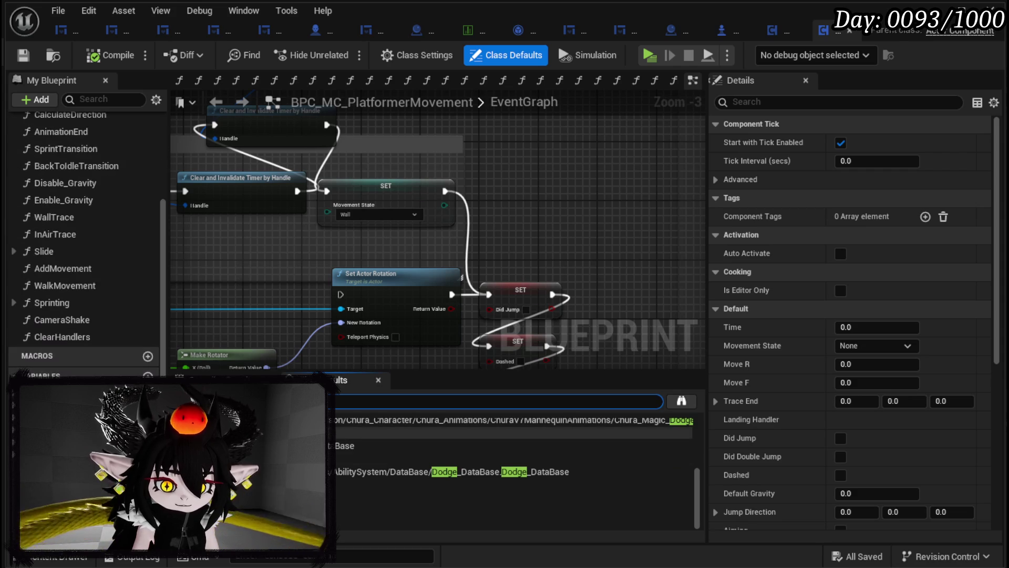
{"action": "scroll", "coordinate": [84, 236], "scroll_direction": "down", "scroll_amount": 7}
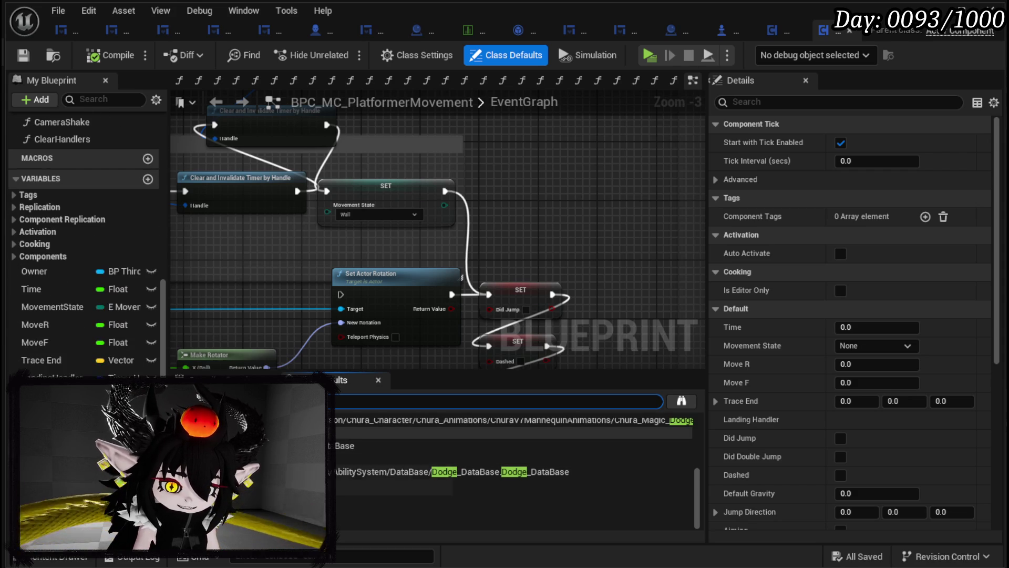
{"action": "scroll", "coordinate": [84, 242], "scroll_direction": "down", "scroll_amount": 3}
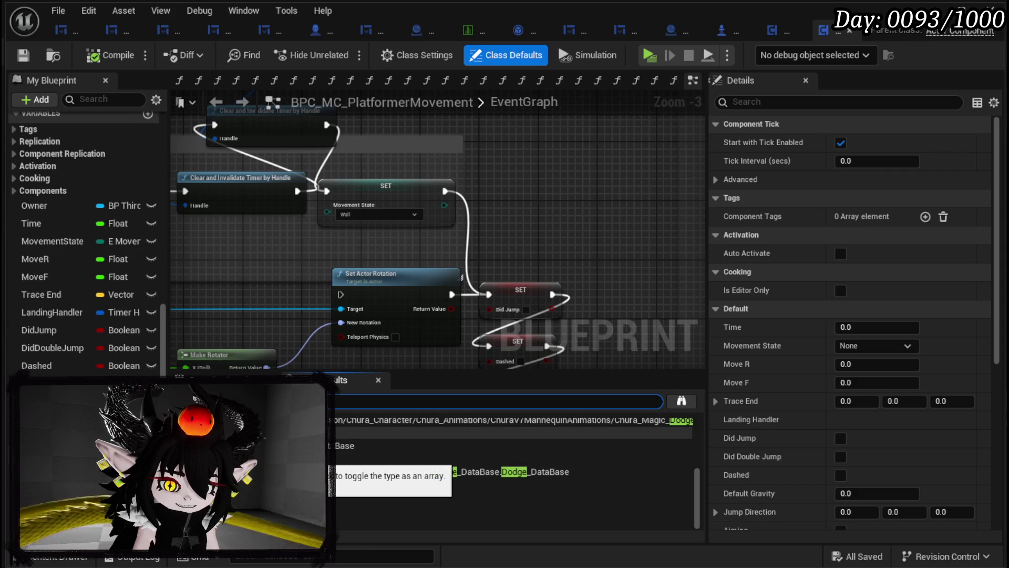
{"action": "scroll", "coordinate": [84, 242], "scroll_direction": "down", "scroll_amount": 1}
{"action": "scroll", "coordinate": [678, 226], "scroll_direction": "down", "scroll_amount": 4}
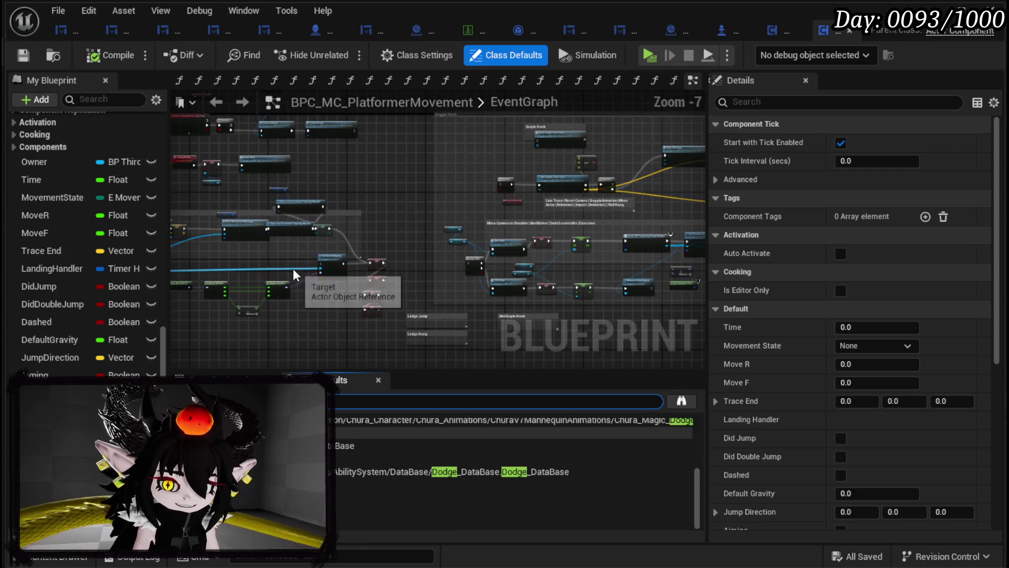
{"action": "scroll", "coordinate": [690, 217], "scroll_direction": "down", "scroll_amount": 5}
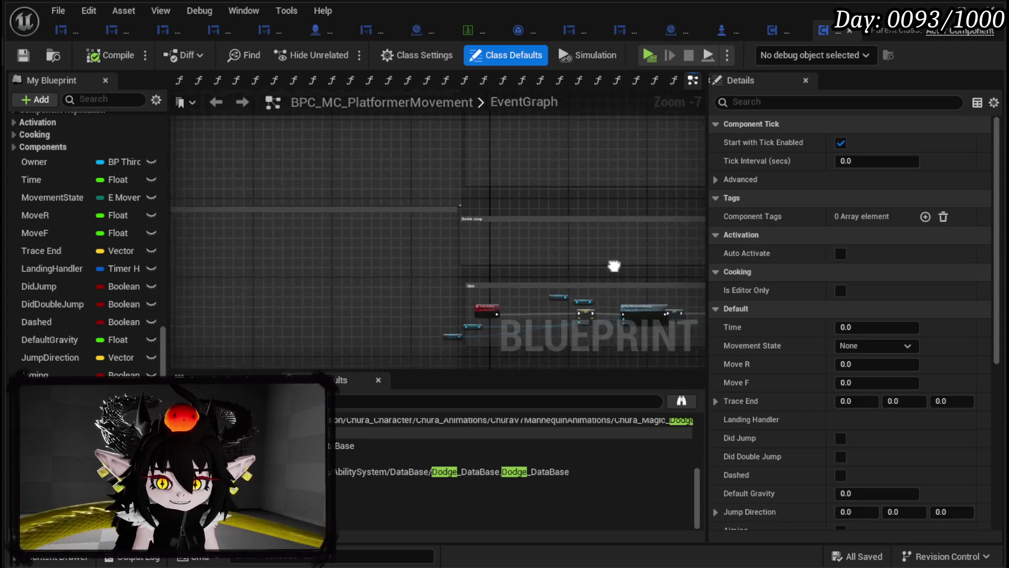
{"action": "scroll", "coordinate": [357, 242], "scroll_direction": "up", "scroll_amount": 9}
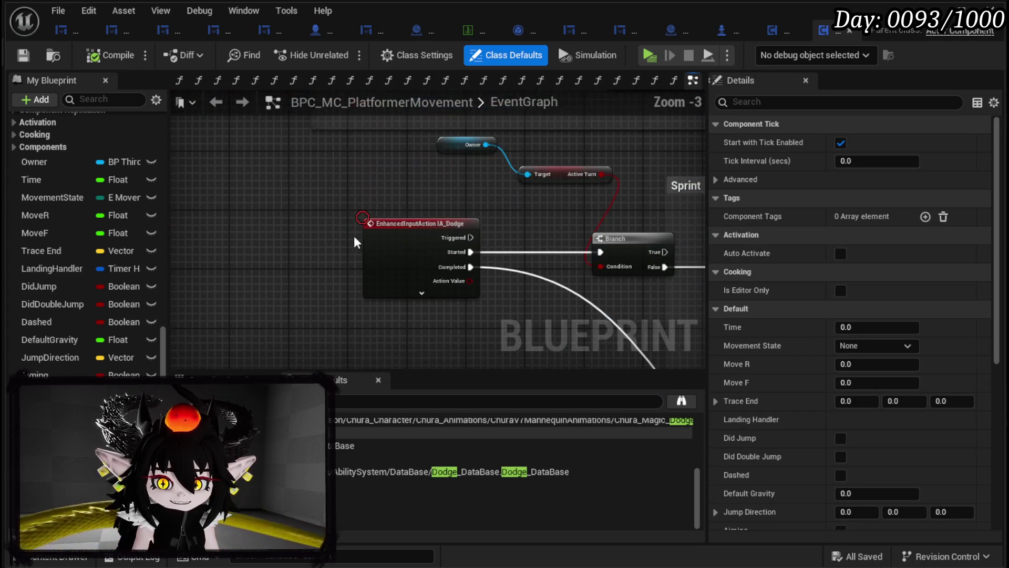
{"action": "left_click_drag", "start_coordinate": [366, 194], "coordinate": [311, 174]}
{"action": "mouse_move", "coordinate": [404, 225]}
{"action": "left_mouse_down"}
{"action": "mouse_move", "coordinate": [322, 214]}
{"action": "mouse_move", "coordinate": [540, 232]}
{"action": "mouse_move", "coordinate": [293, 227]}
{"action": "mouse_move", "coordinate": [275, 237]}
{"action": "left_mouse_up"}
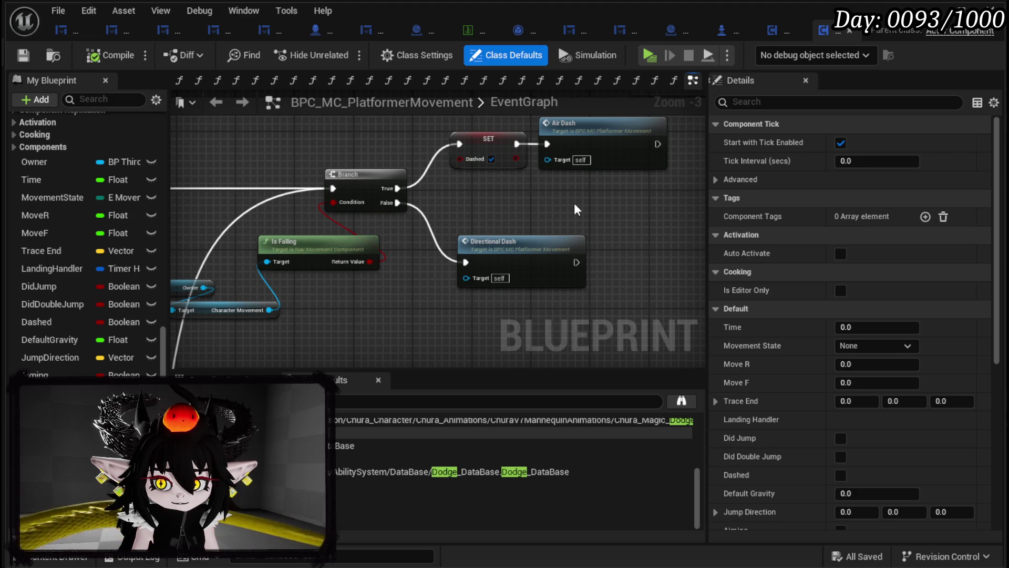
{"action": "left_click_drag", "start_coordinate": [575, 205], "coordinate": [523, 258]}
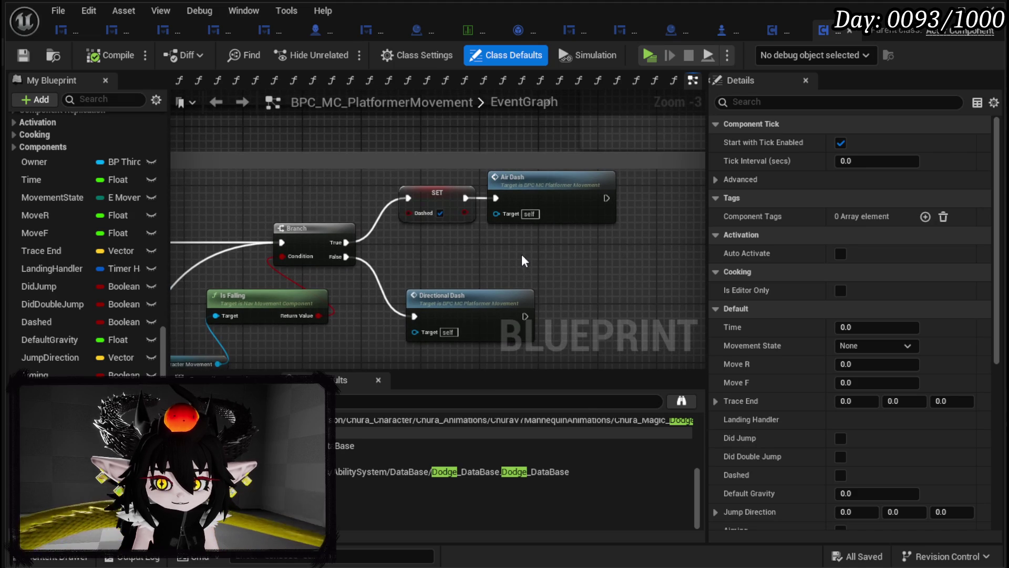
- Clear the old Dodge search and reposition the Directional Dash node near the IA_Dodge event
{"action": "key", "text": "ctrl+f"}
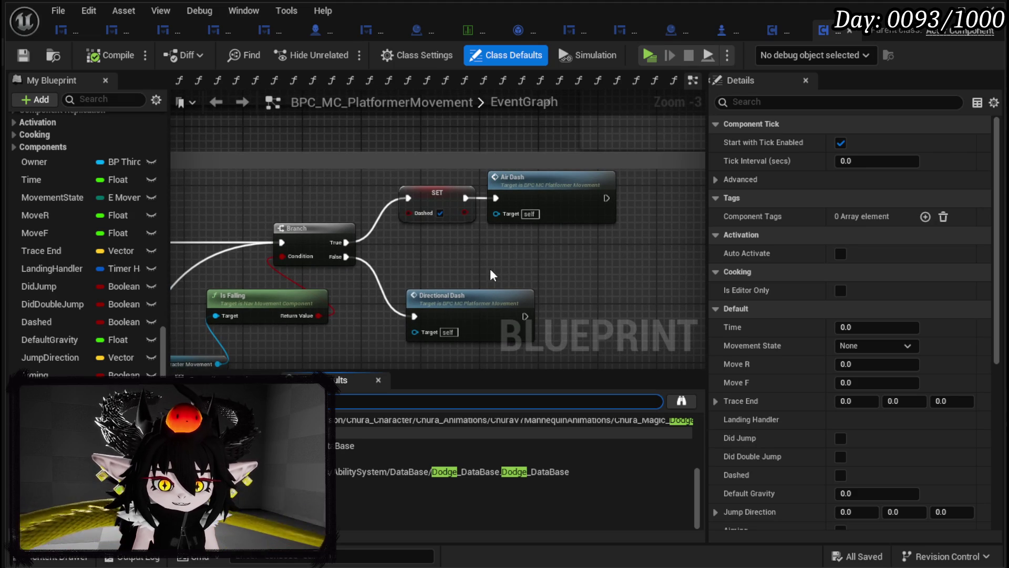
{"action": "key", "text": "Return"}
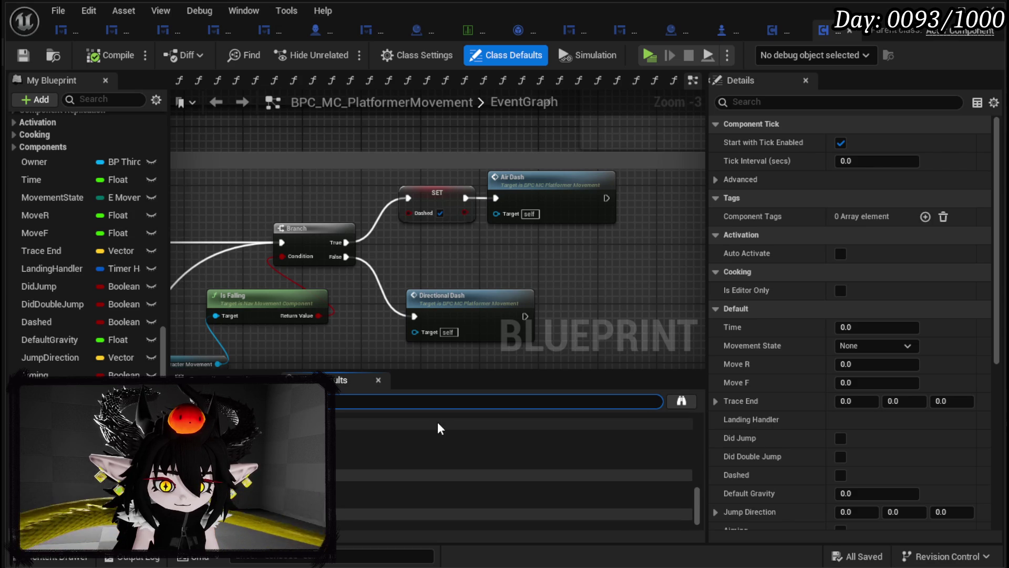
{"action": "left_click_drag", "start_coordinate": [459, 286], "coordinate": [421, 257]}
{"action": "scroll", "coordinate": [421, 257], "scroll_direction": "down", "scroll_amount": 2}
{"action": "left_click_drag", "start_coordinate": [495, 310], "coordinate": [402, 273]}
{"action": "scroll", "coordinate": [286, 282], "scroll_direction": "up", "scroll_amount": 3}
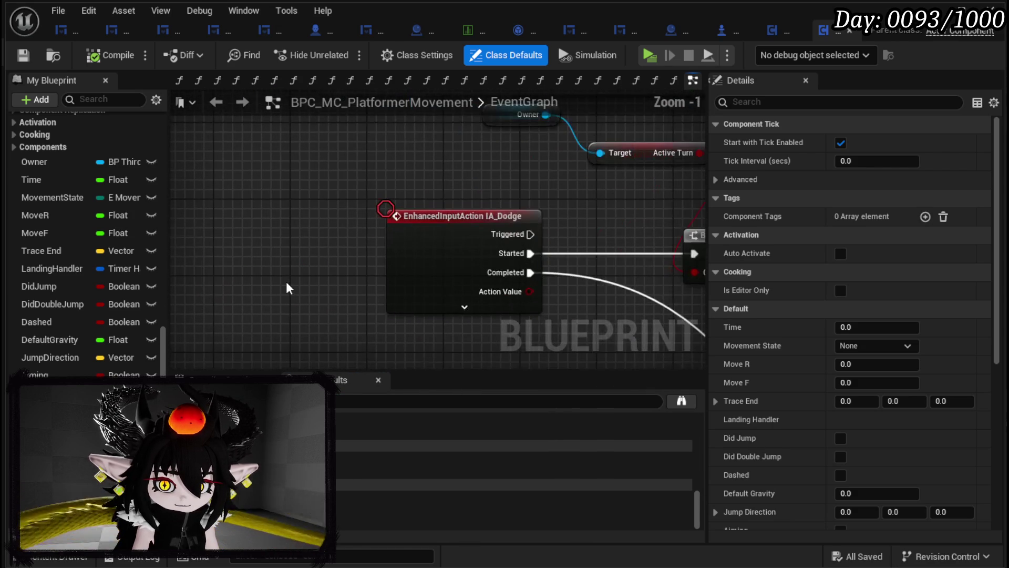
{"action": "scroll", "coordinate": [286, 282], "scroll_direction": "down", "scroll_amount": 2}
{"action": "scroll", "coordinate": [313, 257], "scroll_direction": "down", "scroll_amount": 2}
{"action": "scroll", "coordinate": [427, 260], "scroll_direction": "up", "scroll_amount": 4}
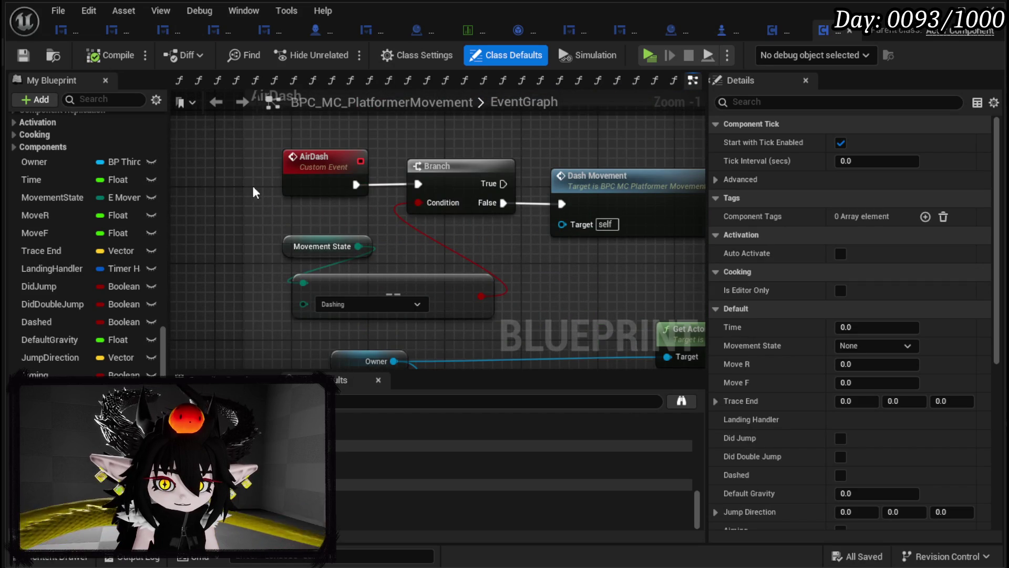
{"action": "scroll", "coordinate": [261, 196], "scroll_direction": "down", "scroll_amount": 5}
{"action": "scroll", "coordinate": [357, 258], "scroll_direction": "up", "scroll_amount": 3}
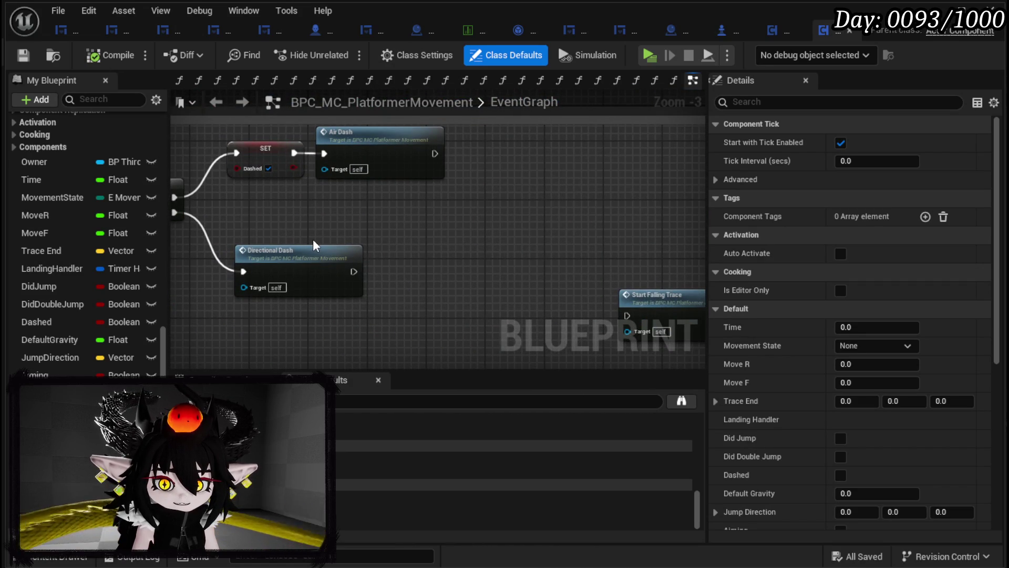
{"action": "left_click_drag", "start_coordinate": [316, 246], "coordinate": [417, 264]}
- Promote DirectionalDash's 3000.0 dash strength to a Float variable DashAmount and compile
{"action": "double_click", "coordinate": [418, 264]}
{"action": "mouse_move", "coordinate": [336, 265]}
{"action": "left_mouse_down"}
{"action": "mouse_move", "coordinate": [361, 232]}
{"action": "mouse_move", "coordinate": [192, 203]}
{"action": "left_mouse_up"}
{"action": "left_click_drag", "start_coordinate": [583, 247], "coordinate": [384, 247]}
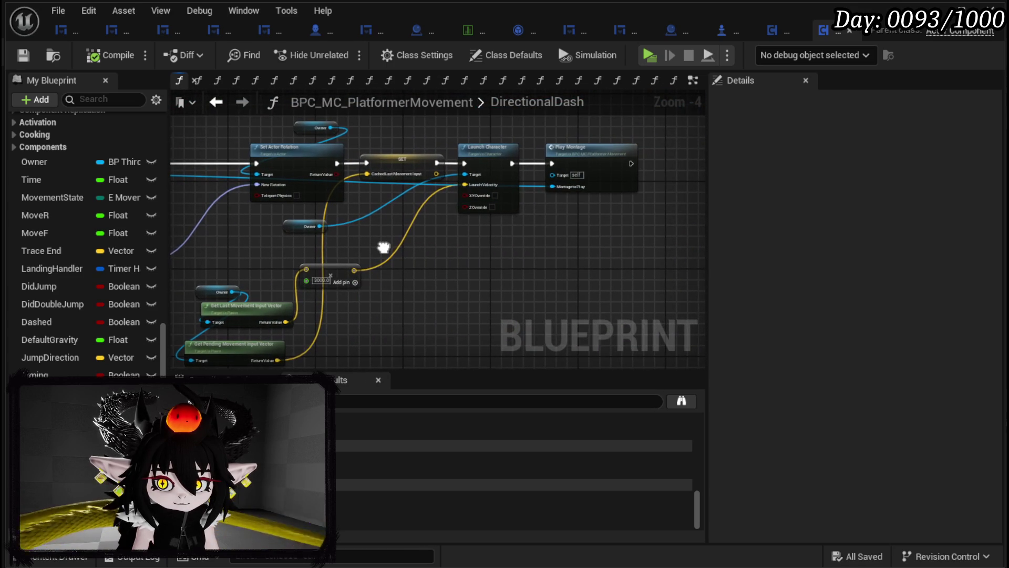
{"action": "scroll", "coordinate": [325, 279], "scroll_direction": "up", "scroll_amount": 3}
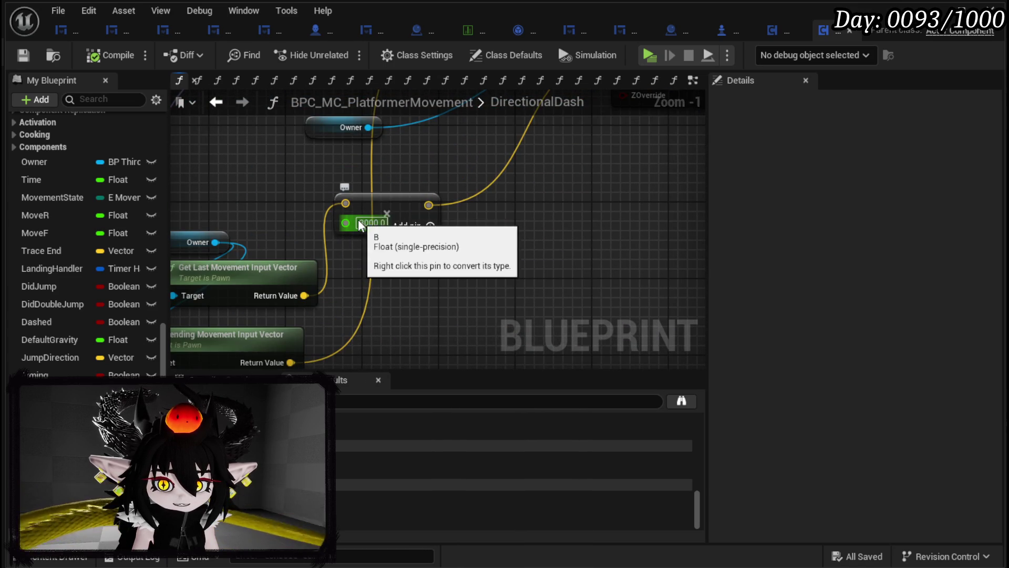
{"action": "left_click_drag", "start_coordinate": [356, 233], "coordinate": [529, 265]}
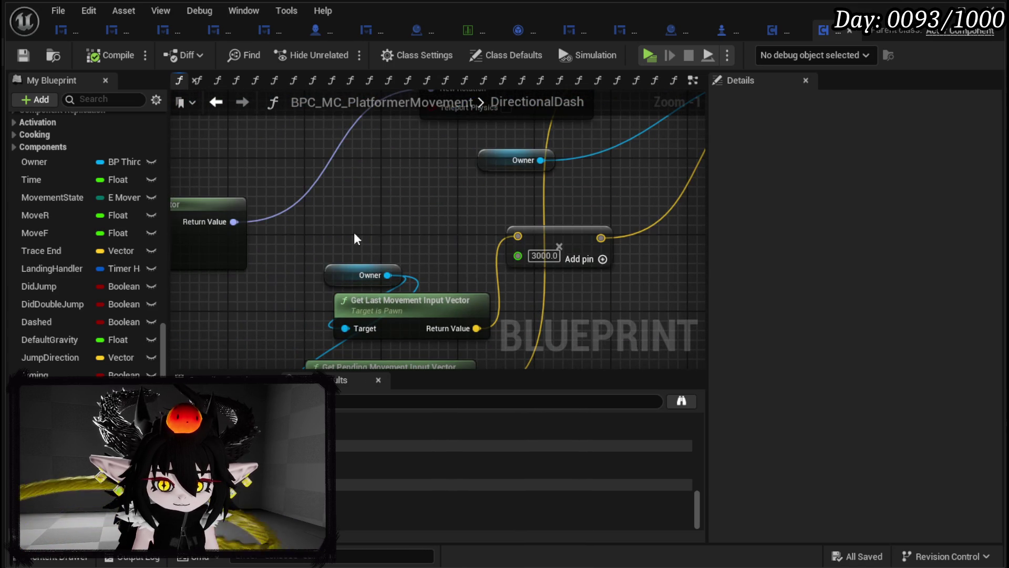
{"action": "right_click", "coordinate": [518, 256]}
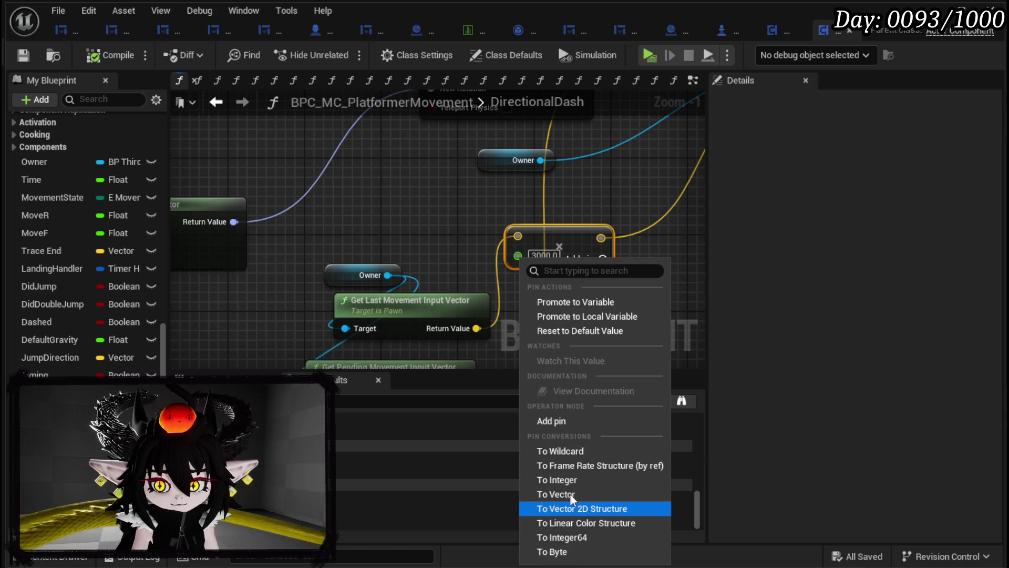
{"action": "key", "text": "Escape"}
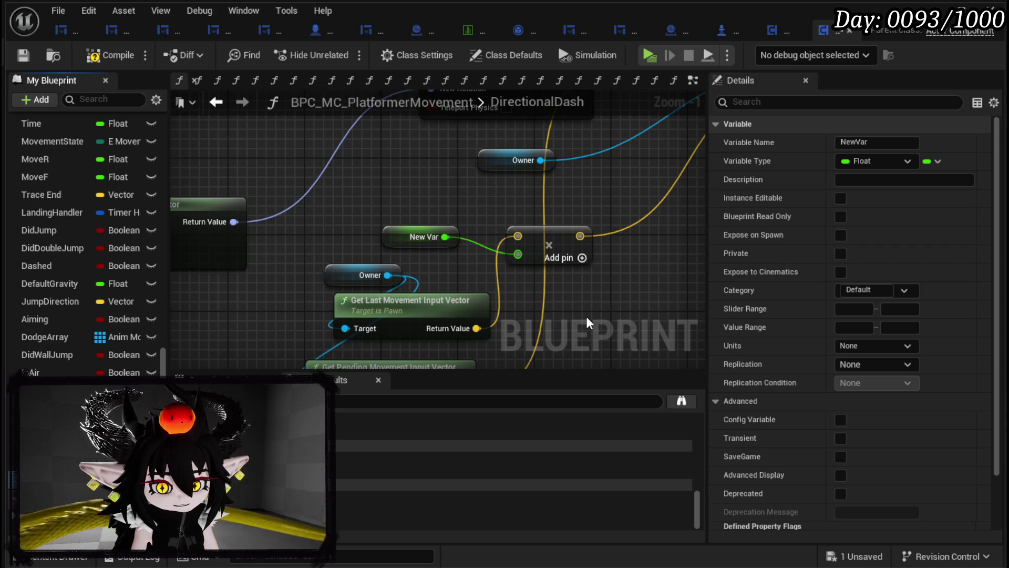
{"action": "type", "text": "DashAmount"}
{"action": "key", "text": "Return"}
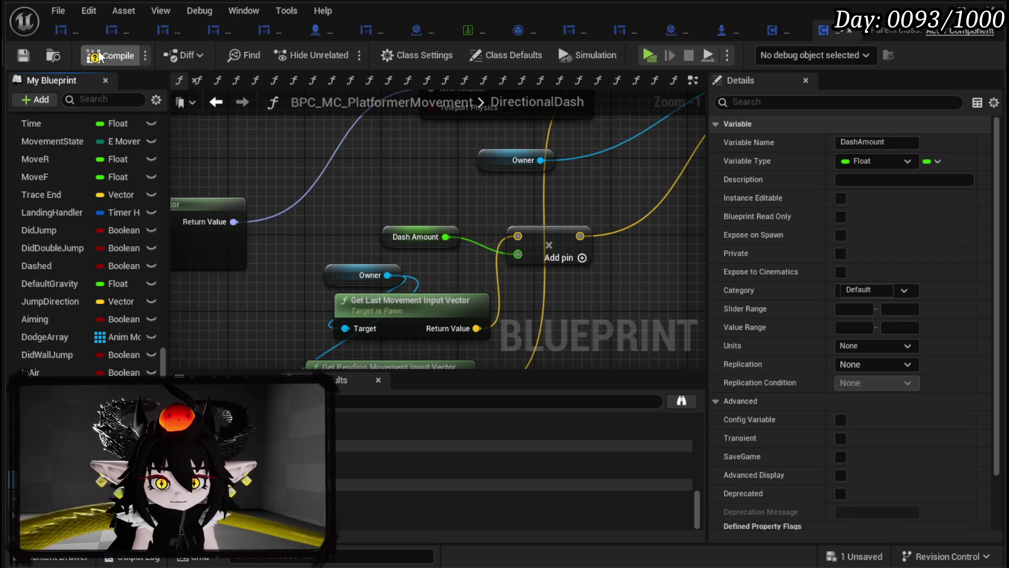
{"action": "left_click", "coordinate": [21, 54]}
{"action": "scroll", "coordinate": [364, 176], "scroll_direction": "down", "scroll_amount": 4}
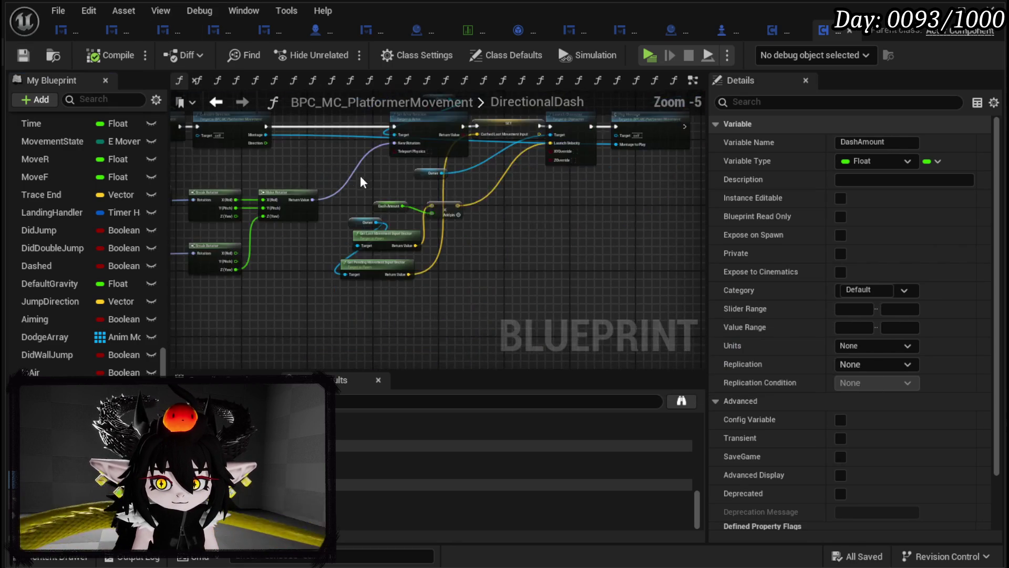
{"action": "scroll", "coordinate": [426, 245], "scroll_direction": "up", "scroll_amount": 3}
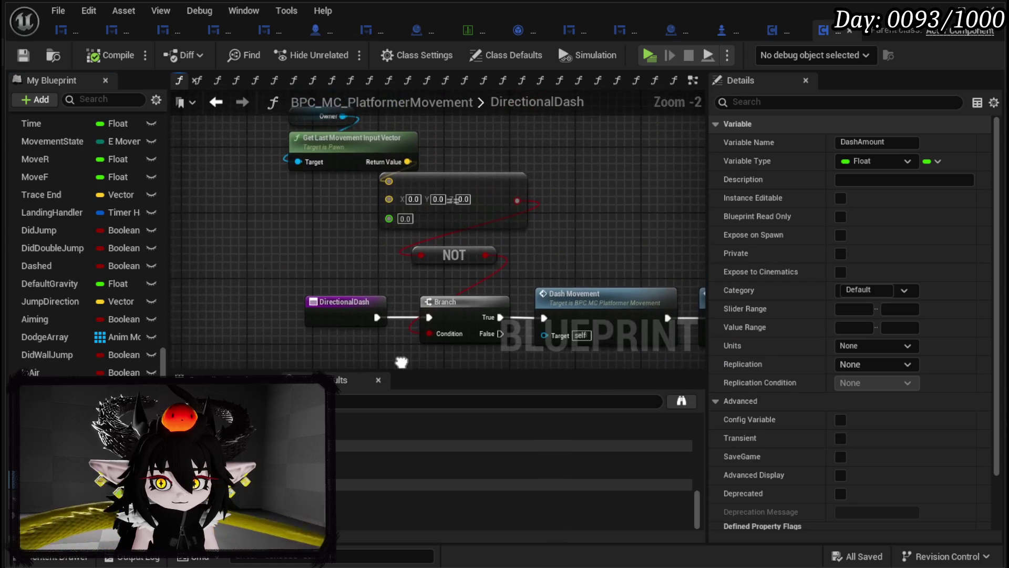
{"action": "mouse_move", "coordinate": [634, 227]}
{"action": "left_mouse_down"}
{"action": "mouse_move", "coordinate": [580, 155]}
{"action": "mouse_move", "coordinate": [402, 143]}
{"action": "left_mouse_up"}
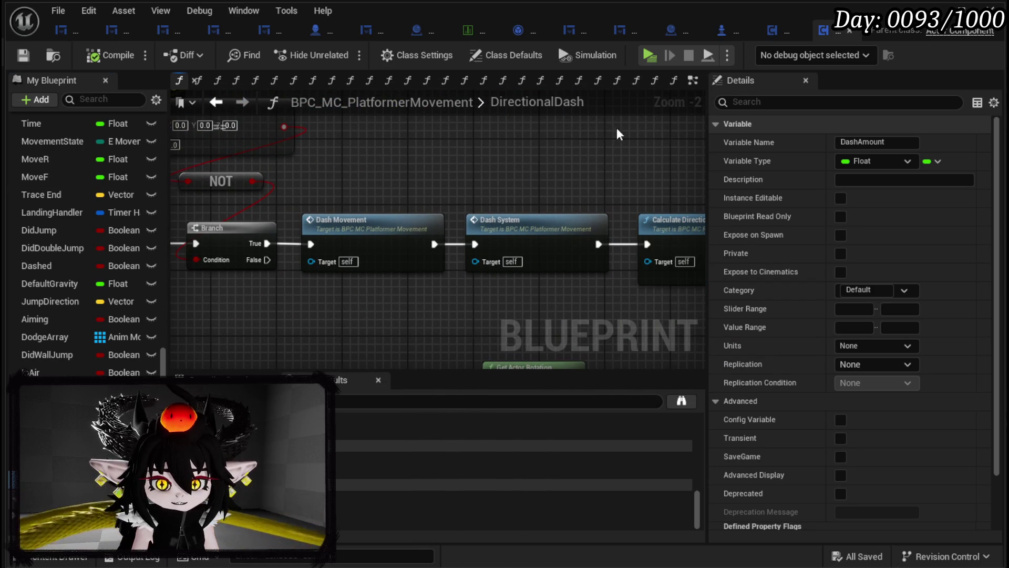
{"action": "left_click", "coordinate": [693, 80]}
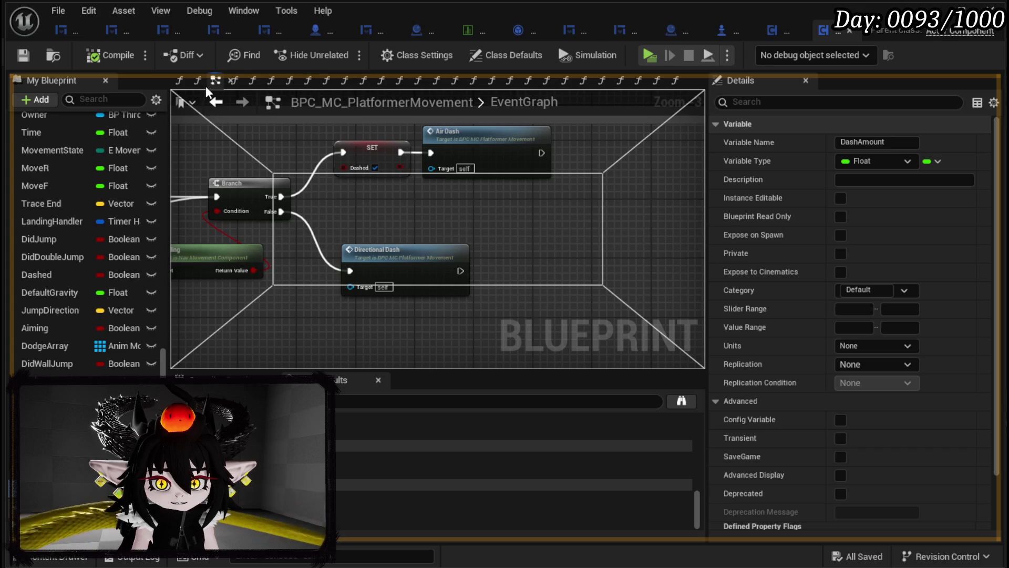
- Locate the Directional Dash, Dash System and Calculate Direction nodes in the EventGraph
{"action": "right_click", "coordinate": [180, 79]}
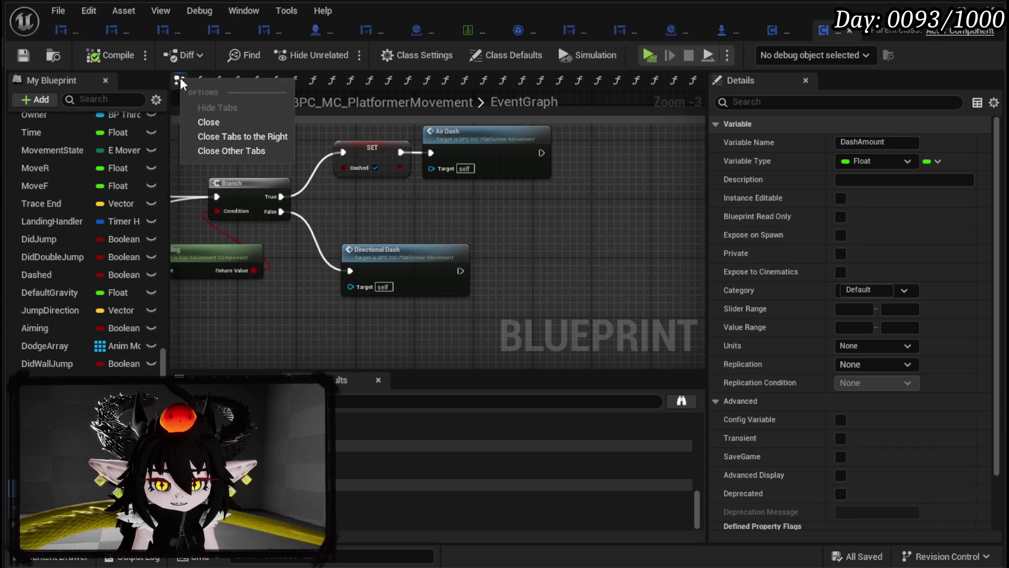
{"action": "left_click", "coordinate": [299, 138]}
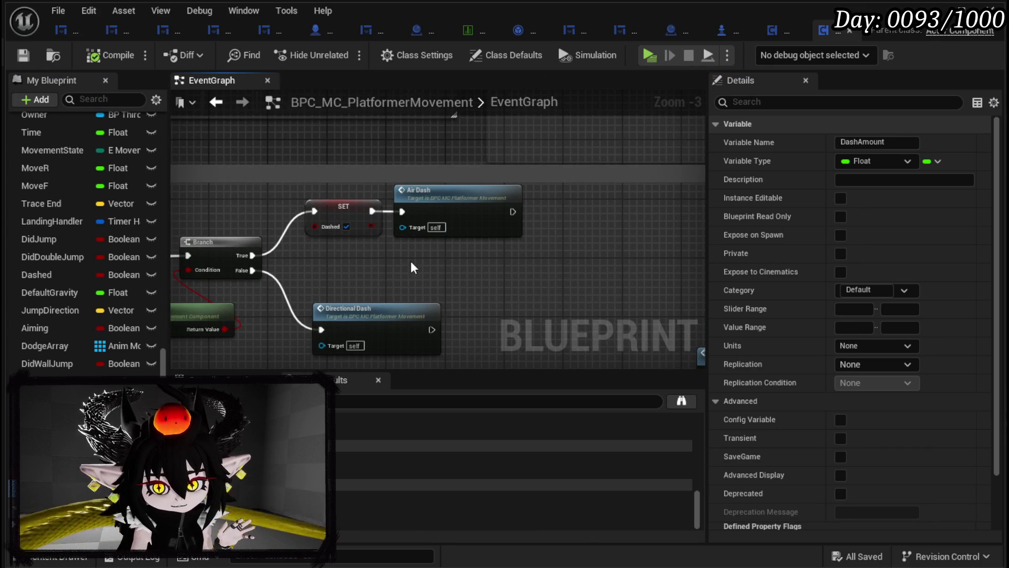
{"action": "scroll", "coordinate": [389, 299], "scroll_direction": "down", "scroll_amount": 2}
{"action": "scroll", "coordinate": [368, 181], "scroll_direction": "up", "scroll_amount": 4}
{"action": "mouse_move", "coordinate": [351, 180]}
{"action": "left_mouse_down"}
{"action": "mouse_move", "coordinate": [474, 276]}
{"action": "mouse_move", "coordinate": [573, 277]}
{"action": "left_mouse_up"}
{"action": "left_click", "coordinate": [573, 277]}
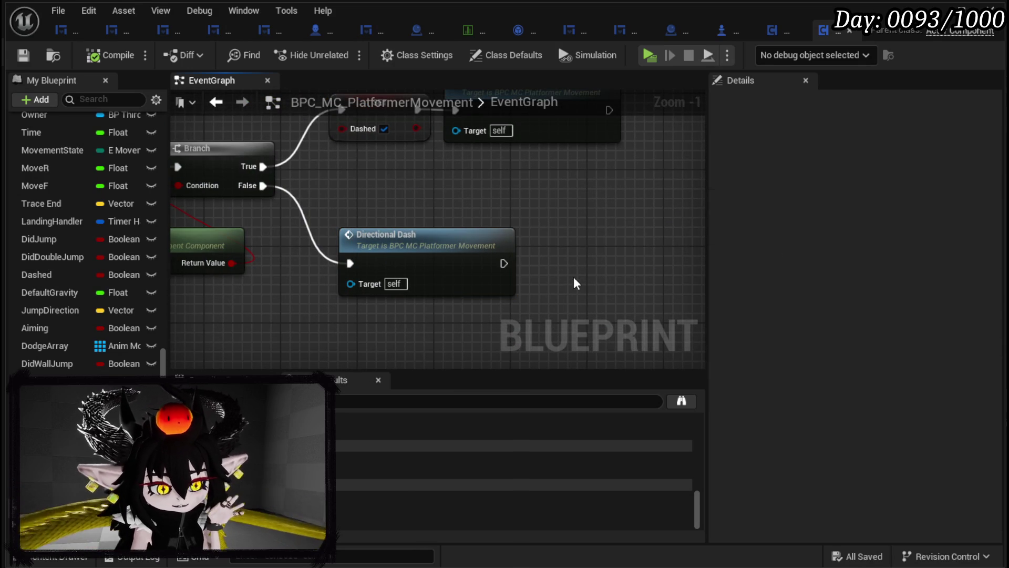
{"action": "scroll", "coordinate": [535, 263], "scroll_direction": "down", "scroll_amount": 2}
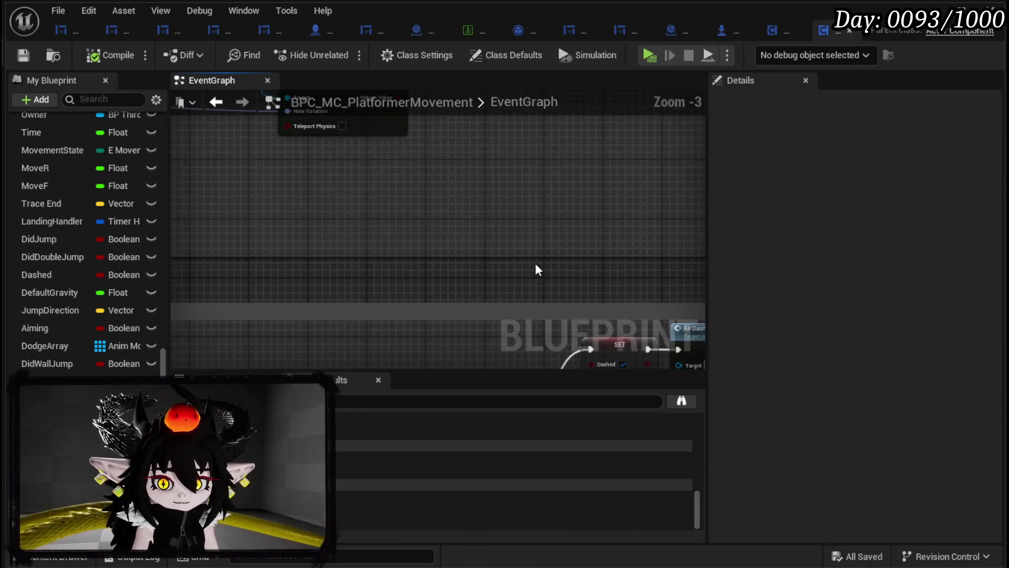
{"action": "scroll", "coordinate": [579, 333], "scroll_direction": "down", "scroll_amount": 2}
{"action": "scroll", "coordinate": [451, 266], "scroll_direction": "up", "scroll_amount": 3}
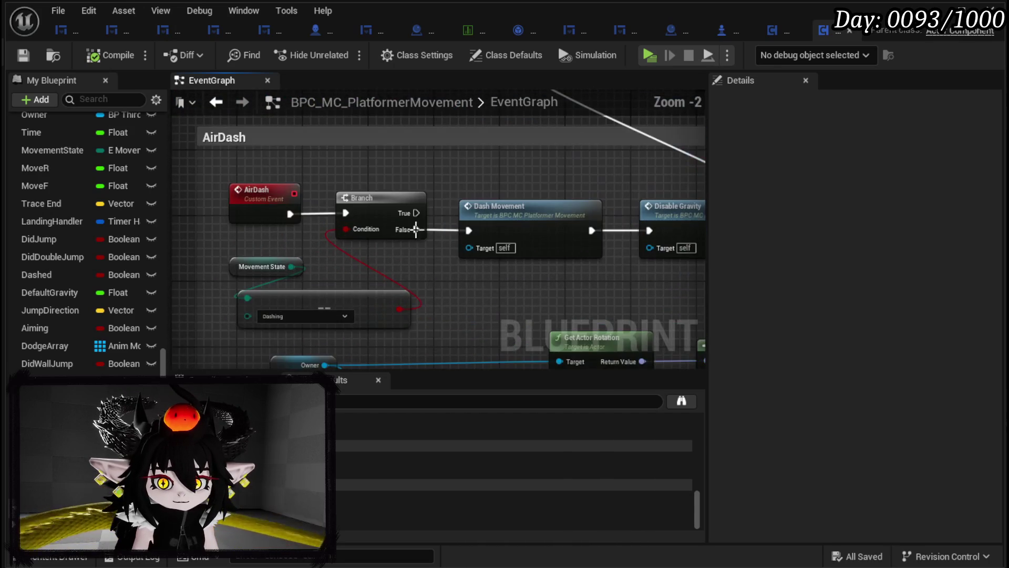
{"action": "scroll", "coordinate": [533, 194], "scroll_direction": "down", "scroll_amount": 2}
{"action": "mouse_move", "coordinate": [533, 194]}
{"action": "left_mouse_down"}
{"action": "mouse_move", "coordinate": [278, 282]}
{"action": "mouse_move", "coordinate": [281, 170]}
{"action": "left_mouse_up"}
- Open the DashMovement function in its own tab, then return to the EventGraph
{"action": "double_click", "coordinate": [279, 186]}
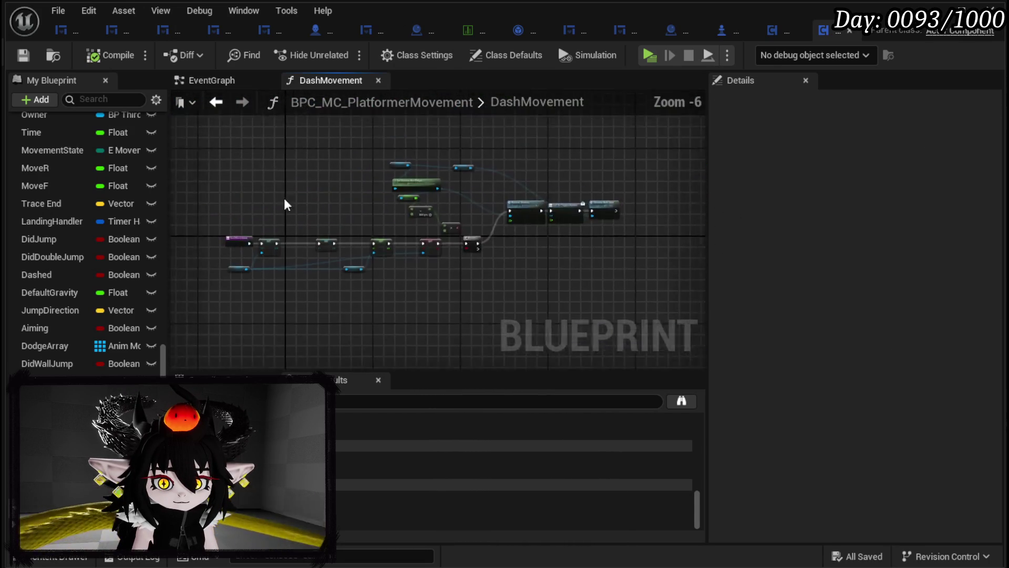
{"action": "scroll", "coordinate": [468, 268], "scroll_direction": "up", "scroll_amount": 2}
{"action": "scroll", "coordinate": [468, 267], "scroll_direction": "down", "scroll_amount": 1}
{"action": "mouse_move", "coordinate": [469, 267]}
{"action": "left_mouse_down"}
{"action": "mouse_move", "coordinate": [393, 295]}
{"action": "mouse_move", "coordinate": [514, 293]}
{"action": "left_mouse_up"}
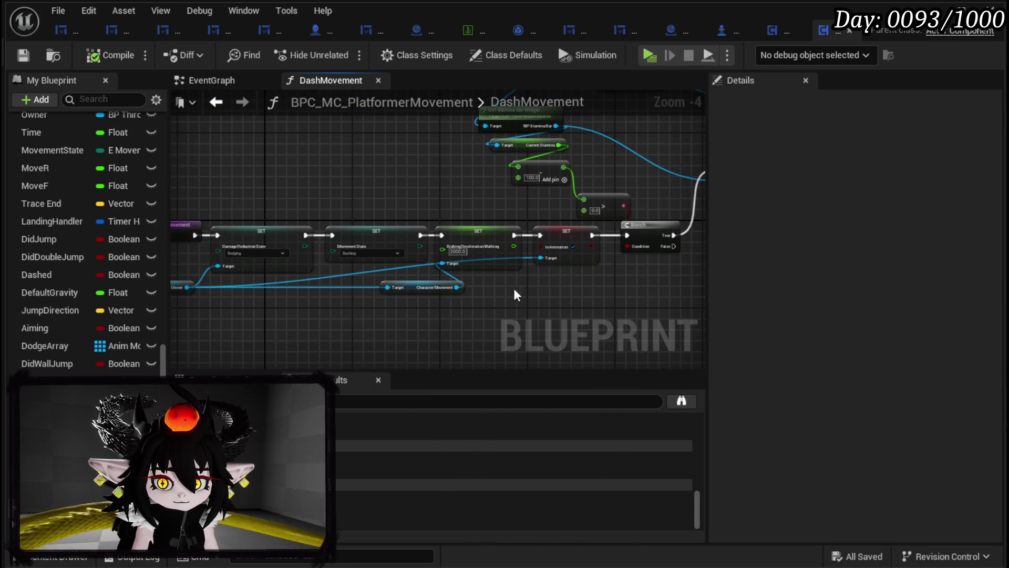
{"action": "left_click", "coordinate": [215, 102]}
{"action": "scroll", "coordinate": [449, 261], "scroll_direction": "down", "scroll_amount": 2}
{"action": "scroll", "coordinate": [367, 237], "scroll_direction": "up", "scroll_amount": 2}
- Open DirectionalDash and drag Dash Amount onto its entry to add a float input
{"action": "double_click", "coordinate": [309, 231]}
{"action": "scroll", "coordinate": [462, 266], "scroll_direction": "up", "scroll_amount": 1}
{"action": "left_click_drag", "start_coordinate": [462, 265], "coordinate": [438, 248]}
{"action": "mouse_move", "coordinate": [514, 247]}
{"action": "left_mouse_down"}
{"action": "mouse_move", "coordinate": [59, 169]}
{"action": "mouse_move", "coordinate": [337, 156]}
{"action": "mouse_move", "coordinate": [310, 134]}
{"action": "left_mouse_up"}
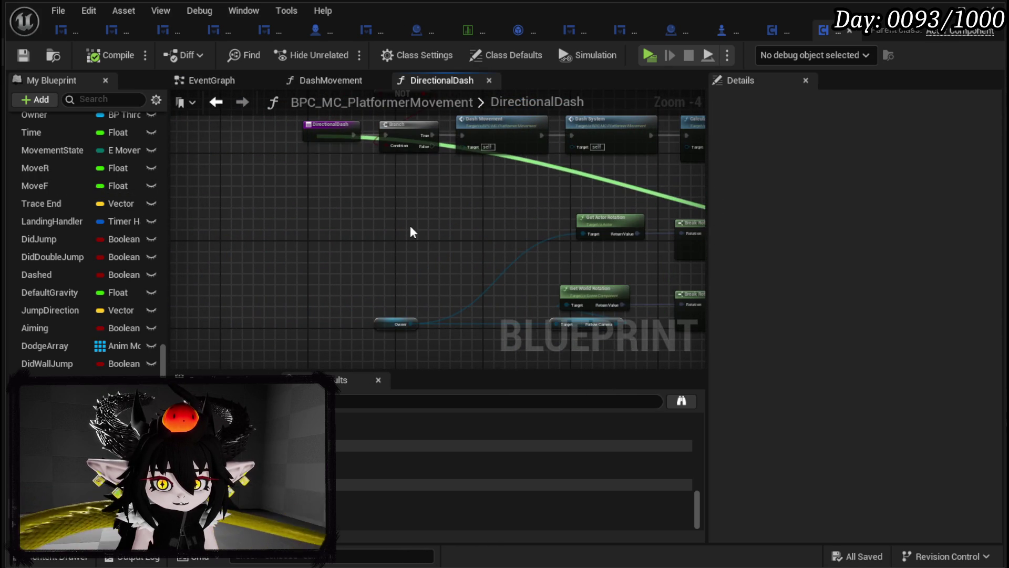
- Rename DirectionalDash's new float input to Distance and save the blueprint
{"action": "left_click", "coordinate": [320, 148]}
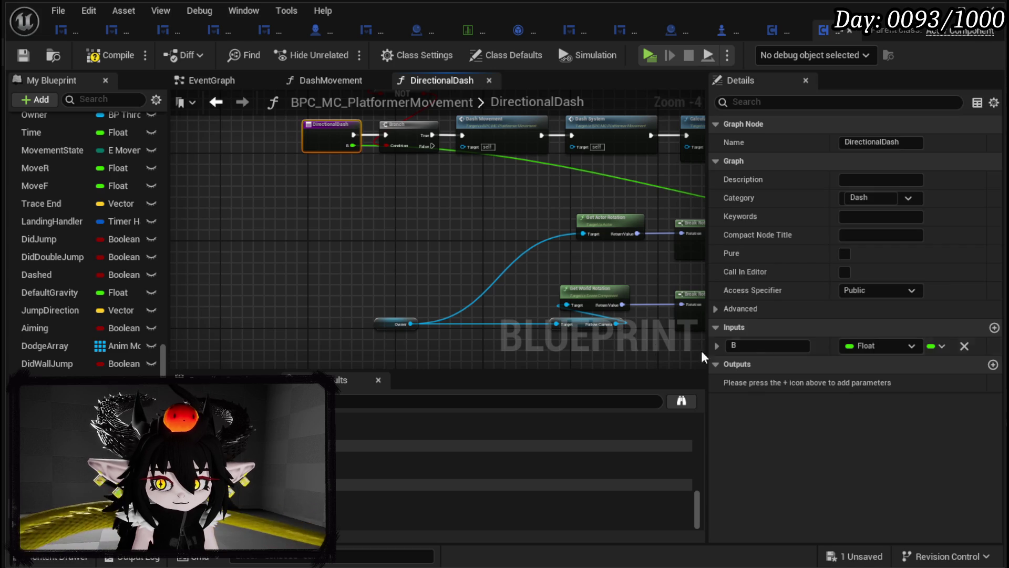
{"action": "left_click", "coordinate": [757, 345]}
{"action": "type", "text": "Am"}
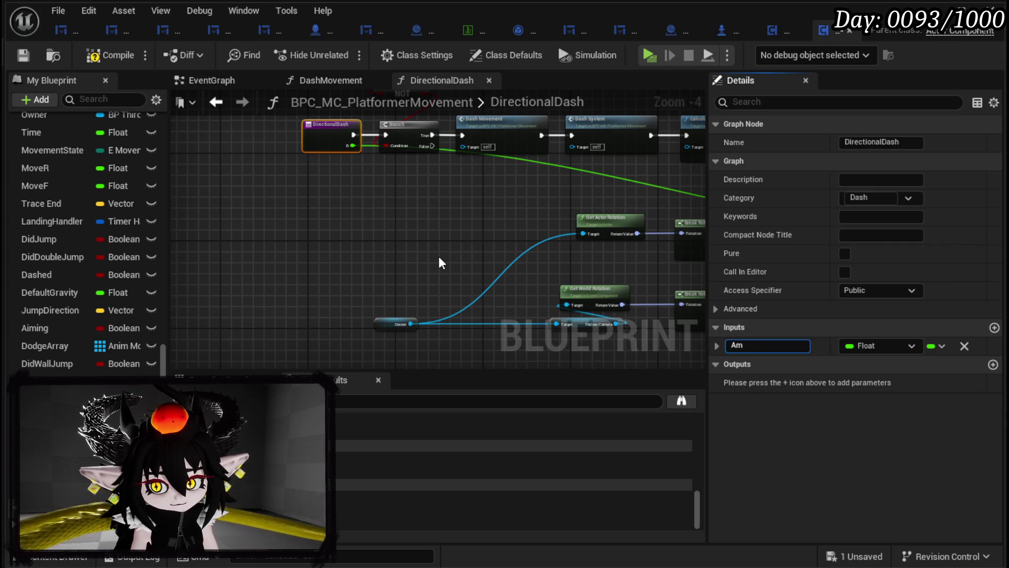
{"action": "key", "text": "BackSpace"}
{"action": "key", "text": "BackSpace"}
{"action": "type", "text": "Distance"}
{"action": "key", "text": "Return"}
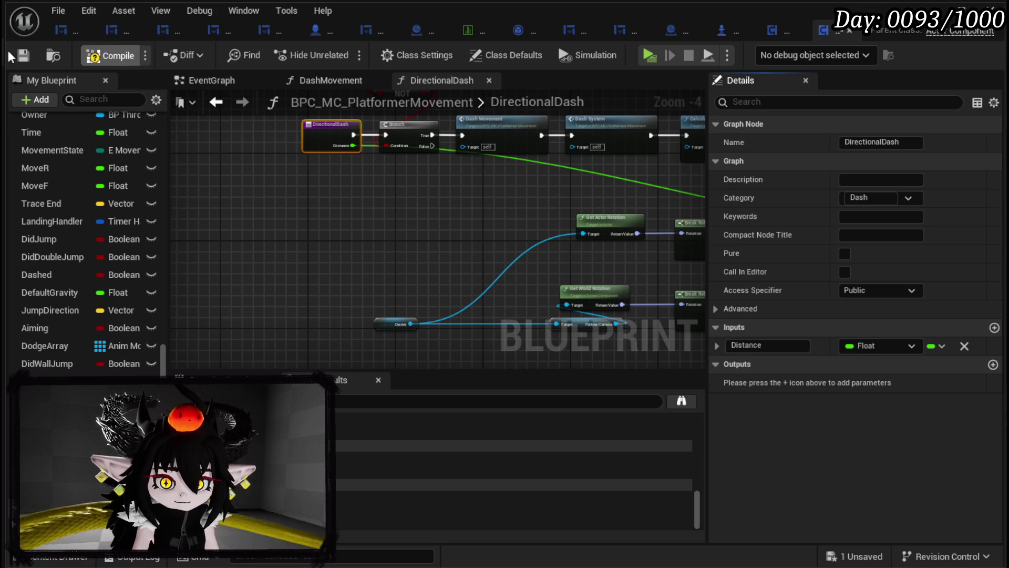
{"action": "left_click", "coordinate": [20, 53]}
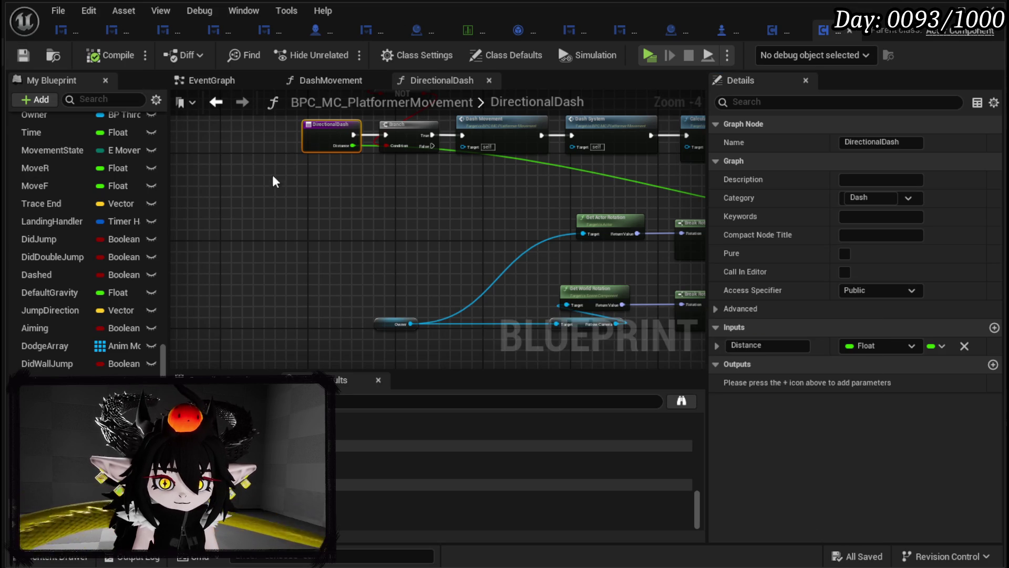
- In the EventGraph, feed DashAmount into Directional Dash's Distance input
{"action": "left_click", "coordinate": [216, 103]}
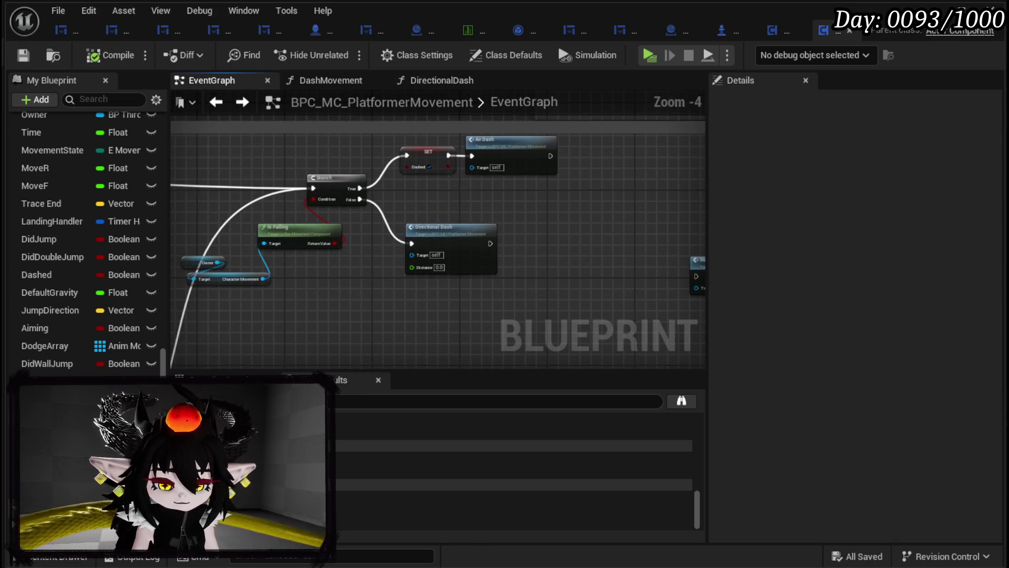
{"action": "mouse_move", "coordinate": [48, 381]}
{"action": "left_mouse_down"}
{"action": "mouse_move", "coordinate": [270, 355]}
{"action": "mouse_move", "coordinate": [415, 266]}
{"action": "left_mouse_up"}
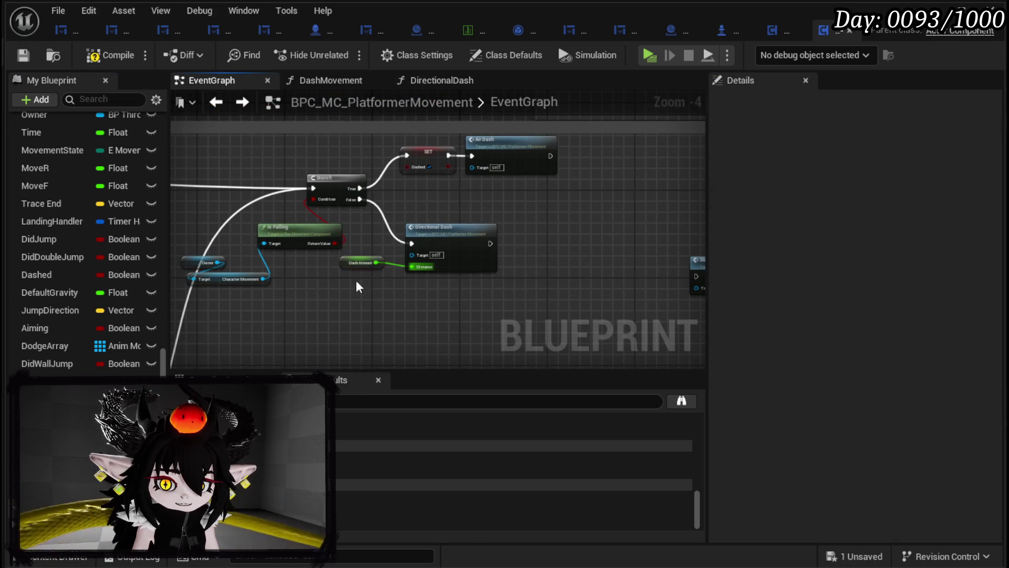
{"action": "left_click_drag", "start_coordinate": [462, 200], "coordinate": [479, 333]}
{"action": "scroll", "coordinate": [459, 291], "scroll_direction": "down", "scroll_amount": 2}
{"action": "mouse_move", "coordinate": [460, 291]}
{"action": "left_mouse_down"}
{"action": "mouse_move", "coordinate": [467, 304]}
{"action": "mouse_move", "coordinate": [367, 261]}
{"action": "left_mouse_up"}
{"action": "scroll", "coordinate": [367, 261], "scroll_direction": "up", "scroll_amount": 2}
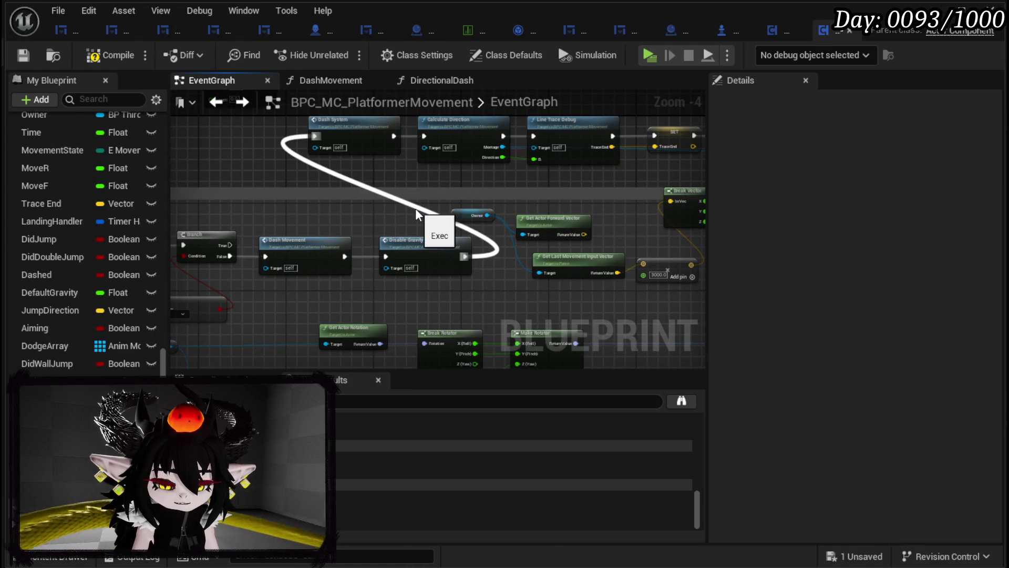
- Survey the EventGraph's dash logic, including the Launch Character and montage nodes
{"action": "scroll", "coordinate": [515, 164], "scroll_direction": "up", "scroll_amount": 2}
{"action": "scroll", "coordinate": [533, 189], "scroll_direction": "down", "scroll_amount": 2}
{"action": "scroll", "coordinate": [533, 188], "scroll_direction": "up", "scroll_amount": 2}
{"action": "scroll", "coordinate": [381, 216], "scroll_direction": "down", "scroll_amount": 2}
{"action": "left_click_drag", "start_coordinate": [381, 216], "coordinate": [195, 256]}
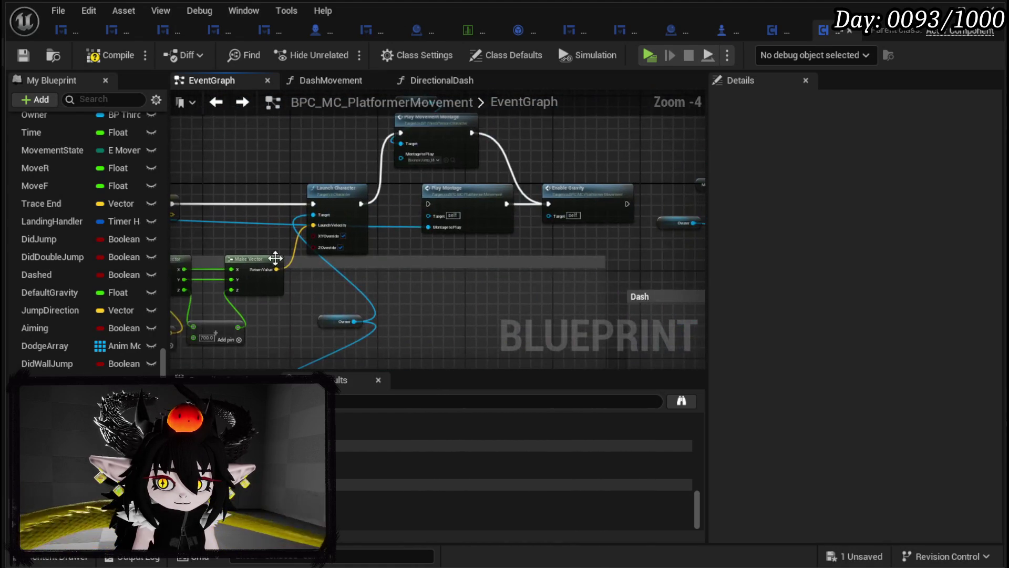
{"action": "mouse_move", "coordinate": [460, 251]}
{"action": "left_mouse_down"}
{"action": "mouse_move", "coordinate": [314, 278]}
{"action": "mouse_move", "coordinate": [466, 259]}
{"action": "mouse_move", "coordinate": [357, 237]}
{"action": "mouse_move", "coordinate": [468, 233]}
{"action": "mouse_move", "coordinate": [671, 194]}
{"action": "mouse_move", "coordinate": [655, 194]}
{"action": "mouse_move", "coordinate": [624, 136]}
{"action": "left_mouse_up"}
{"action": "scroll", "coordinate": [442, 232], "scroll_direction": "down", "scroll_amount": 3}
{"action": "mouse_move", "coordinate": [441, 231]}
{"action": "left_mouse_down"}
{"action": "mouse_move", "coordinate": [450, 221]}
{"action": "mouse_move", "coordinate": [408, 207]}
{"action": "mouse_move", "coordinate": [424, 210]}
{"action": "mouse_move", "coordinate": [494, 338]}
{"action": "left_mouse_up"}
{"action": "scroll", "coordinate": [468, 260], "scroll_direction": "up", "scroll_amount": 5}
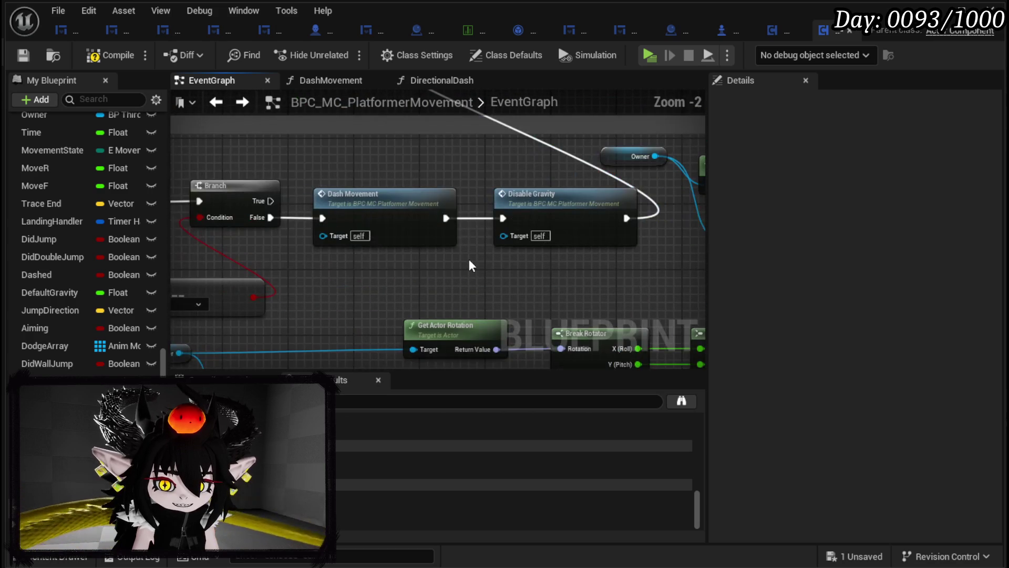
{"action": "scroll", "coordinate": [469, 263], "scroll_direction": "down", "scroll_amount": 2}
- Review Dash System, Calculate Direction, SET, Set Actor Rotation and the movement vector math nodes
{"action": "left_click_drag", "start_coordinate": [439, 177], "coordinate": [348, 245]}
{"action": "scroll", "coordinate": [357, 246], "scroll_direction": "up", "scroll_amount": 2}
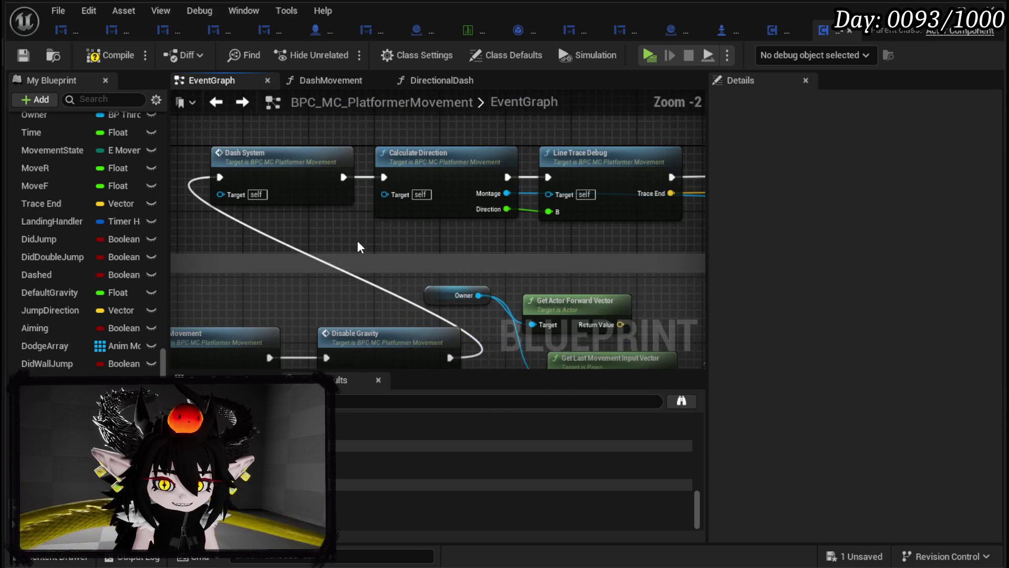
{"action": "mouse_move", "coordinate": [559, 238]}
{"action": "left_mouse_down"}
{"action": "mouse_move", "coordinate": [342, 239]}
{"action": "mouse_move", "coordinate": [410, 247]}
{"action": "mouse_move", "coordinate": [556, 136]}
{"action": "left_mouse_up"}
{"action": "scroll", "coordinate": [342, 239], "scroll_direction": "down", "scroll_amount": 1}
{"action": "mouse_move", "coordinate": [439, 244]}
{"action": "left_mouse_down"}
{"action": "mouse_move", "coordinate": [425, 233]}
{"action": "mouse_move", "coordinate": [457, 333]}
{"action": "mouse_move", "coordinate": [509, 326]}
{"action": "left_mouse_up"}
{"action": "left_click_drag", "start_coordinate": [243, 336], "coordinate": [494, 206]}
{"action": "left_click_drag", "start_coordinate": [245, 319], "coordinate": [442, 313]}
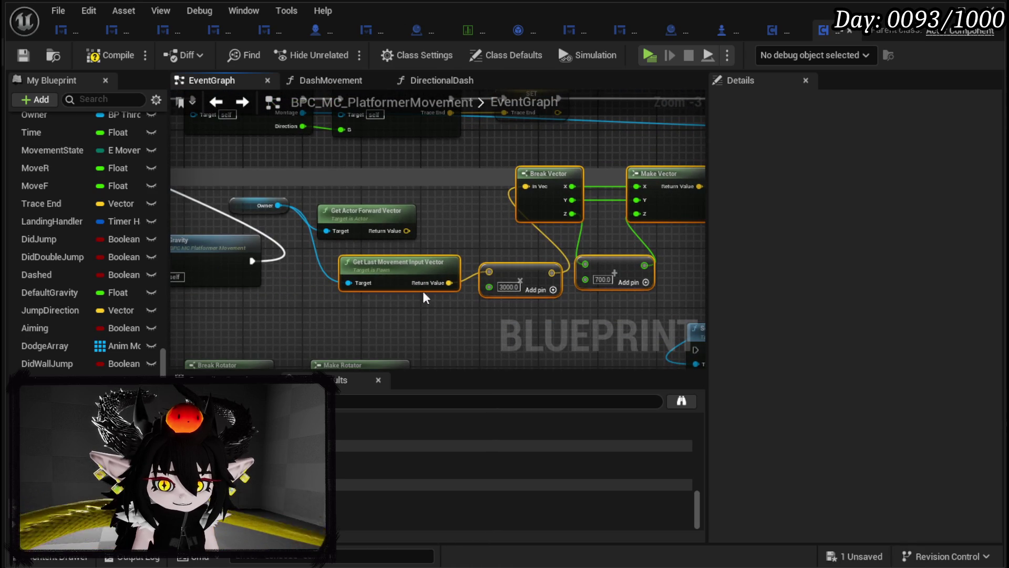
{"action": "scroll", "coordinate": [385, 242], "scroll_direction": "down", "scroll_amount": 1}
{"action": "scroll", "coordinate": [446, 232], "scroll_direction": "down", "scroll_amount": 1}
{"action": "scroll", "coordinate": [343, 213], "scroll_direction": "up", "scroll_amount": 3}
- Inspect the DirectionalDash function graph's Get Actor Rotation, Set Actor Rotation and Launch Character nodes
{"action": "double_click", "coordinate": [343, 213]}
{"action": "left_click_drag", "start_coordinate": [343, 213], "coordinate": [278, 242]}
{"action": "scroll", "coordinate": [336, 236], "scroll_direction": "up", "scroll_amount": 1}
{"action": "mouse_move", "coordinate": [390, 235]}
{"action": "left_mouse_down"}
{"action": "mouse_move", "coordinate": [633, 255]}
{"action": "mouse_move", "coordinate": [435, 263]}
{"action": "left_mouse_up"}
{"action": "left_click_drag", "start_coordinate": [620, 260], "coordinate": [421, 262]}
{"action": "left_click_drag", "start_coordinate": [525, 261], "coordinate": [317, 261]}
{"action": "mouse_move", "coordinate": [610, 284]}
{"action": "left_mouse_down"}
{"action": "mouse_move", "coordinate": [304, 286]}
{"action": "mouse_move", "coordinate": [462, 216]}
{"action": "mouse_move", "coordinate": [506, 142]}
{"action": "left_mouse_up"}
{"action": "left_click_drag", "start_coordinate": [368, 147], "coordinate": [651, 215]}
{"action": "left_click_drag", "start_coordinate": [413, 170], "coordinate": [686, 203]}
- Back in the EventGraph, nudge the 700.0 Add node slightly to the right
{"action": "left_click", "coordinate": [227, 108]}
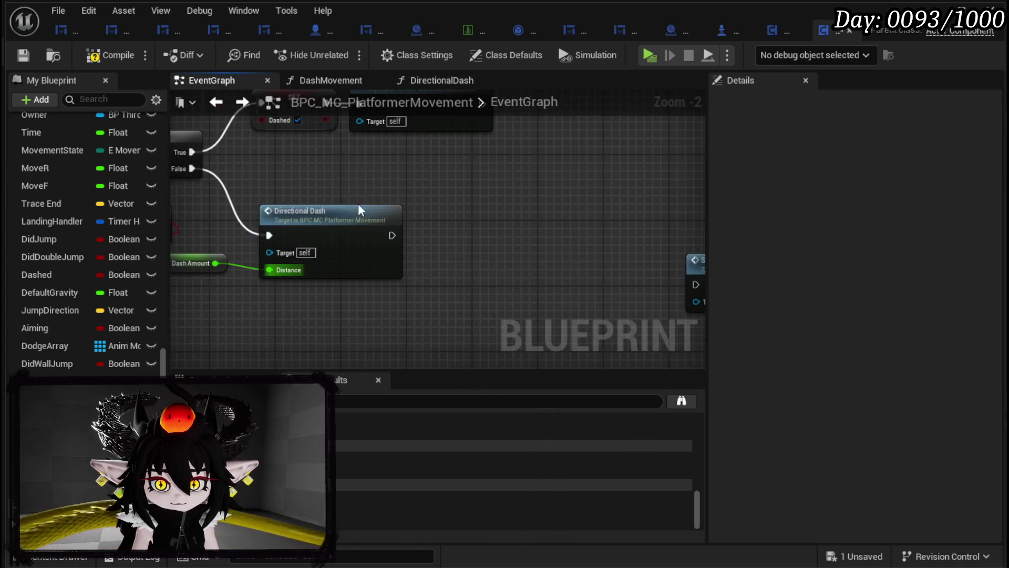
{"action": "left_click_drag", "start_coordinate": [340, 194], "coordinate": [353, 225]}
{"action": "scroll", "coordinate": [354, 221], "scroll_direction": "down", "scroll_amount": 1}
{"action": "left_click_drag", "start_coordinate": [477, 363], "coordinate": [368, 215]}
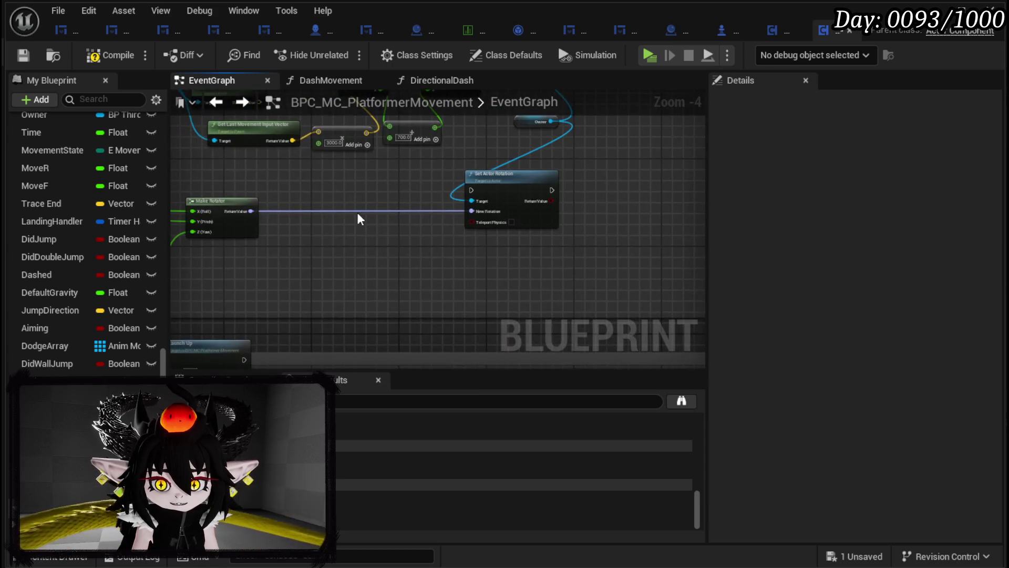
{"action": "scroll", "coordinate": [409, 313], "scroll_direction": "up", "scroll_amount": 2}
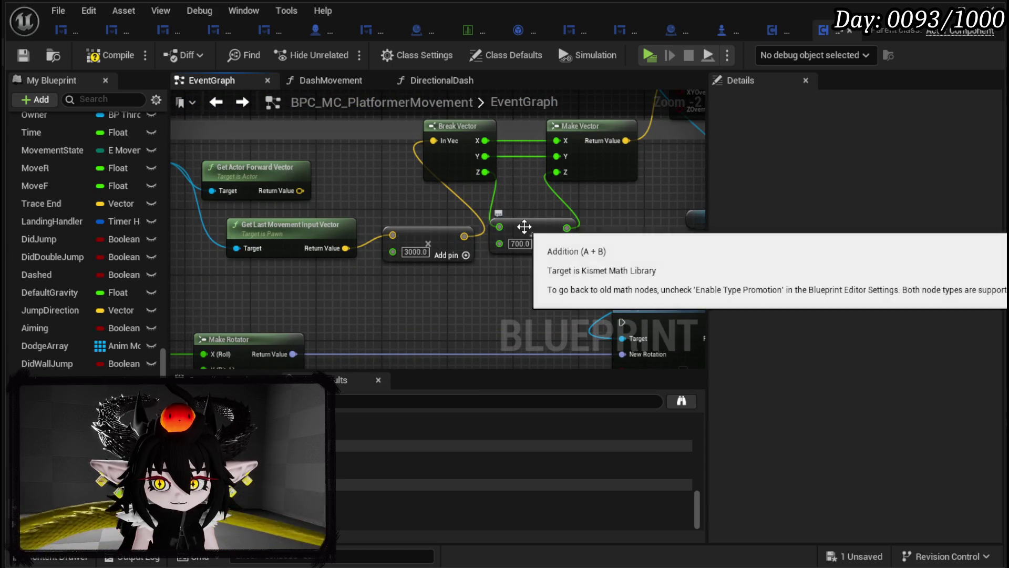
{"action": "left_click_drag", "start_coordinate": [522, 224], "coordinate": [555, 224]}
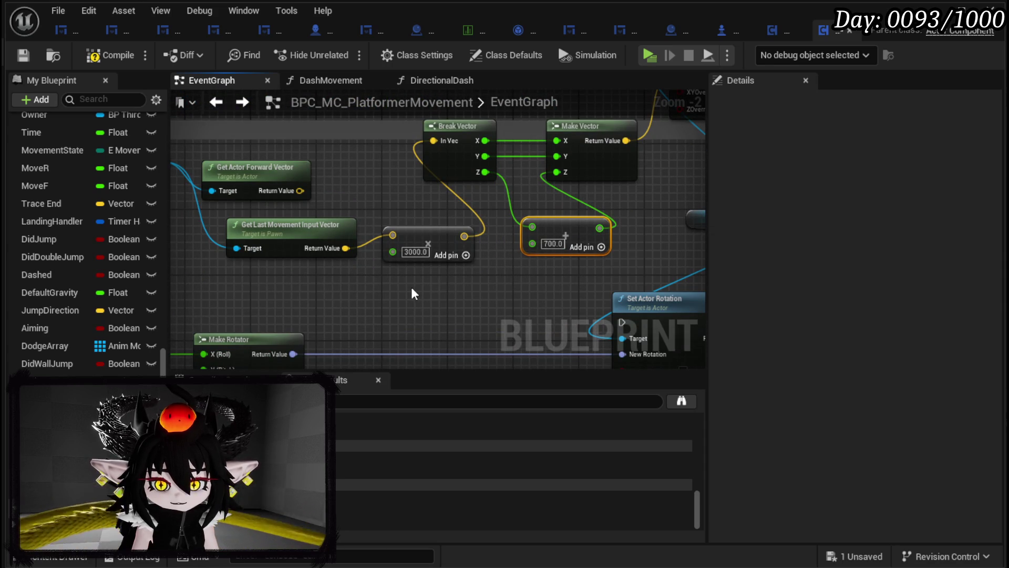
- Check the forward and last movement input vector nodes, then select the Dash Amount variable
{"action": "left_click_drag", "start_coordinate": [411, 288], "coordinate": [586, 327]}
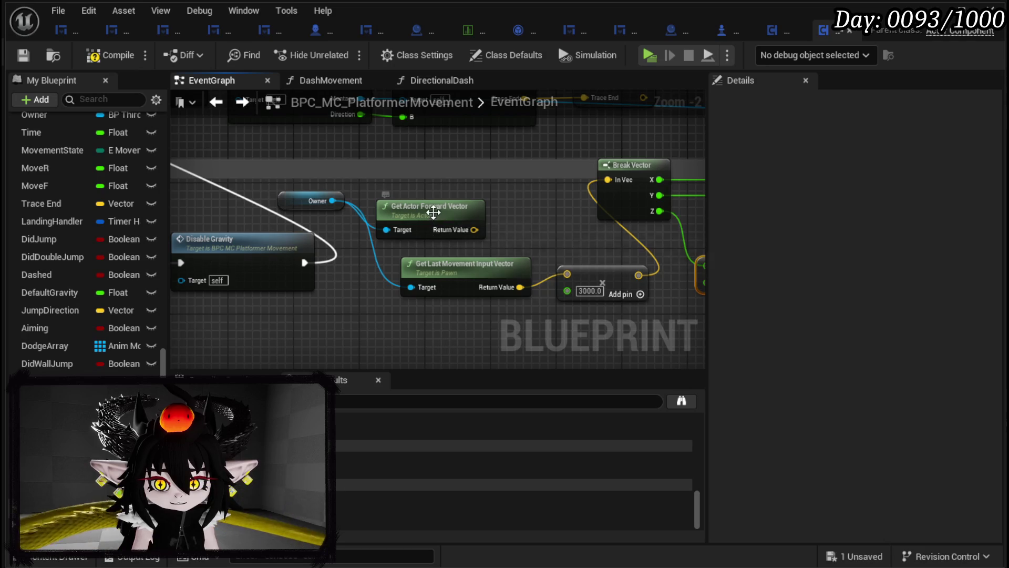
{"action": "left_click", "coordinate": [433, 214]}
{"action": "left_click", "coordinate": [455, 278]}
{"action": "left_click_drag", "start_coordinate": [582, 291], "coordinate": [343, 278]}
{"action": "scroll", "coordinate": [342, 279], "scroll_direction": "up", "scroll_amount": 2}
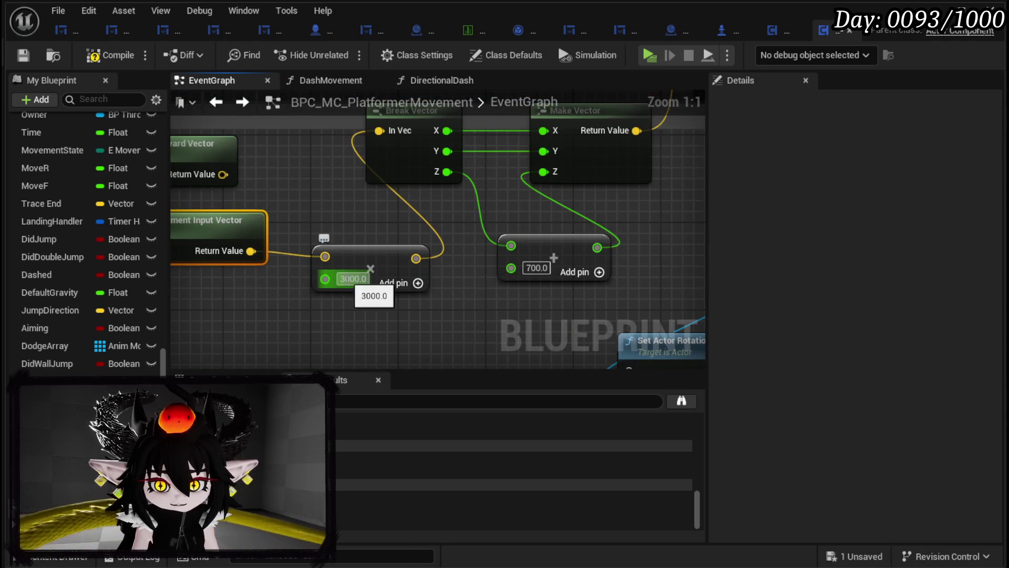
{"action": "scroll", "coordinate": [425, 316], "scroll_direction": "down", "scroll_amount": 5}
{"action": "left_click_drag", "start_coordinate": [494, 271], "coordinate": [463, 228]}
{"action": "scroll", "coordinate": [369, 245], "scroll_direction": "up", "scroll_amount": 3}
{"action": "left_click", "coordinate": [369, 245]}
- Set Dash Amount's default value to 1500.0 and save the blueprint
{"action": "scroll", "coordinate": [860, 434], "scroll_direction": "down", "scroll_amount": 5}
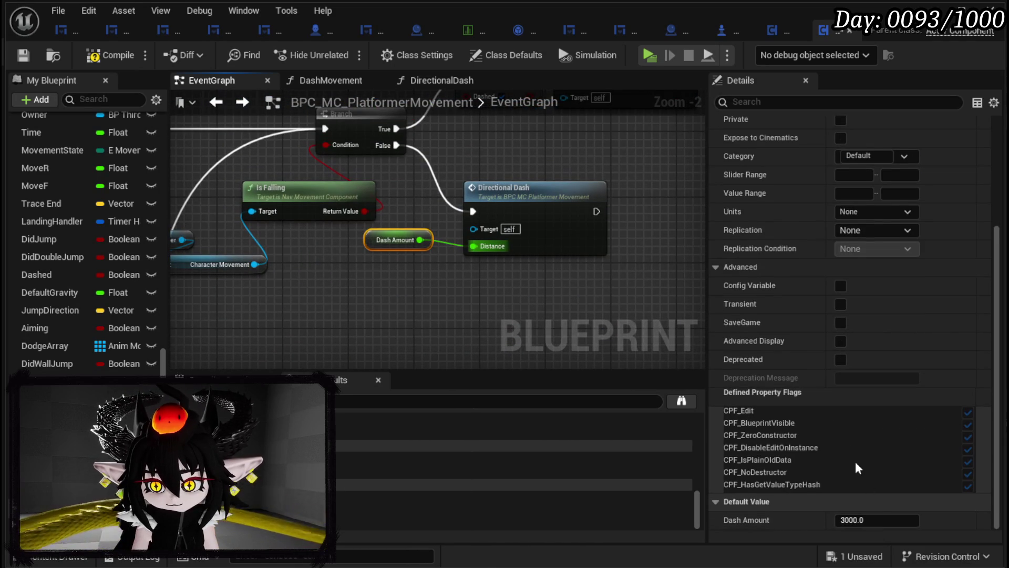
{"action": "type", "text": "15"}
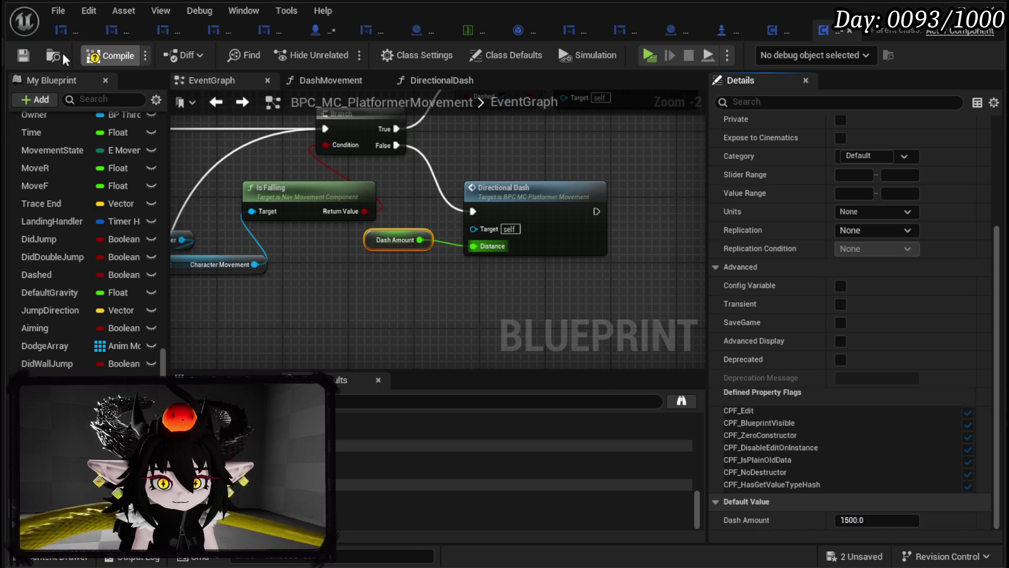
{"action": "left_click", "coordinate": [21, 52]}
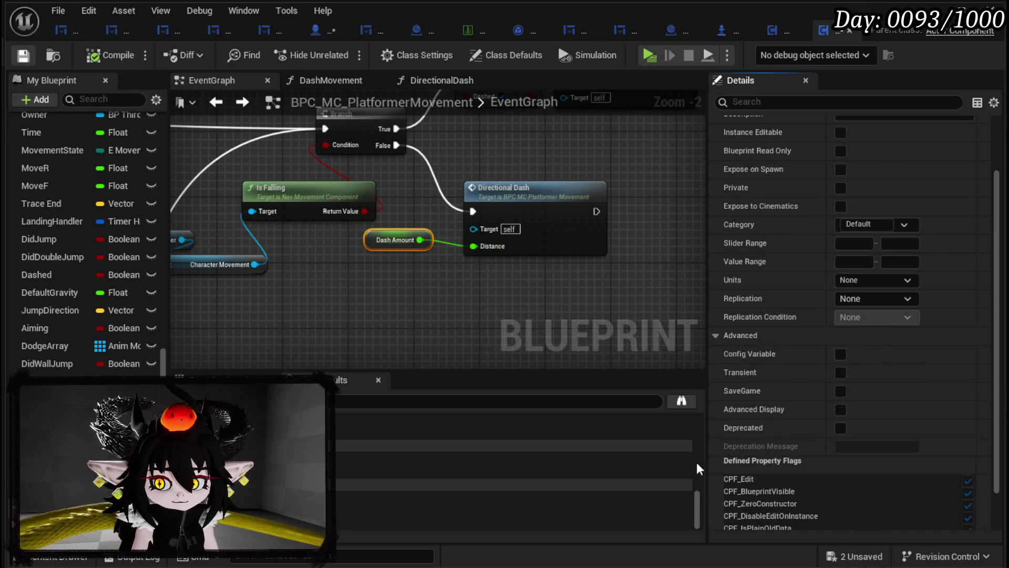
- Save all remaining unsaved assets, play-test the dash, then stop the session
{"action": "left_click", "coordinate": [857, 556]}
{"action": "left_click", "coordinate": [755, 519]}
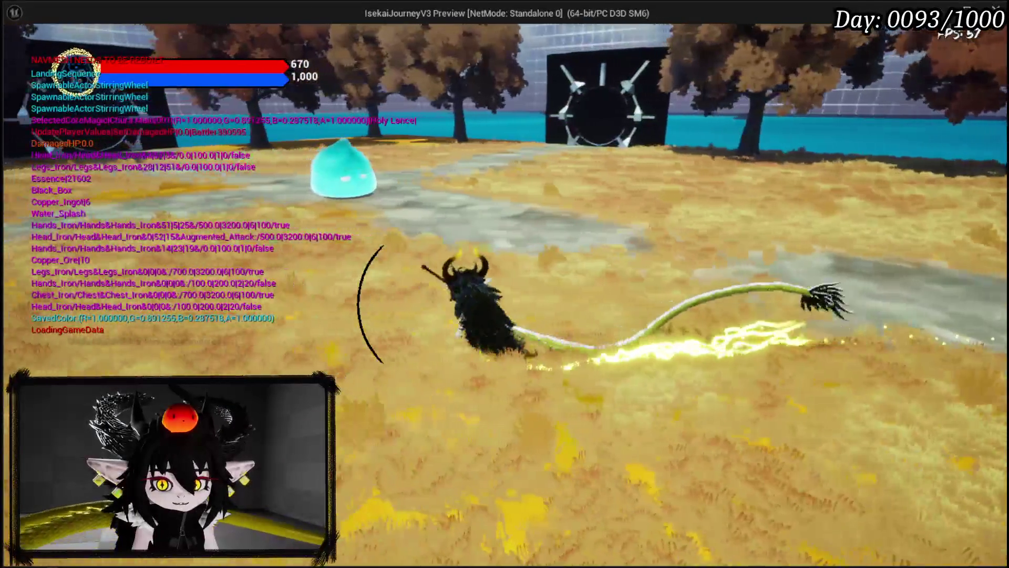
{"action": "key", "text": "Escape"}
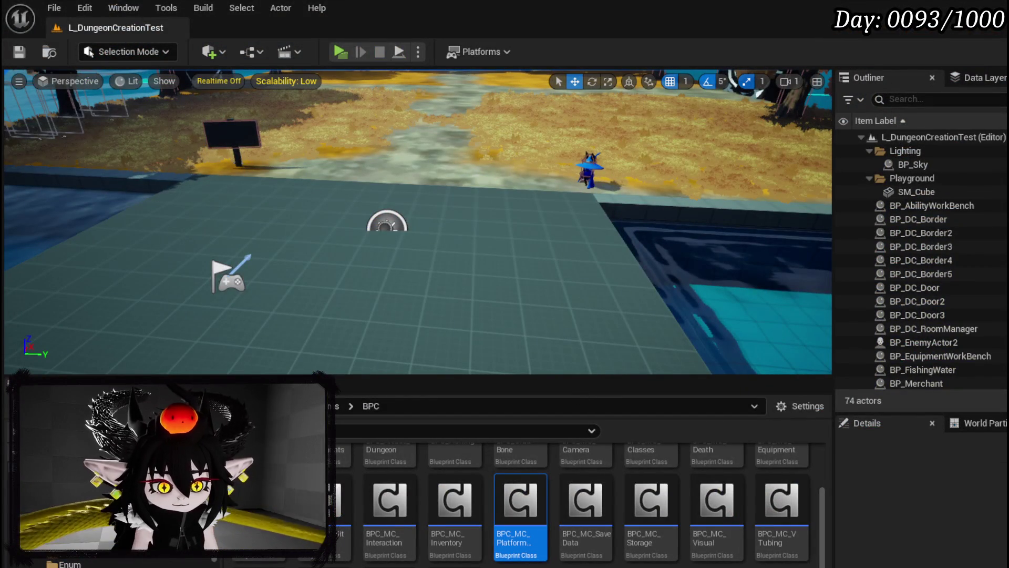
- In BPC_MC_PlatformerMovement, set Dash Amount's default to 2500.0 and compile and save
{"action": "double_click", "coordinate": [520, 502]}
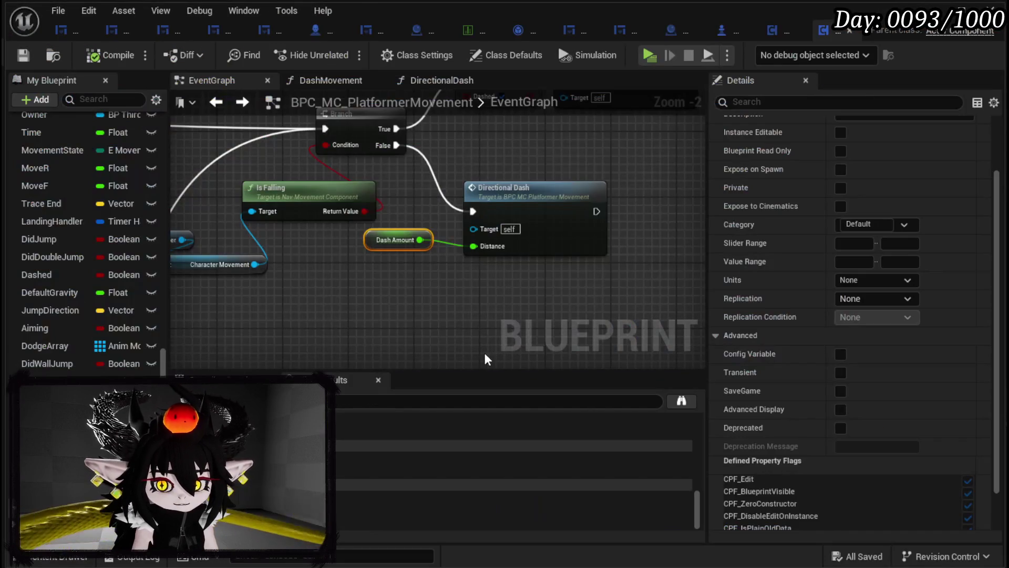
{"action": "left_click_drag", "start_coordinate": [374, 244], "coordinate": [370, 251]}
{"action": "scroll", "coordinate": [836, 421], "scroll_direction": "down", "scroll_amount": 3}
{"action": "left_click", "coordinate": [848, 521]}
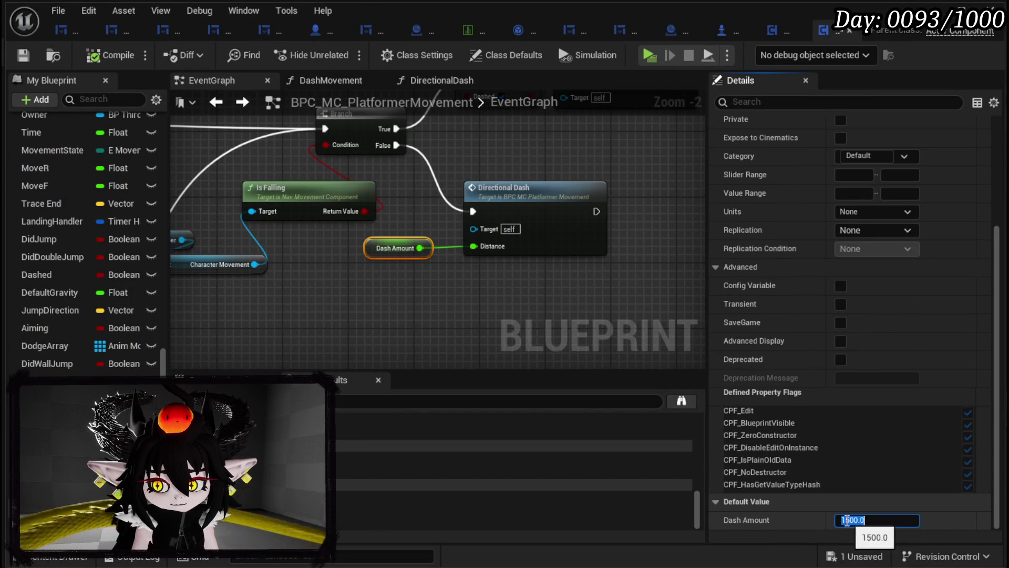
{"action": "type", "text": "2"}
{"action": "scroll", "coordinate": [598, 354], "scroll_direction": "down", "scroll_amount": 5}
{"action": "scroll", "coordinate": [336, 213], "scroll_direction": "up", "scroll_amount": 4}
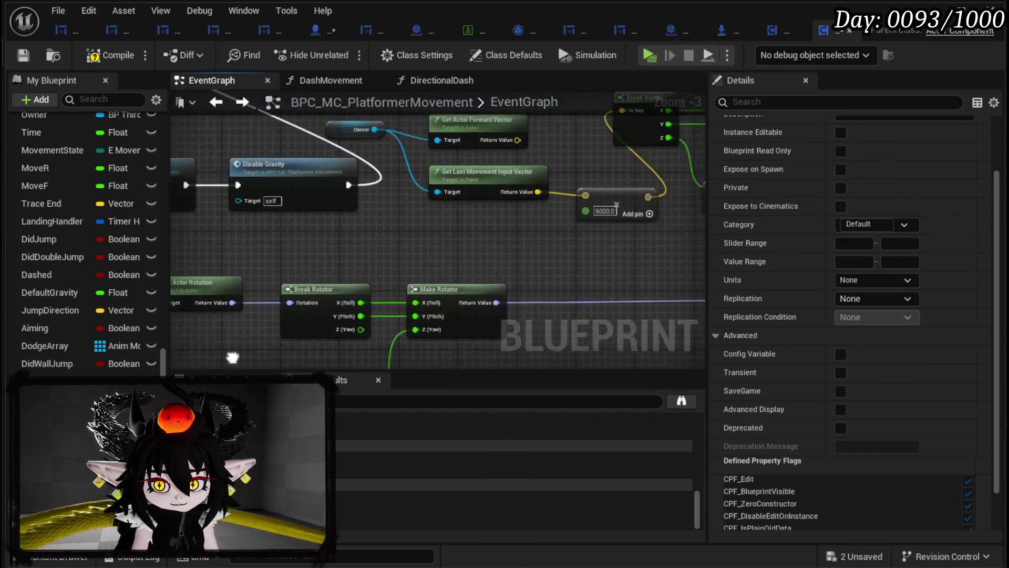
{"action": "scroll", "coordinate": [352, 262], "scroll_direction": "up", "scroll_amount": 3}
{"action": "left_click", "coordinate": [351, 259]}
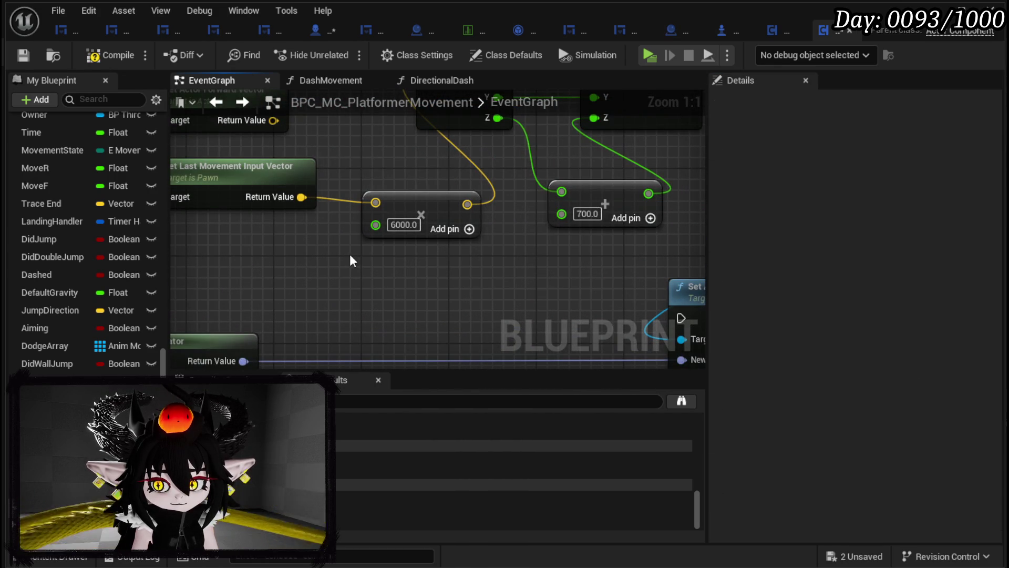
{"action": "left_click", "coordinate": [22, 53]}
- Multiply a Dash Amount getter by 1.5, feed it into the 6000 multiply node, and save
{"action": "mouse_move", "coordinate": [47, 381]}
{"action": "left_mouse_down"}
{"action": "mouse_move", "coordinate": [247, 236]}
{"action": "mouse_move", "coordinate": [216, 258]}
{"action": "left_mouse_up"}
{"action": "left_click", "coordinate": [267, 279]}
{"action": "left_click_drag", "start_coordinate": [281, 268], "coordinate": [358, 276]}
{"action": "type", "text": "multiply"}
{"action": "left_click", "coordinate": [420, 405]}
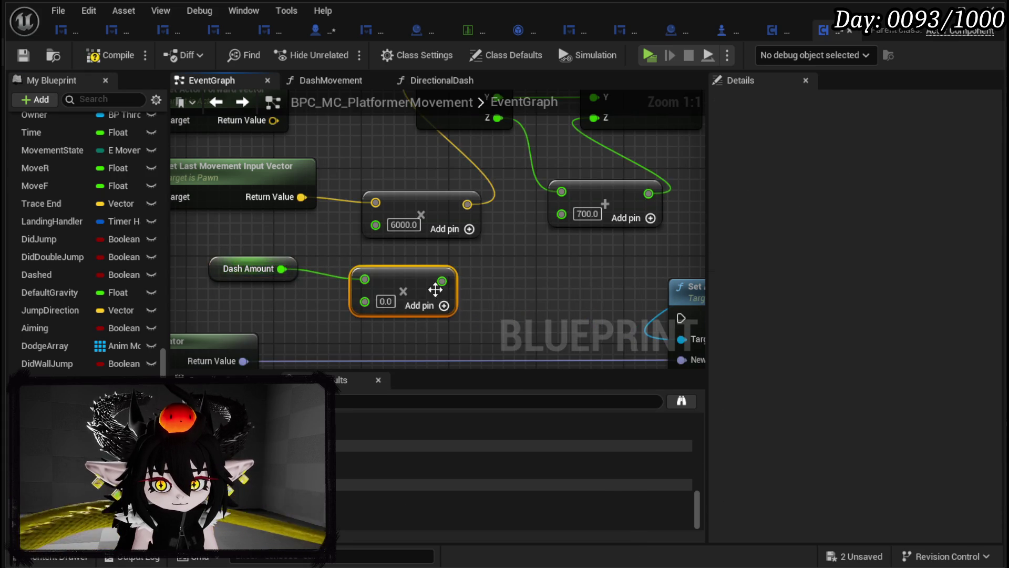
{"action": "left_click_drag", "start_coordinate": [429, 269], "coordinate": [375, 224]}
{"action": "left_click", "coordinate": [385, 301]}
{"action": "type", "text": "1"}
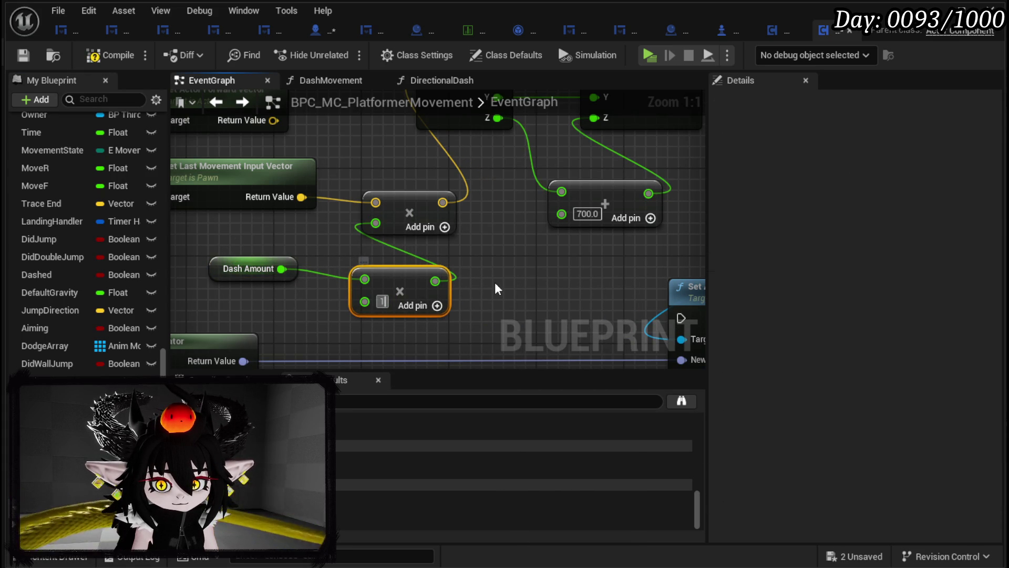
{"action": "type", "text": ".5"}
{"action": "left_click", "coordinate": [494, 279]}
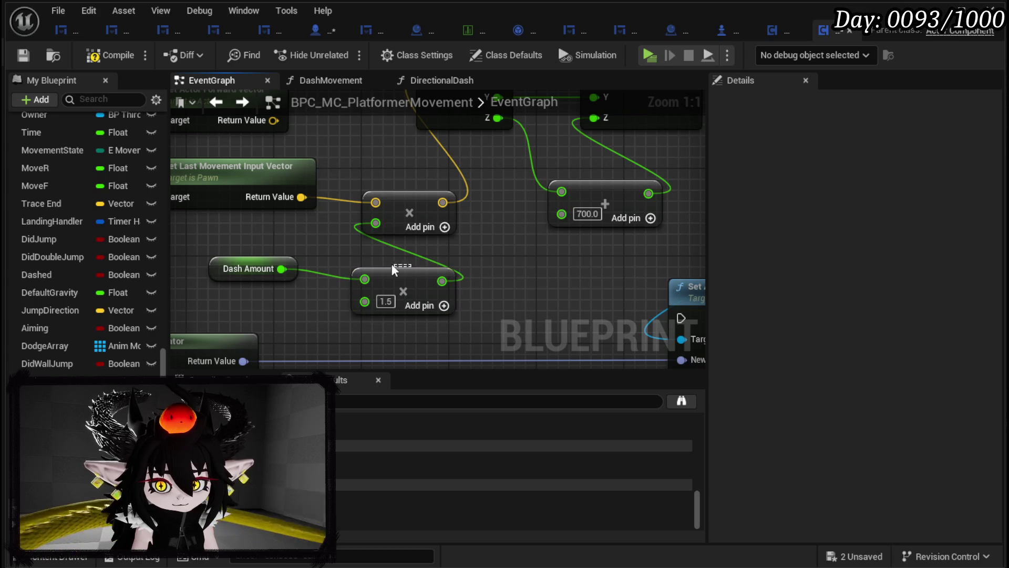
{"action": "left_click_drag", "start_coordinate": [394, 273], "coordinate": [372, 262]}
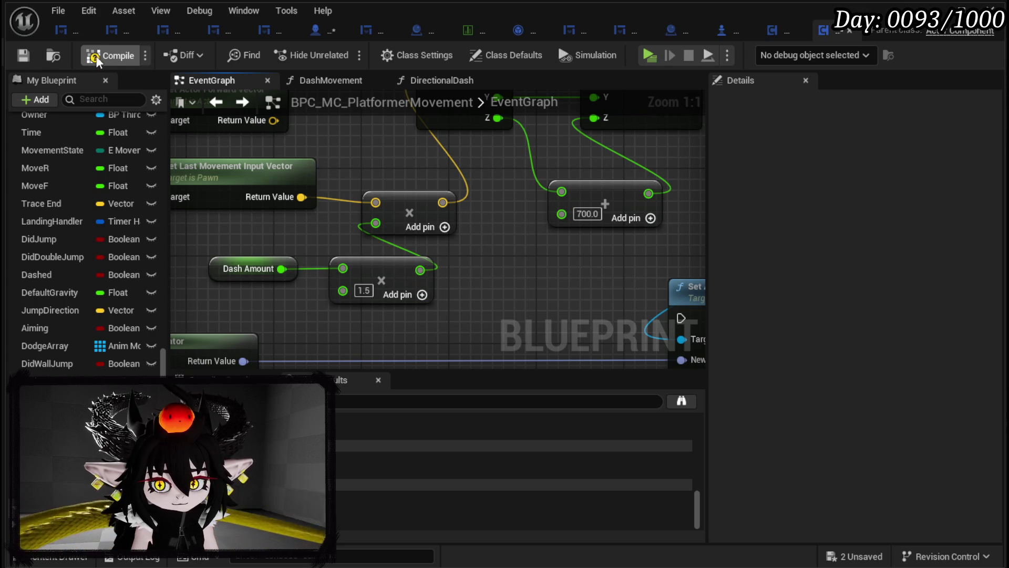
{"action": "left_click", "coordinate": [23, 52]}
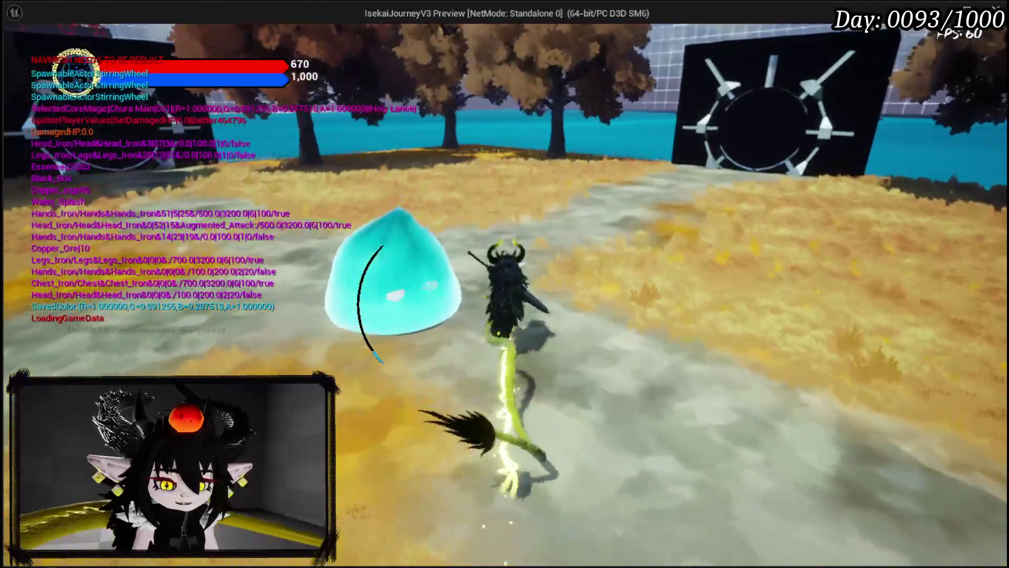
- Stop the dash playtest, save all modified packages, and return to the movement blueprint editor
{"action": "key", "text": "Escape"}
{"action": "key", "text": "ctrl+s"}
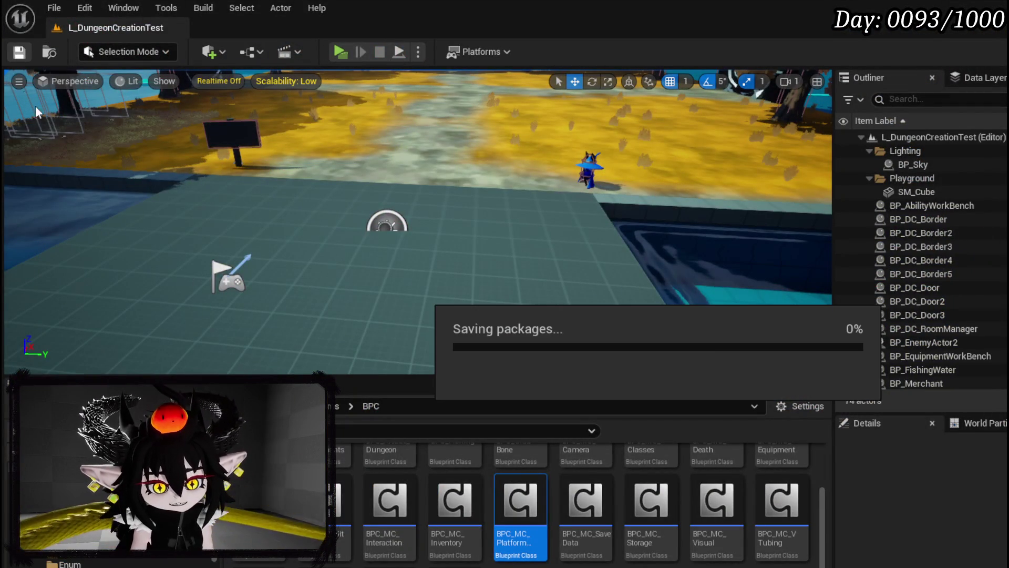
{"action": "key", "text": "alt+Tab"}
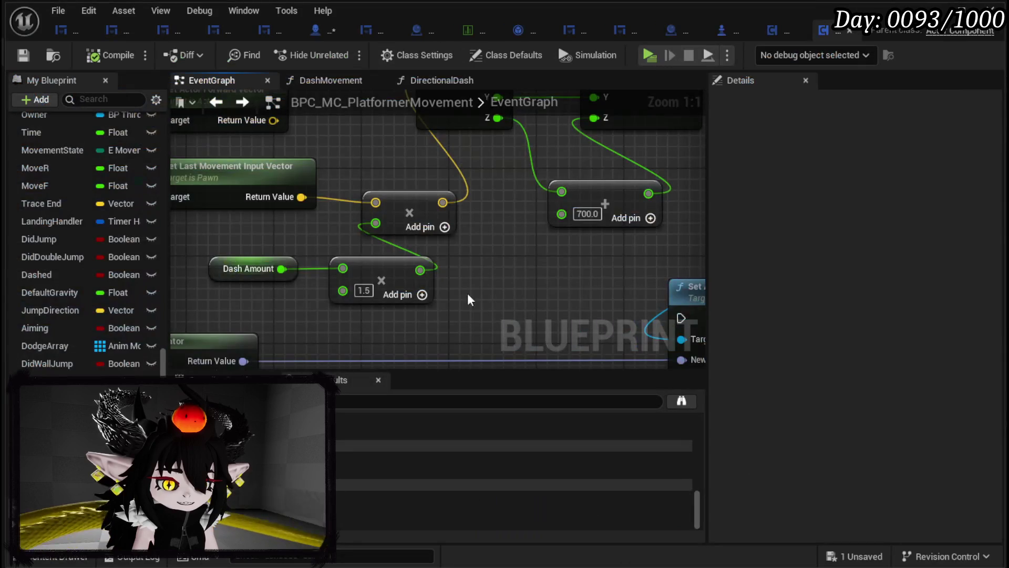
{"action": "scroll", "coordinate": [490, 281], "scroll_direction": "down", "scroll_amount": 4}
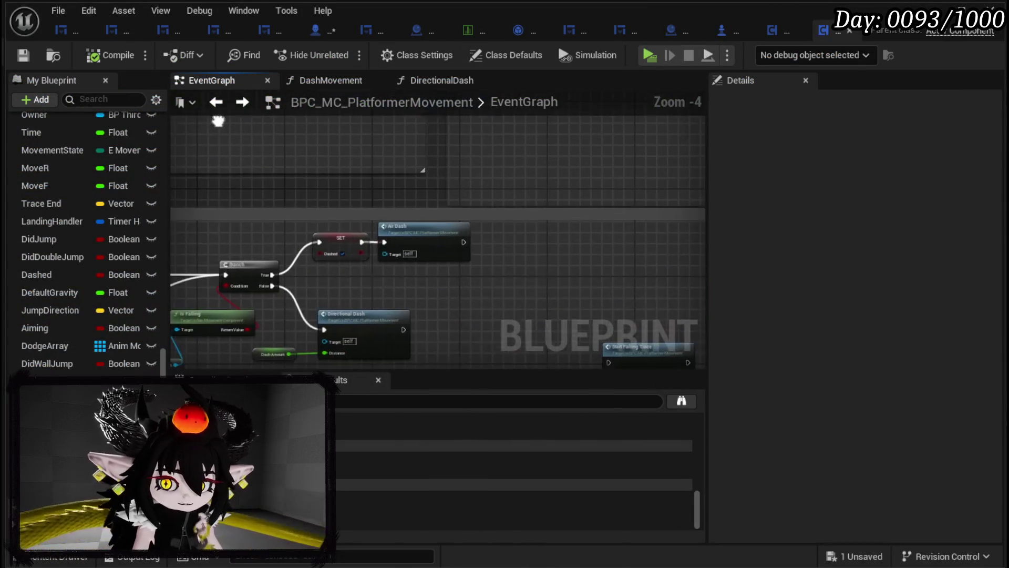
{"action": "scroll", "coordinate": [426, 179], "scroll_direction": "up", "scroll_amount": 4}
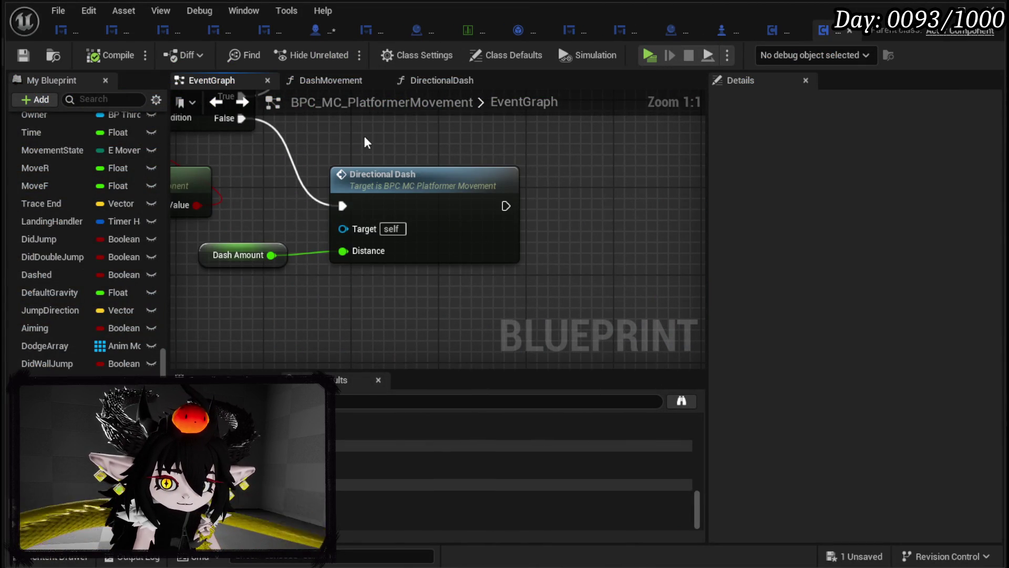
{"action": "double_click", "coordinate": [472, 189]}
{"action": "scroll", "coordinate": [387, 206], "scroll_direction": "up", "scroll_amount": 3}
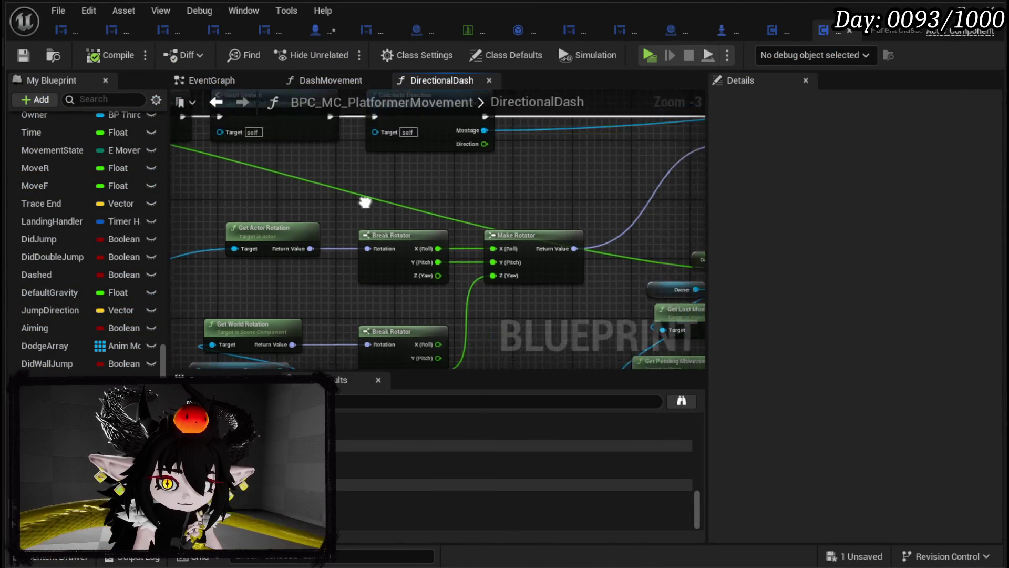
{"action": "mouse_move", "coordinate": [293, 288]}
{"action": "left_mouse_down"}
{"action": "mouse_move", "coordinate": [574, 282]}
{"action": "mouse_move", "coordinate": [553, 285]}
{"action": "left_mouse_up"}
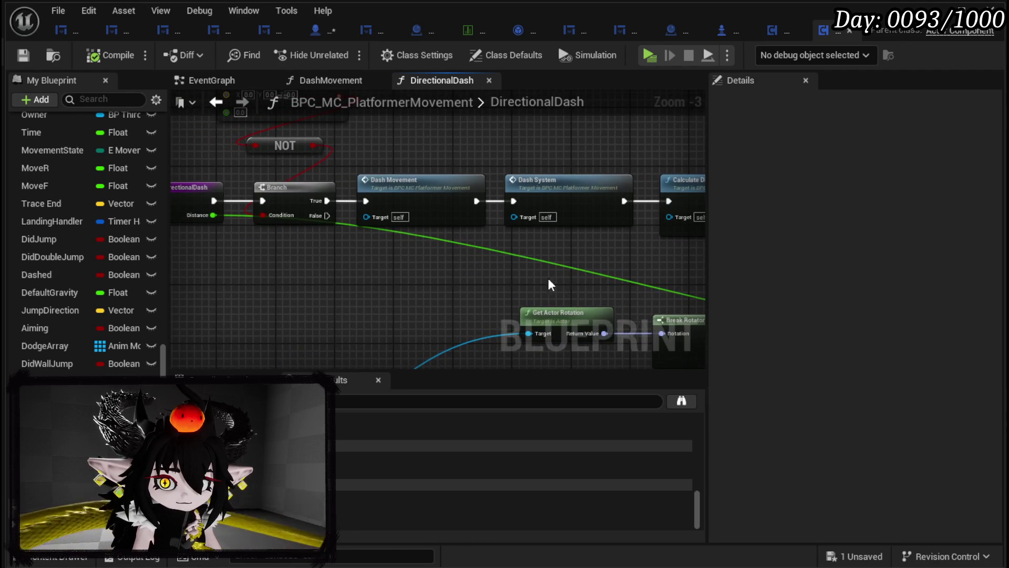
{"action": "mouse_move", "coordinate": [496, 270]}
{"action": "left_mouse_down"}
{"action": "mouse_move", "coordinate": [368, 216]}
{"action": "mouse_move", "coordinate": [427, 215]}
{"action": "mouse_move", "coordinate": [364, 235]}
{"action": "left_mouse_up"}
{"action": "scroll", "coordinate": [368, 216], "scroll_direction": "down", "scroll_amount": 1}
{"action": "scroll", "coordinate": [365, 238], "scroll_direction": "up", "scroll_amount": 2}
{"action": "left_click_drag", "start_coordinate": [440, 312], "coordinate": [487, 319]}
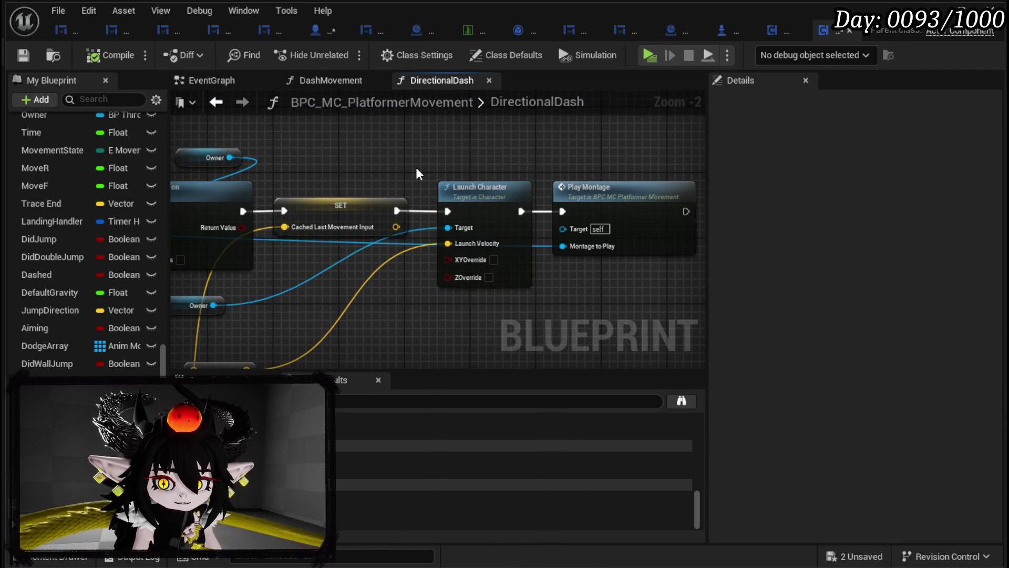
{"action": "left_click_drag", "start_coordinate": [415, 167], "coordinate": [506, 162]}
{"action": "mouse_move", "coordinate": [451, 283]}
{"action": "left_mouse_down"}
{"action": "mouse_move", "coordinate": [552, 182]}
{"action": "mouse_move", "coordinate": [713, 195]}
{"action": "left_mouse_up"}
{"action": "mouse_move", "coordinate": [568, 276]}
{"action": "left_mouse_down"}
{"action": "mouse_move", "coordinate": [610, 247]}
{"action": "mouse_move", "coordinate": [579, 284]}
{"action": "mouse_move", "coordinate": [634, 340]}
{"action": "left_mouse_up"}
{"action": "left_click_drag", "start_coordinate": [256, 299], "coordinate": [512, 281]}
{"action": "mouse_move", "coordinate": [295, 247]}
{"action": "left_mouse_down"}
{"action": "mouse_move", "coordinate": [417, 219]}
{"action": "mouse_move", "coordinate": [356, 205]}
{"action": "left_mouse_up"}
- Review DashMovement's SET Braking Deceleration Walking and Branch nodes, then save and return to the level
{"action": "double_click", "coordinate": [357, 205]}
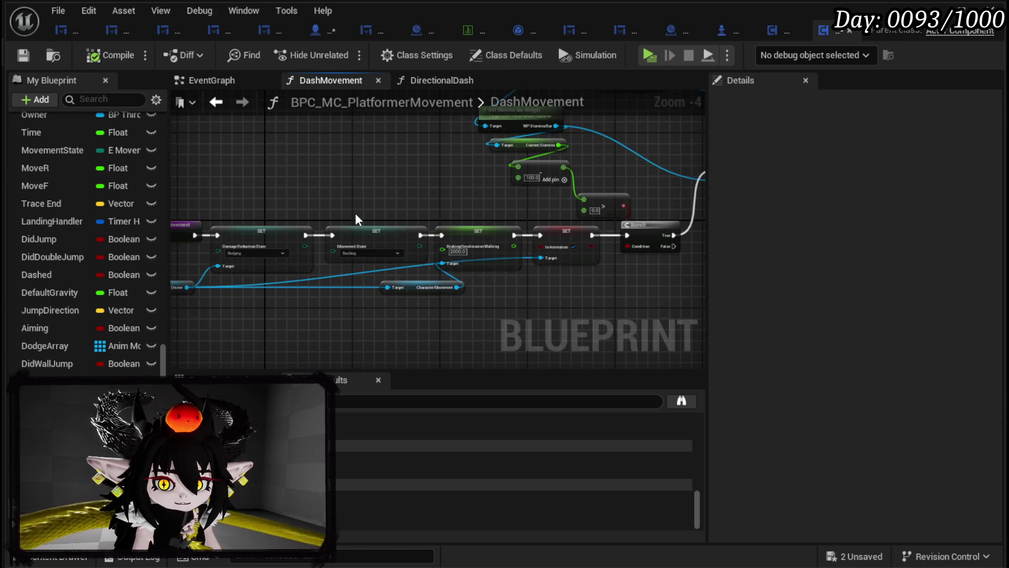
{"action": "scroll", "coordinate": [516, 222], "scroll_direction": "up", "scroll_amount": 3}
{"action": "mouse_move", "coordinate": [515, 222]}
{"action": "left_mouse_down"}
{"action": "mouse_move", "coordinate": [376, 193]}
{"action": "mouse_move", "coordinate": [184, 206]}
{"action": "left_mouse_up"}
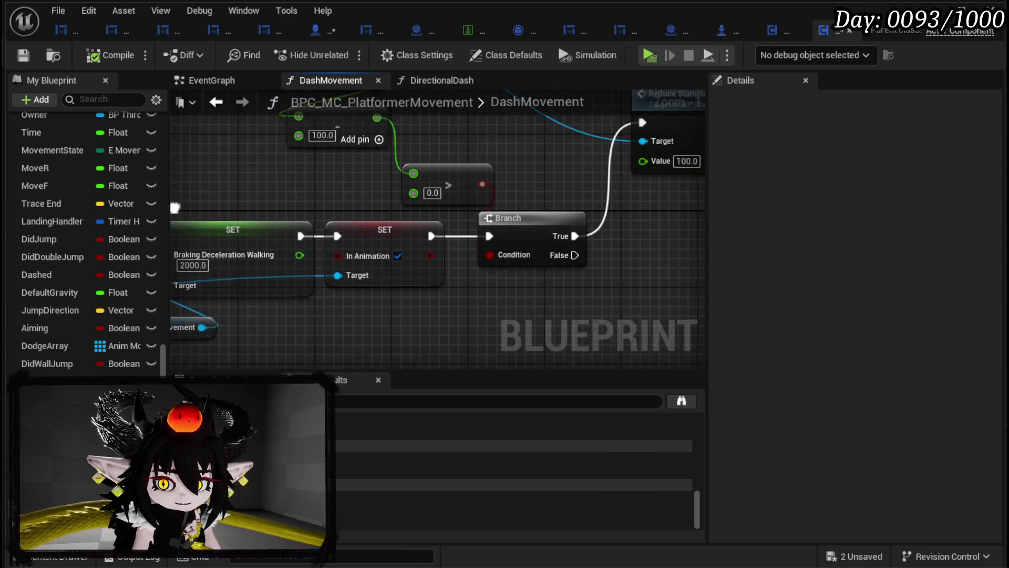
{"action": "scroll", "coordinate": [304, 232], "scroll_direction": "down", "scroll_amount": 2}
{"action": "mouse_move", "coordinate": [305, 231]}
{"action": "left_mouse_down"}
{"action": "mouse_move", "coordinate": [275, 289]}
{"action": "mouse_move", "coordinate": [400, 294]}
{"action": "mouse_move", "coordinate": [581, 208]}
{"action": "mouse_move", "coordinate": [210, 237]}
{"action": "mouse_move", "coordinate": [255, 252]}
{"action": "mouse_move", "coordinate": [704, 246]}
{"action": "mouse_move", "coordinate": [514, 247]}
{"action": "left_mouse_up"}
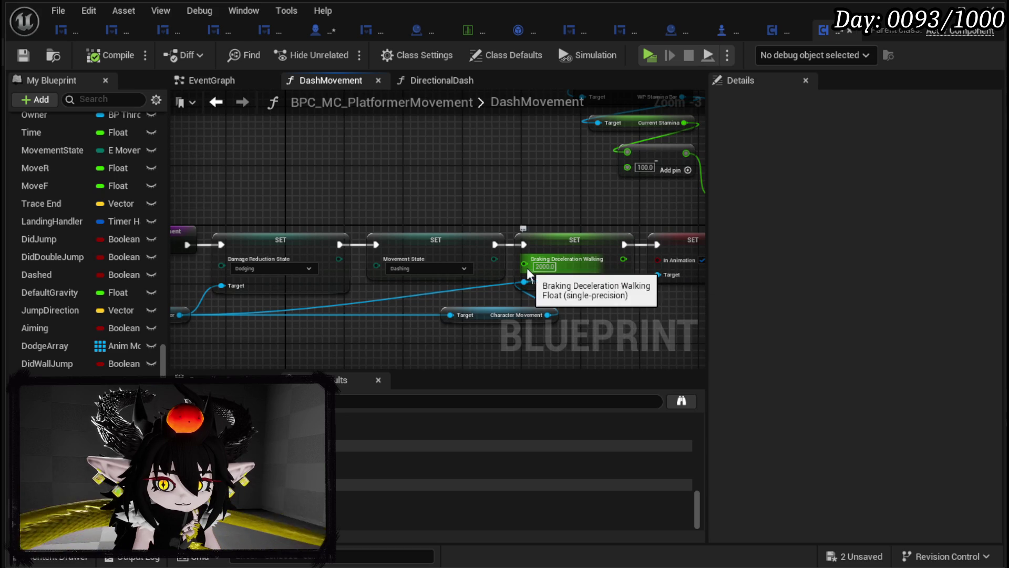
{"action": "mouse_move", "coordinate": [523, 207]}
{"action": "left_mouse_down"}
{"action": "mouse_move", "coordinate": [306, 166]}
{"action": "mouse_move", "coordinate": [274, 197]}
{"action": "mouse_move", "coordinate": [300, 248]}
{"action": "mouse_move", "coordinate": [342, 261]}
{"action": "mouse_move", "coordinate": [345, 220]}
{"action": "mouse_move", "coordinate": [354, 224]}
{"action": "left_mouse_up"}
{"action": "left_click", "coordinate": [22, 59]}
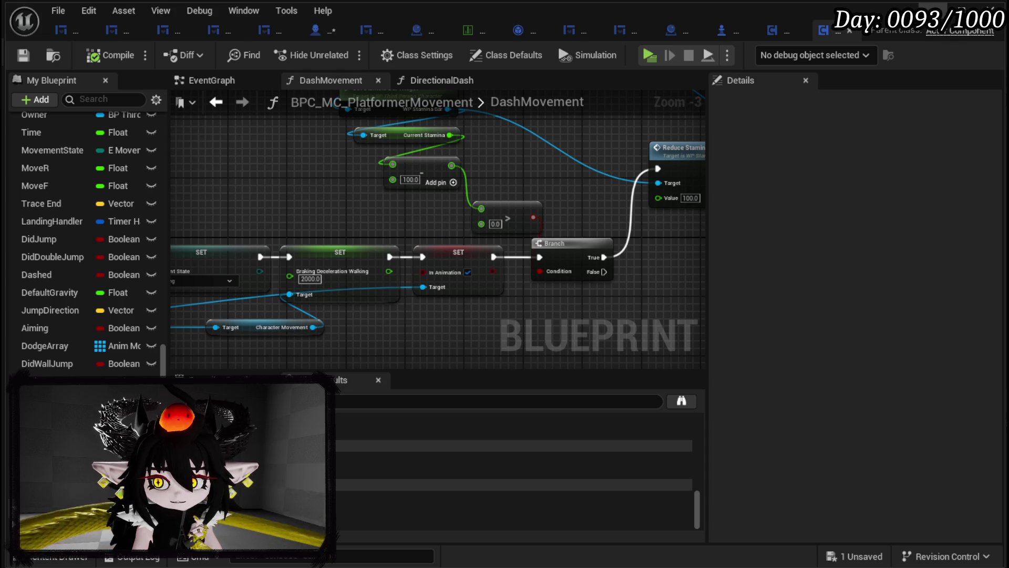
{"action": "left_click", "coordinate": [850, 30]}
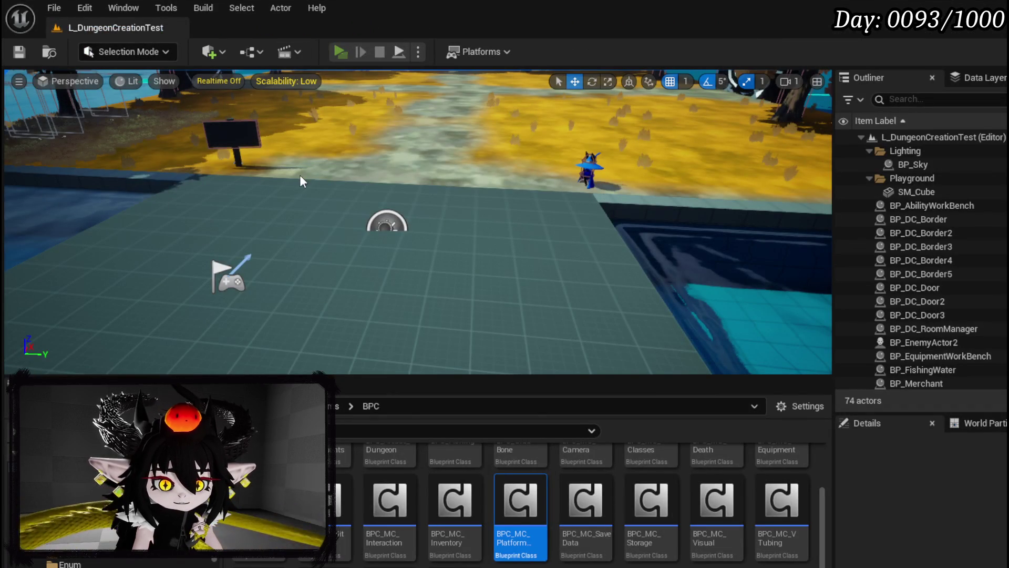
- Play-test the dash with movement and a lightning whip attack, then open ThirdPerson > Blueprints
{"action": "key", "text": "alt+p"}
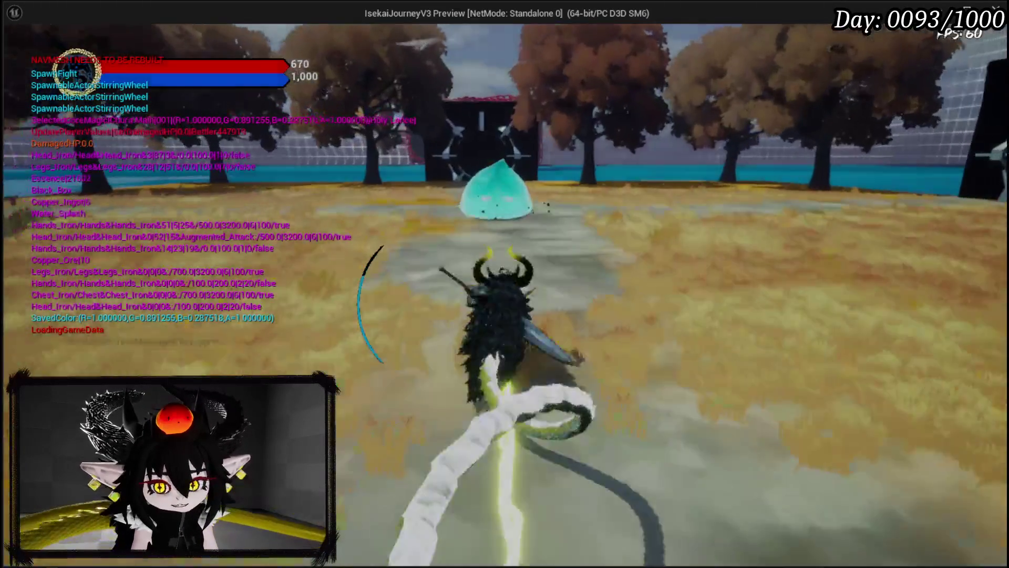
{"action": "key", "text": "w"}
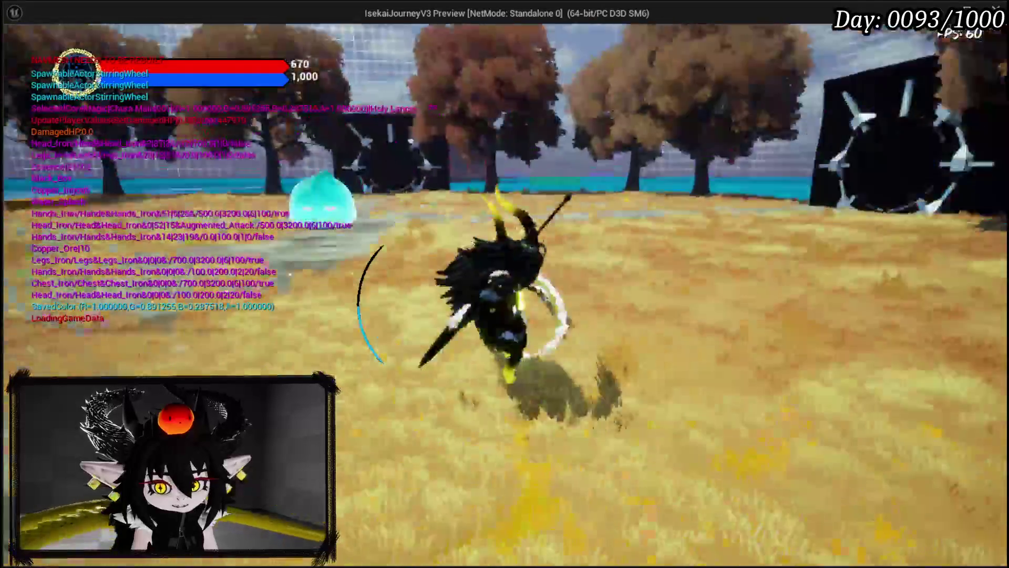
{"action": "key", "text": "w"}
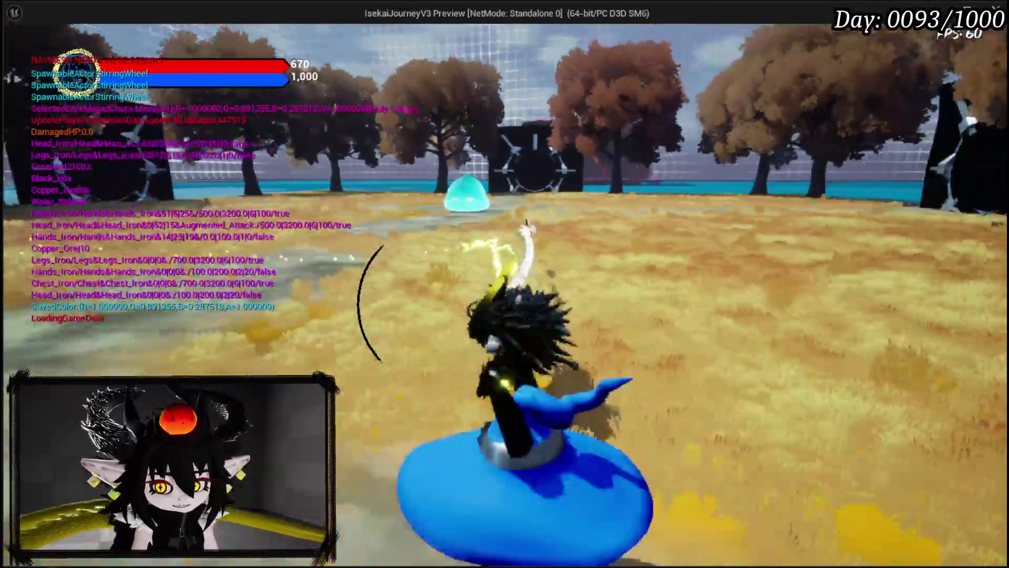
{"action": "left_click", "coordinate": [504, 284]}
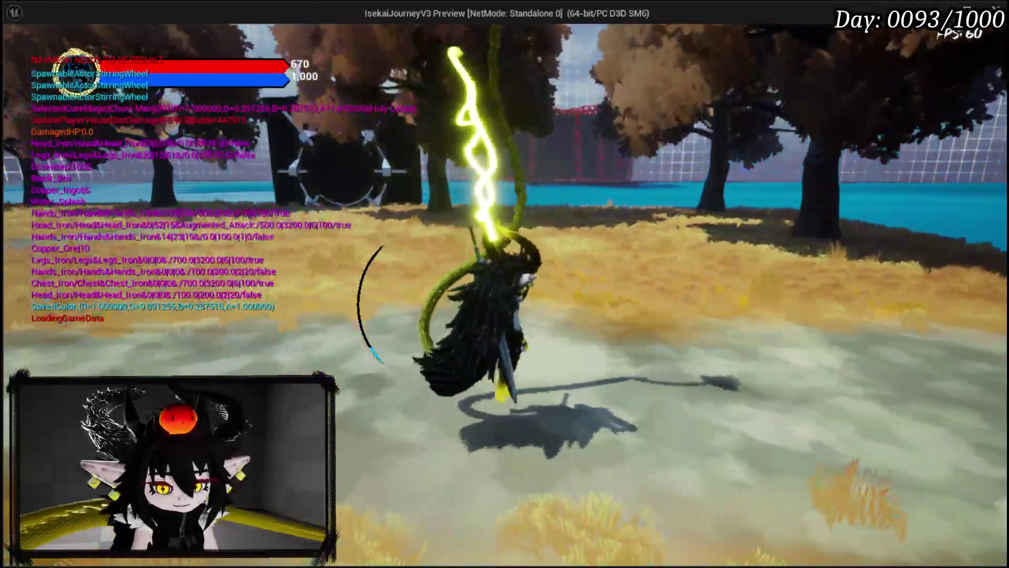
{"action": "key", "text": "Escape"}
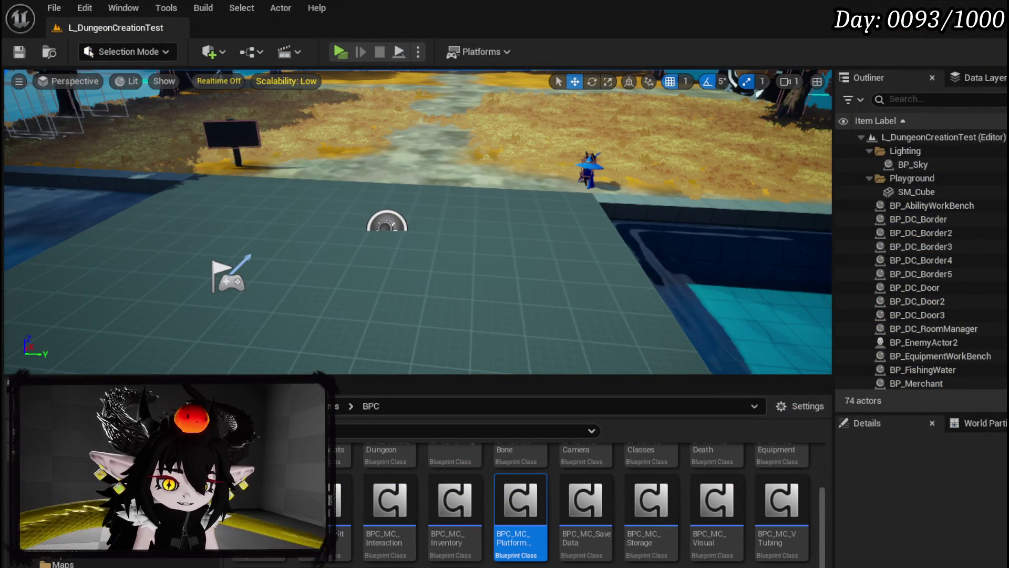
{"action": "key", "text": "alt+Left"}
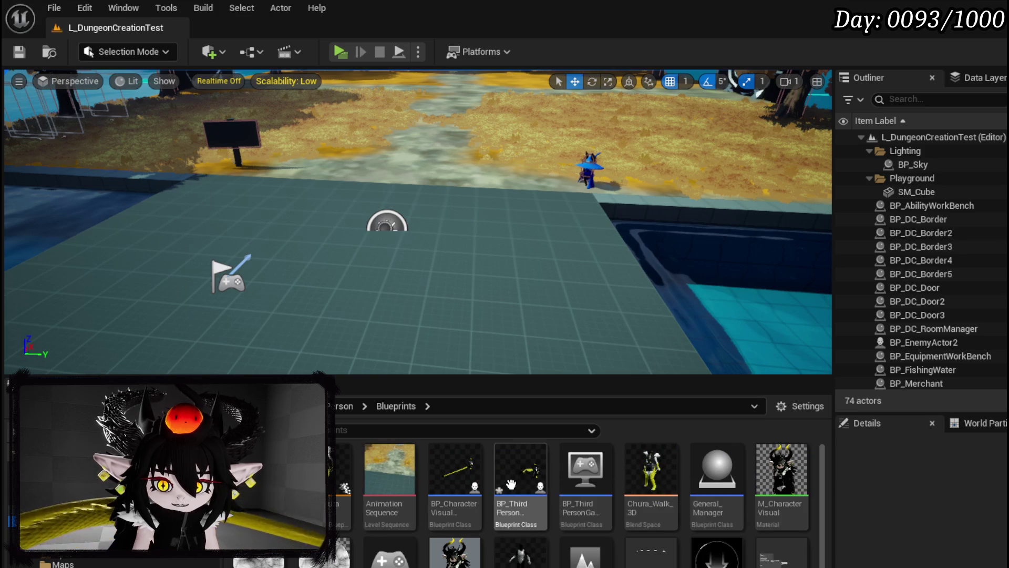
- In BP_ThirdPersonCharacter, filter Character Movement by 'BreaDe' to check Braking Deceleration Walking 30000.0, then save all
{"action": "double_click", "coordinate": [547, 475]}
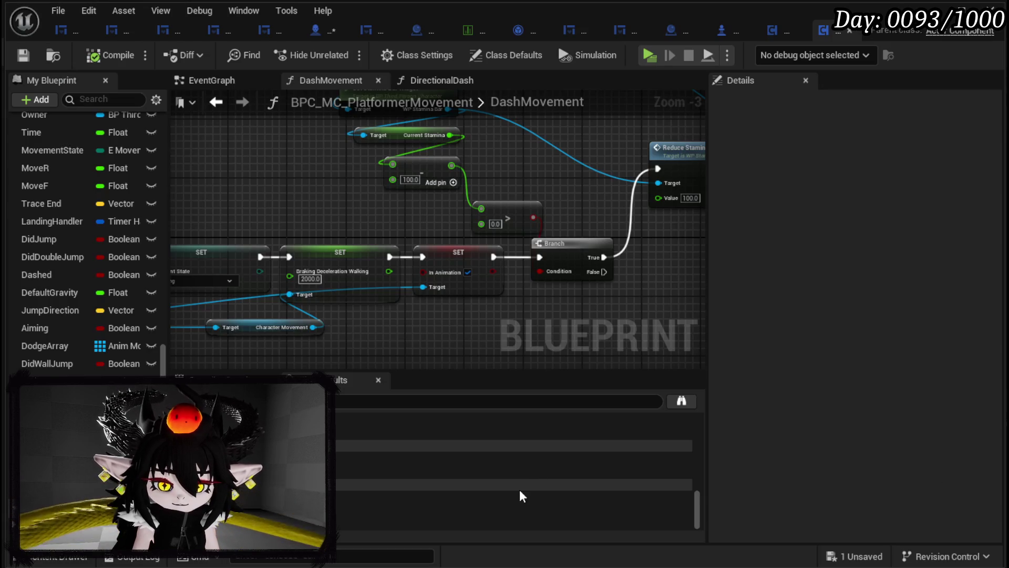
{"action": "scroll", "coordinate": [120, 307], "scroll_direction": "down", "scroll_amount": 8}
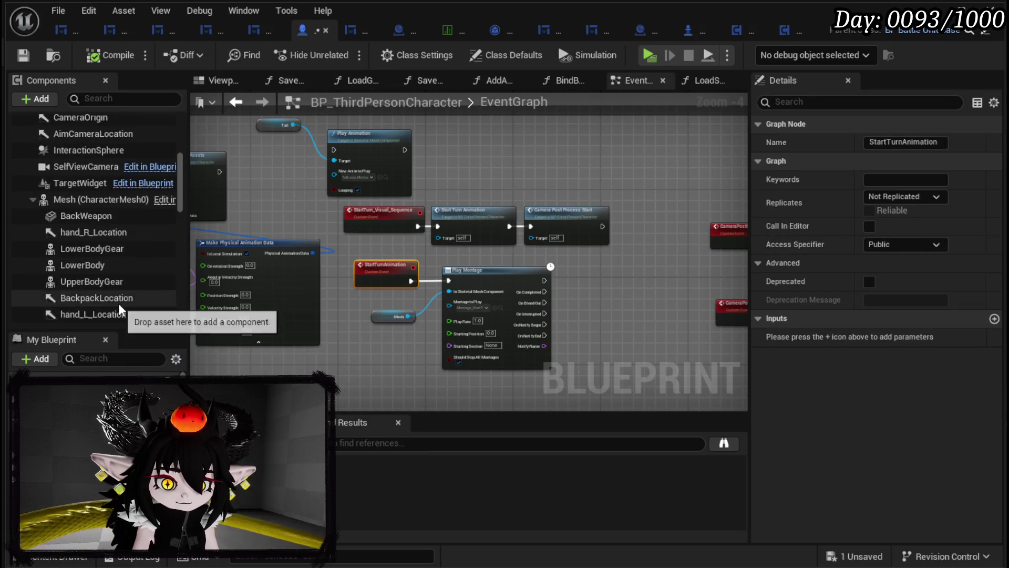
{"action": "scroll", "coordinate": [119, 304], "scroll_direction": "down", "scroll_amount": 15}
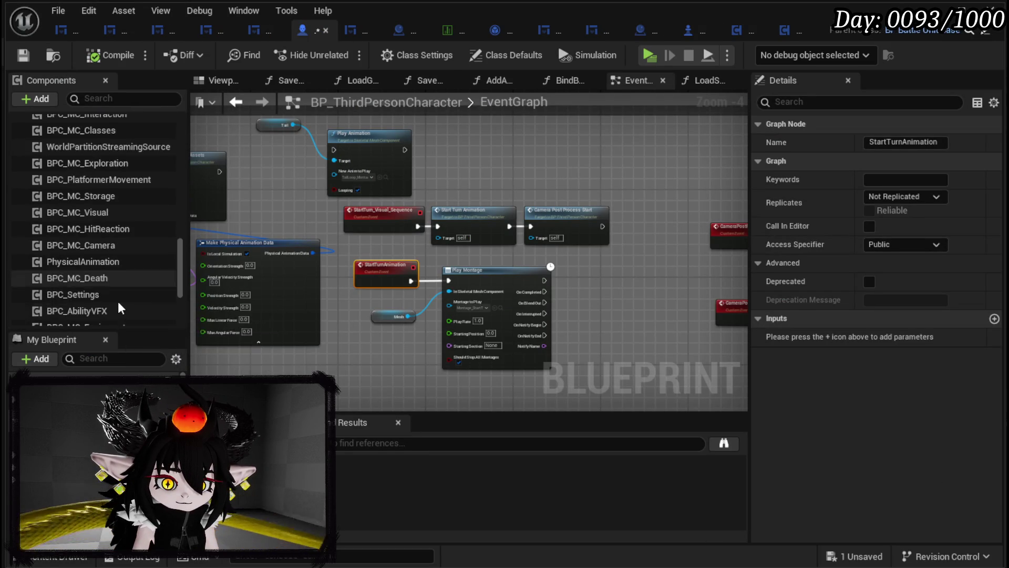
{"action": "scroll", "coordinate": [118, 301], "scroll_direction": "down", "scroll_amount": 3}
{"action": "left_click", "coordinate": [104, 256]}
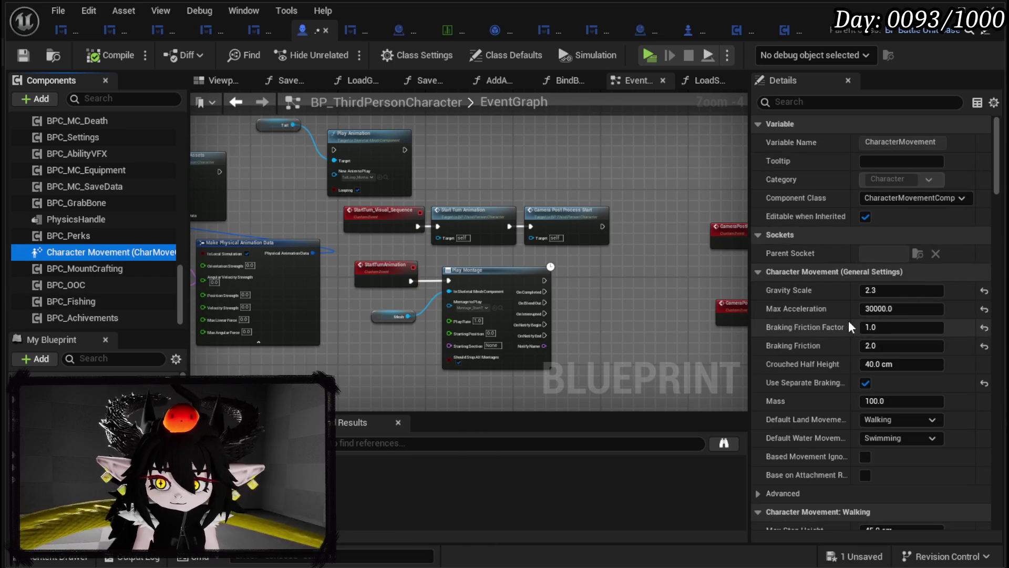
{"action": "left_click", "coordinate": [818, 102]}
{"action": "type", "text": "Brea"}
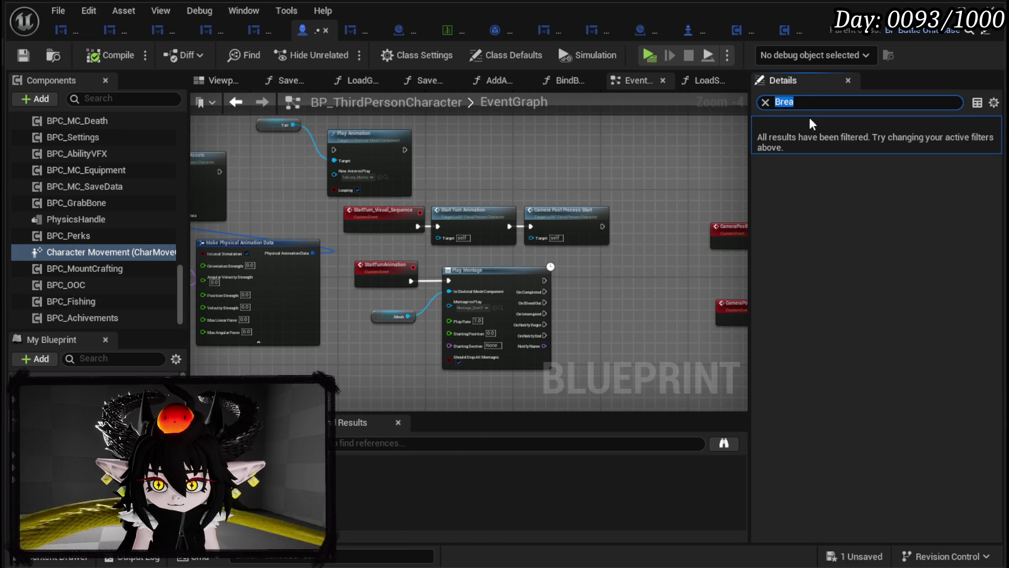
{"action": "type", "text": "De"}
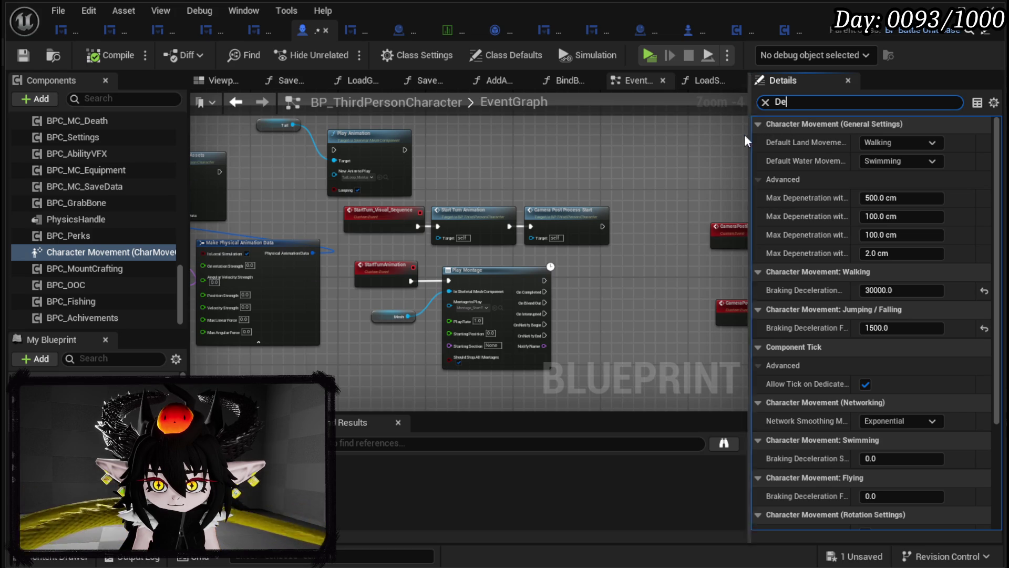
{"action": "left_click_drag", "start_coordinate": [750, 138], "coordinate": [656, 144]}
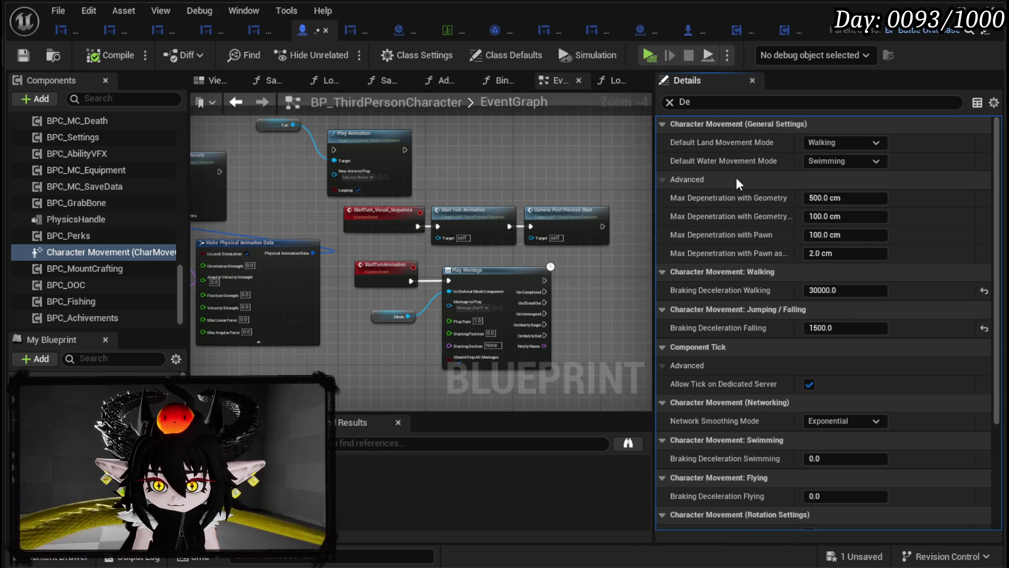
{"action": "scroll", "coordinate": [737, 180], "scroll_direction": "down", "scroll_amount": 5}
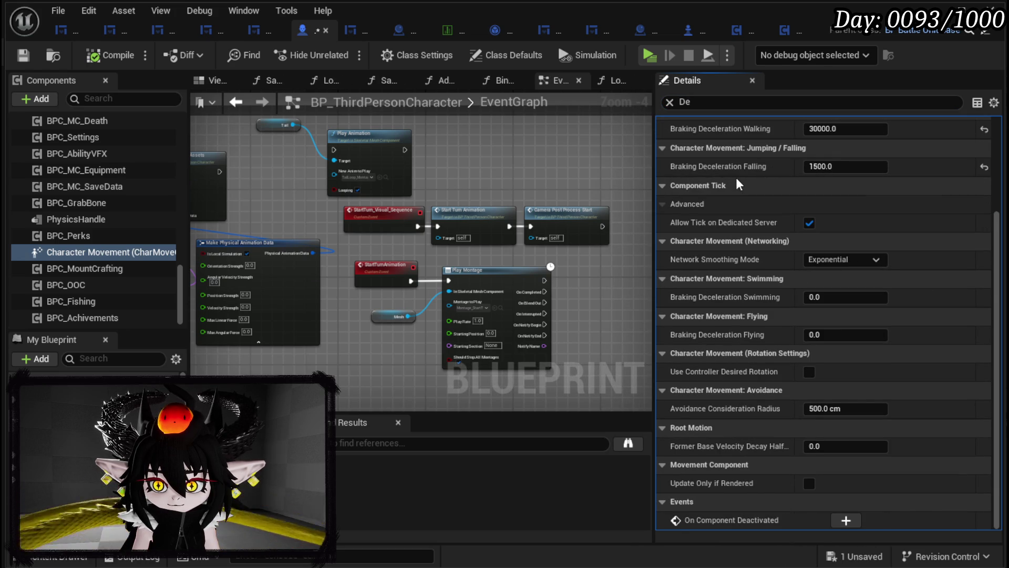
{"action": "scroll", "coordinate": [738, 184], "scroll_direction": "up", "scroll_amount": 4}
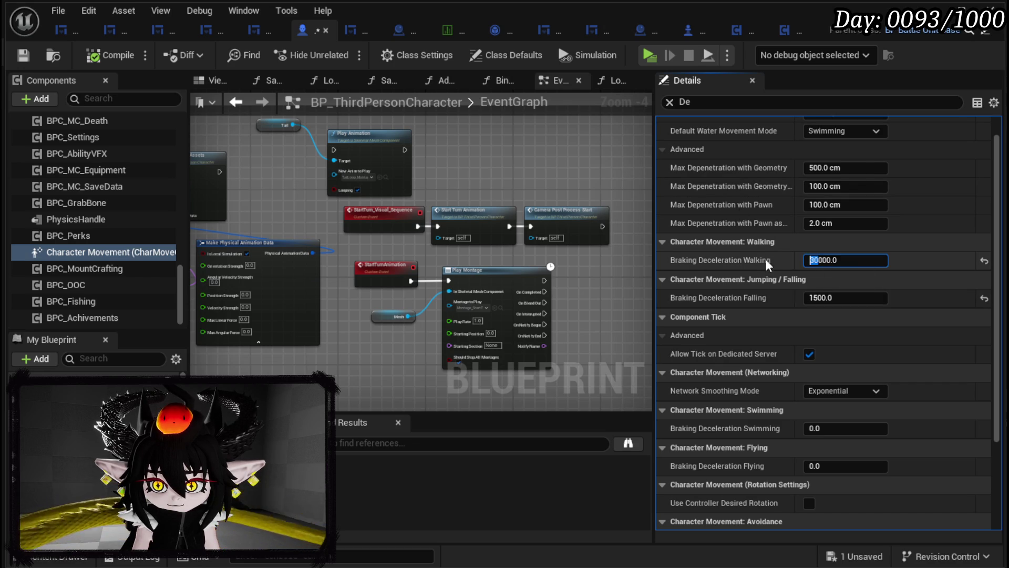
{"action": "left_click", "coordinate": [13, 52]}
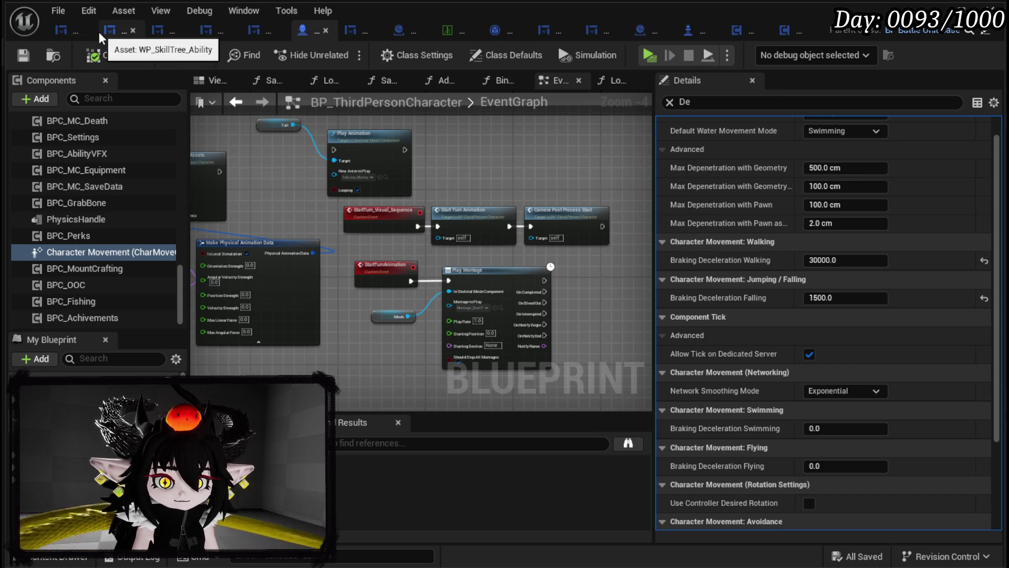
- Change DashMovement's Braking Deceleration Walking from 2000.0 to 1000.0, then compile and save
{"action": "left_click", "coordinate": [787, 33]}
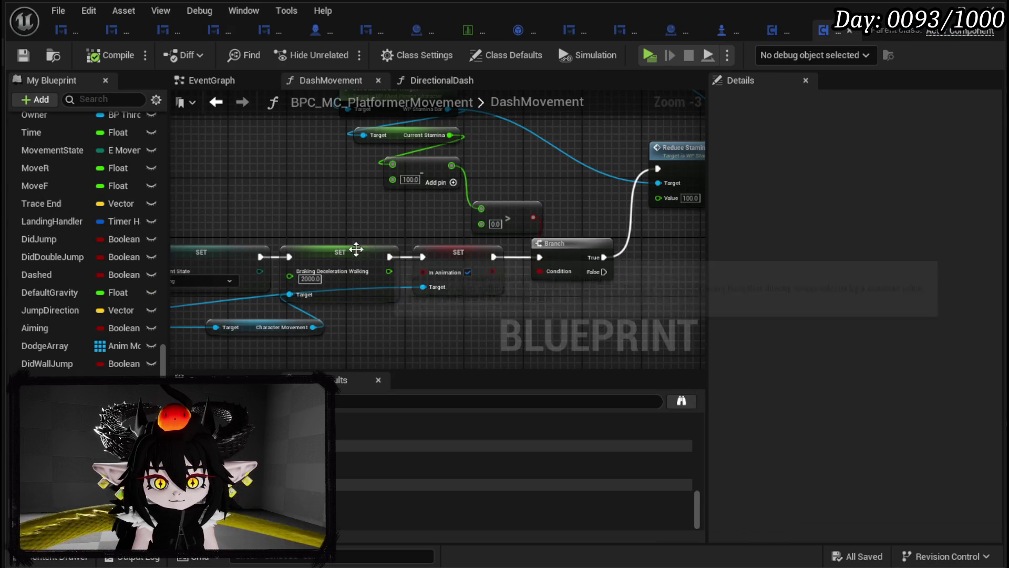
{"action": "scroll", "coordinate": [410, 205], "scroll_direction": "up", "scroll_amount": 3}
{"action": "left_click", "coordinate": [413, 285]}
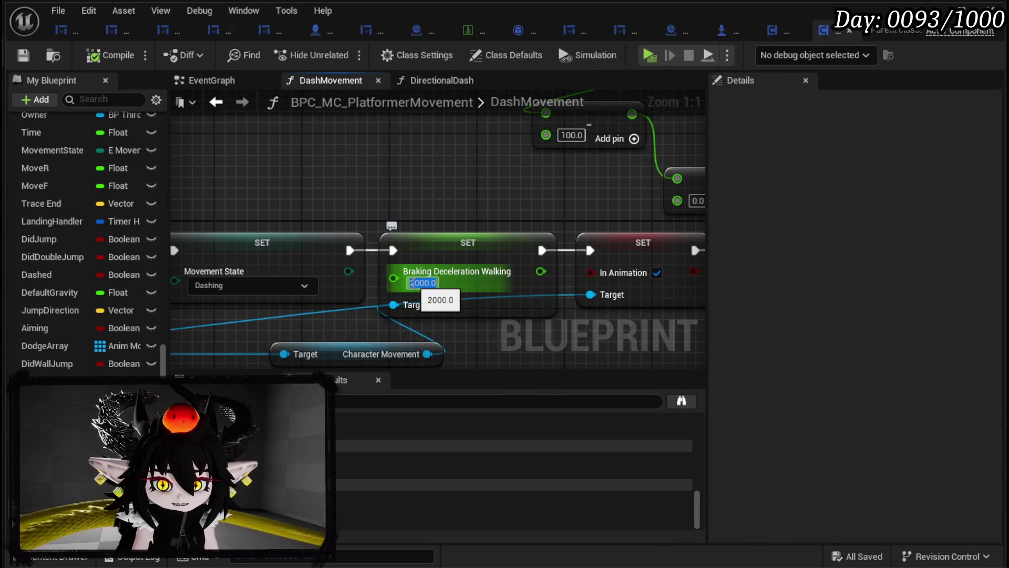
{"action": "type", "text": "1000.0"}
{"action": "key", "text": "Return"}
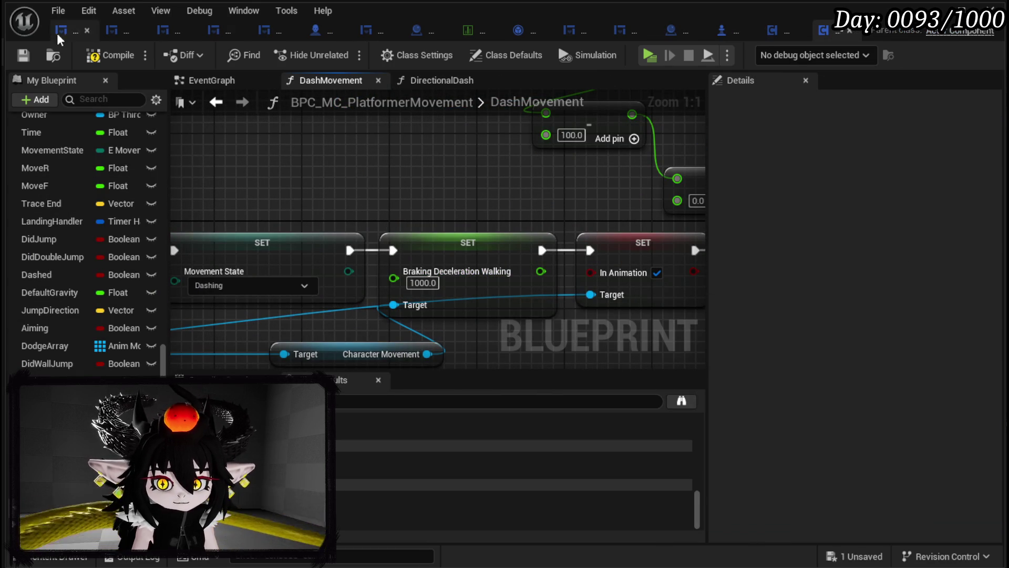
{"action": "left_click", "coordinate": [94, 59]}
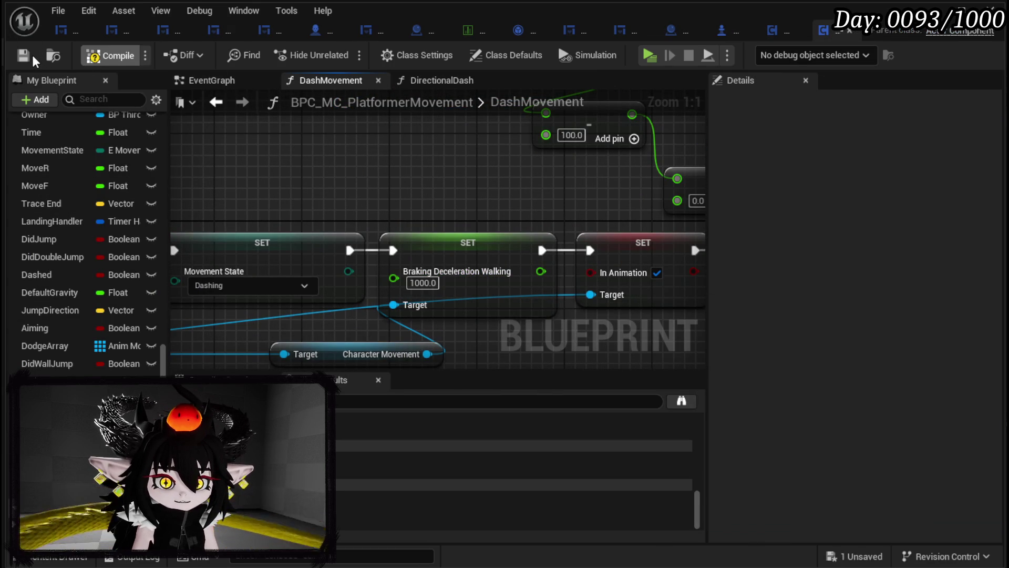
{"action": "left_click", "coordinate": [26, 55]}
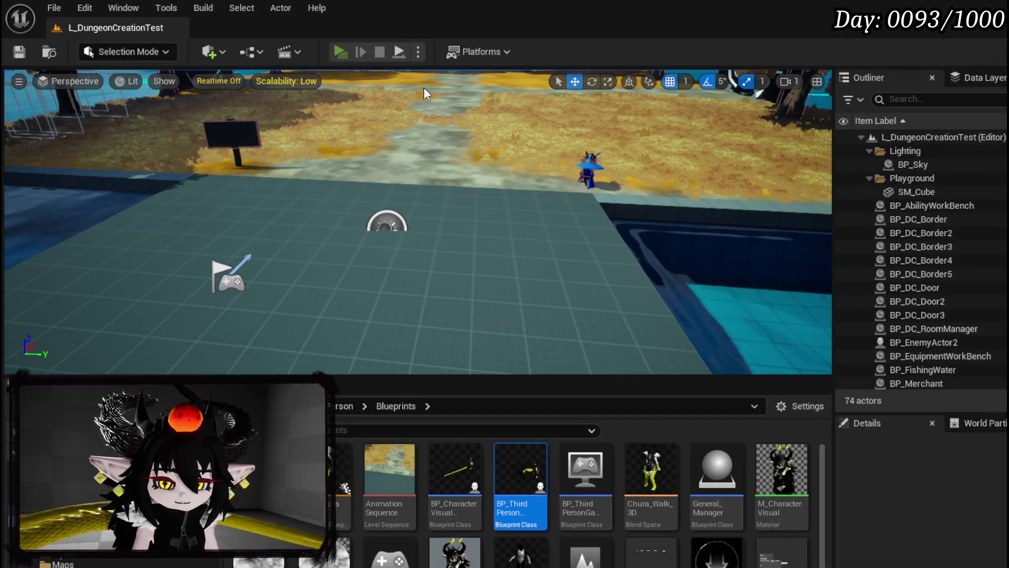
- Dash and run around the cyan slime to test the 1000.0 braking, then stop the game
{"action": "key", "text": "alt+p"}
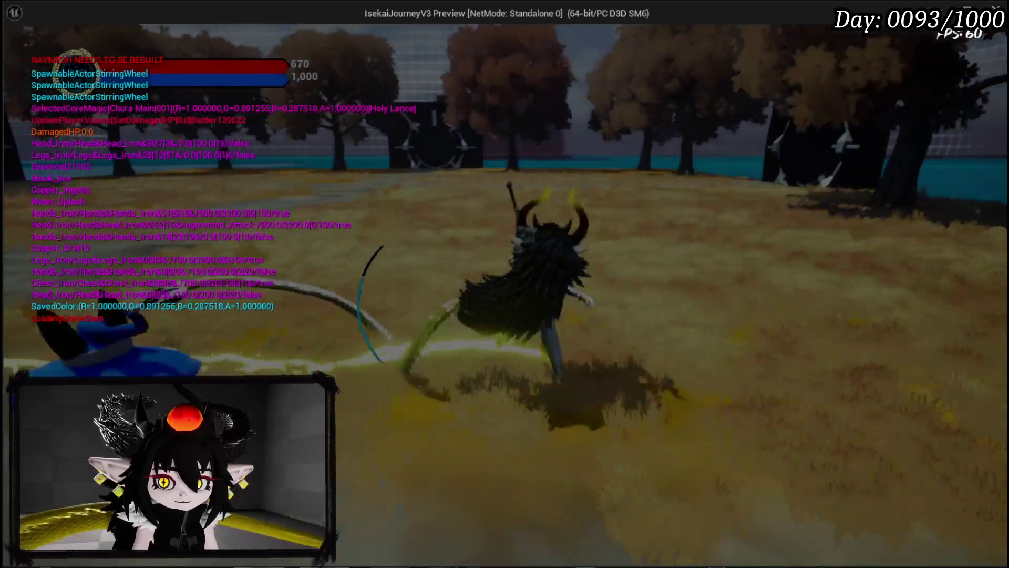
{"action": "key", "text": "w"}
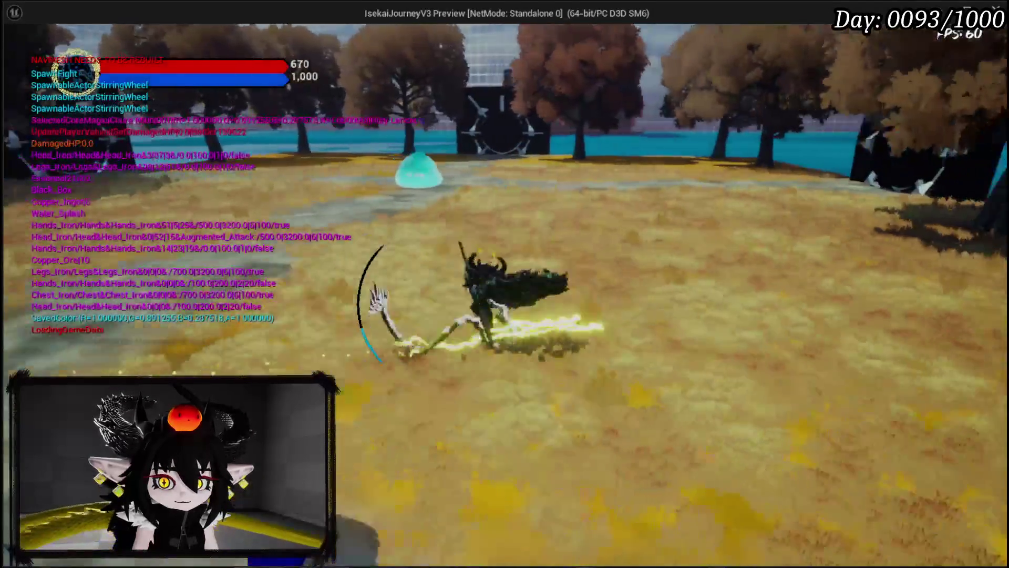
{"action": "key", "text": "w"}
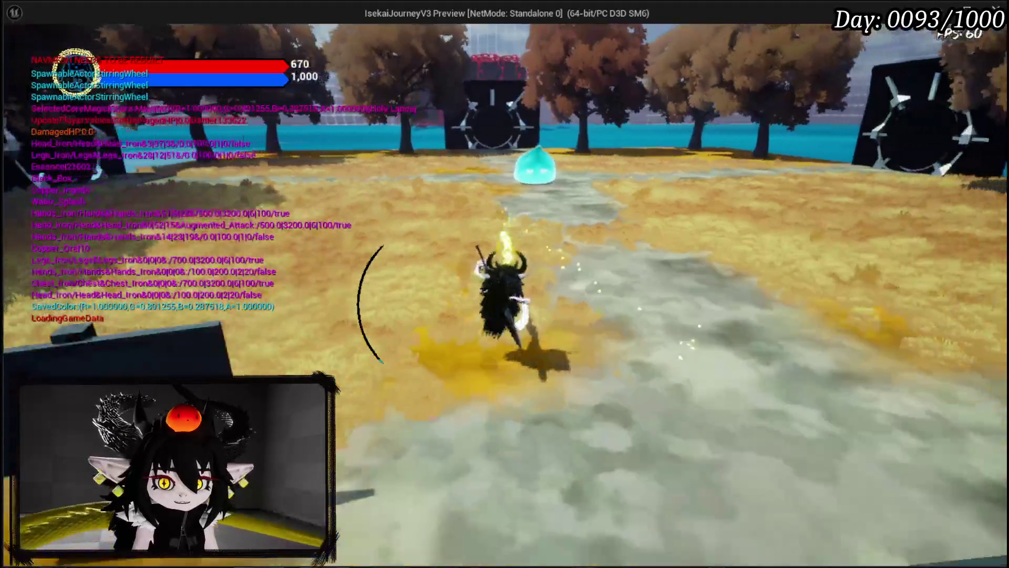
{"action": "key", "text": "w"}
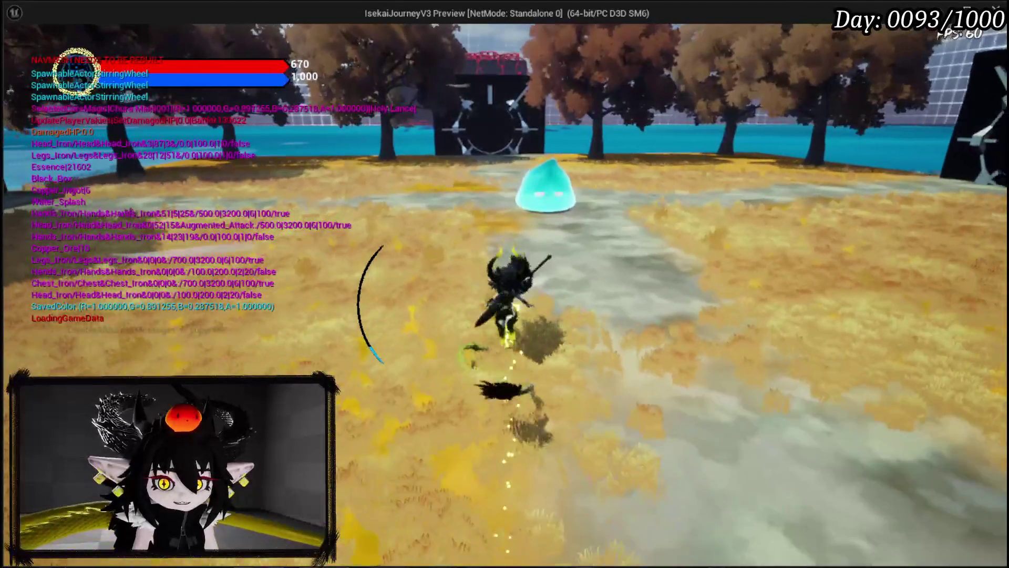
{"action": "key", "text": "w"}
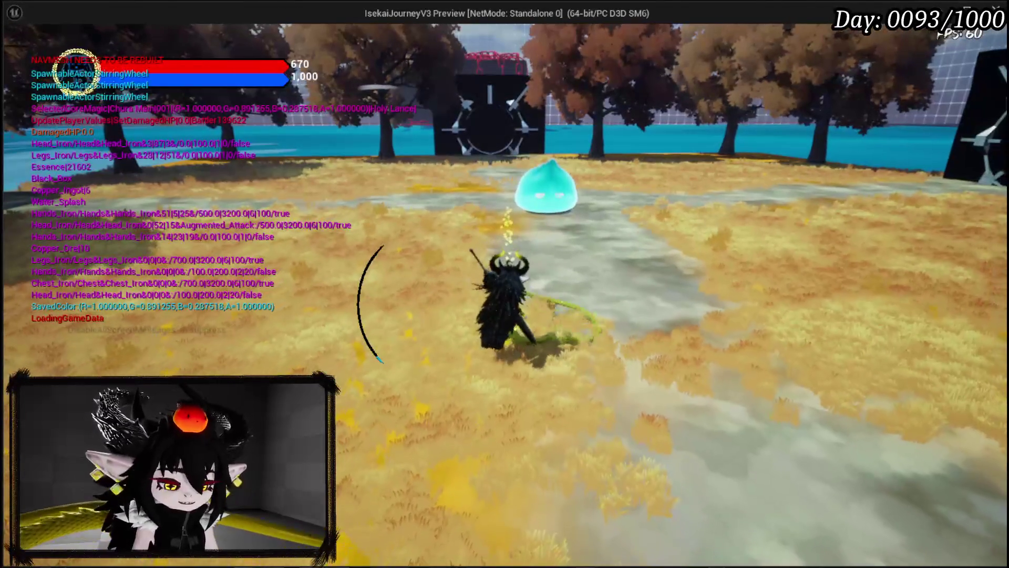
{"action": "key", "text": "w"}
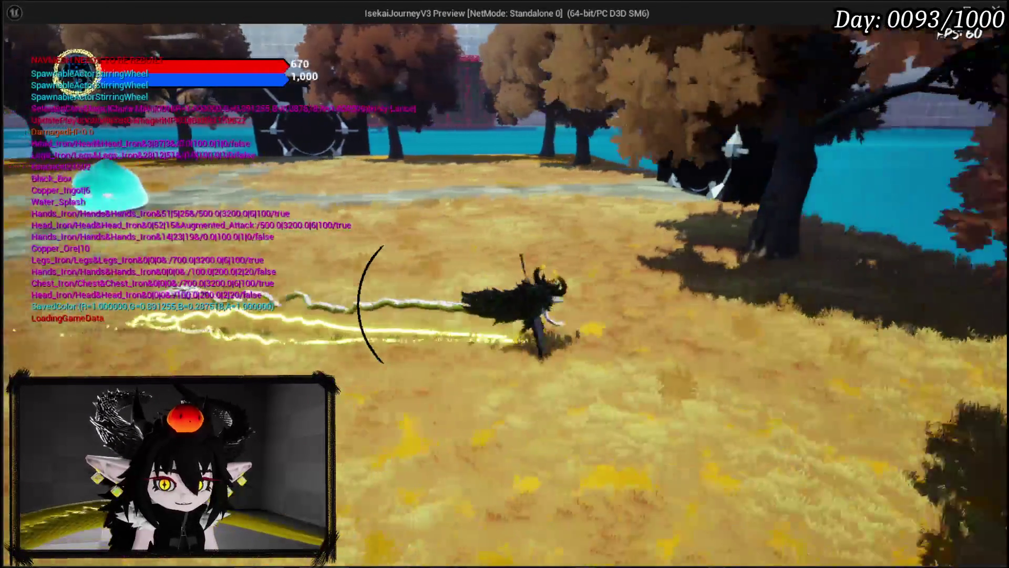
{"action": "key", "text": "w"}
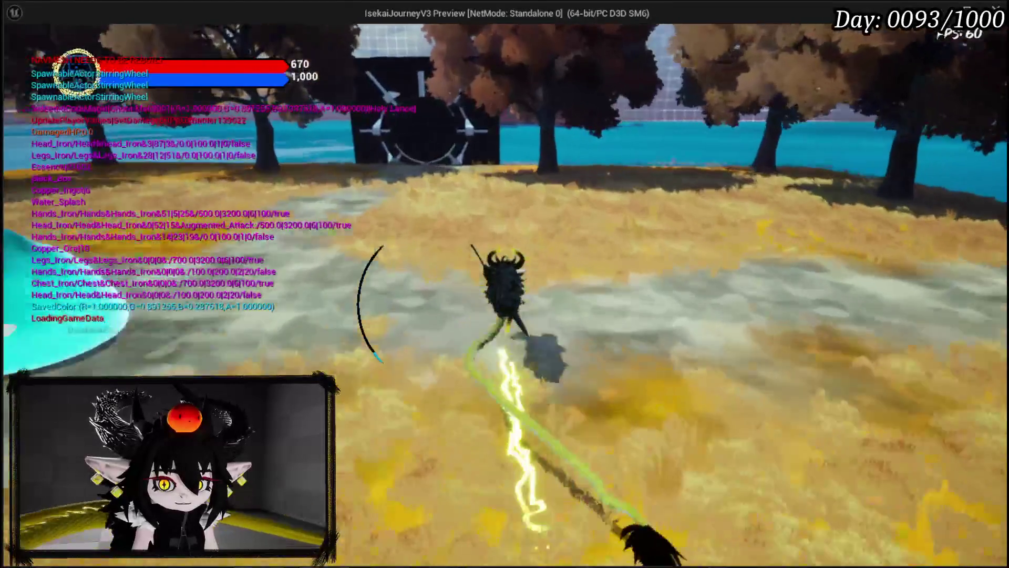
{"action": "key", "text": "w"}
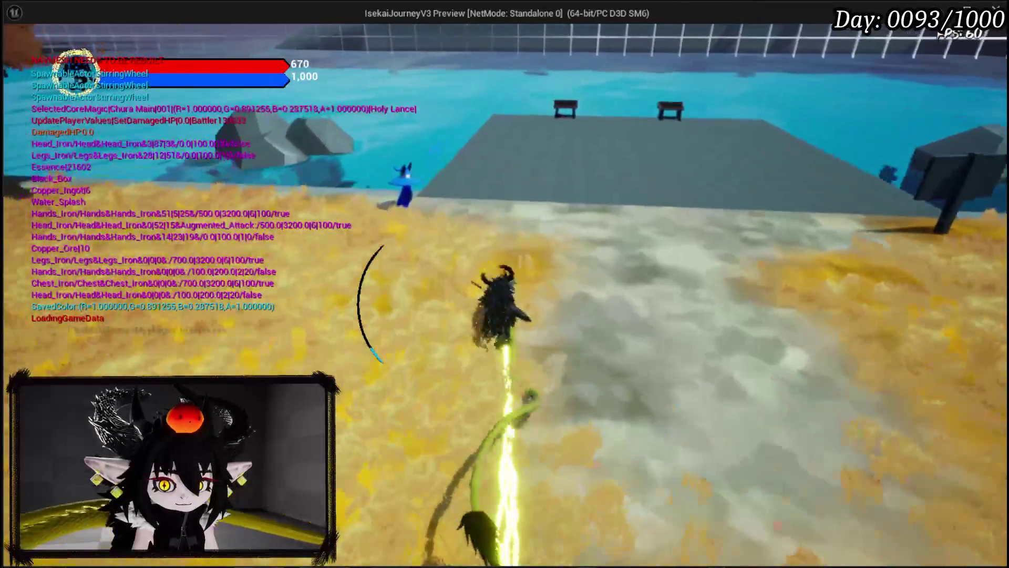
{"action": "key", "text": "alt+Tab"}
{"action": "key", "text": "Escape"}
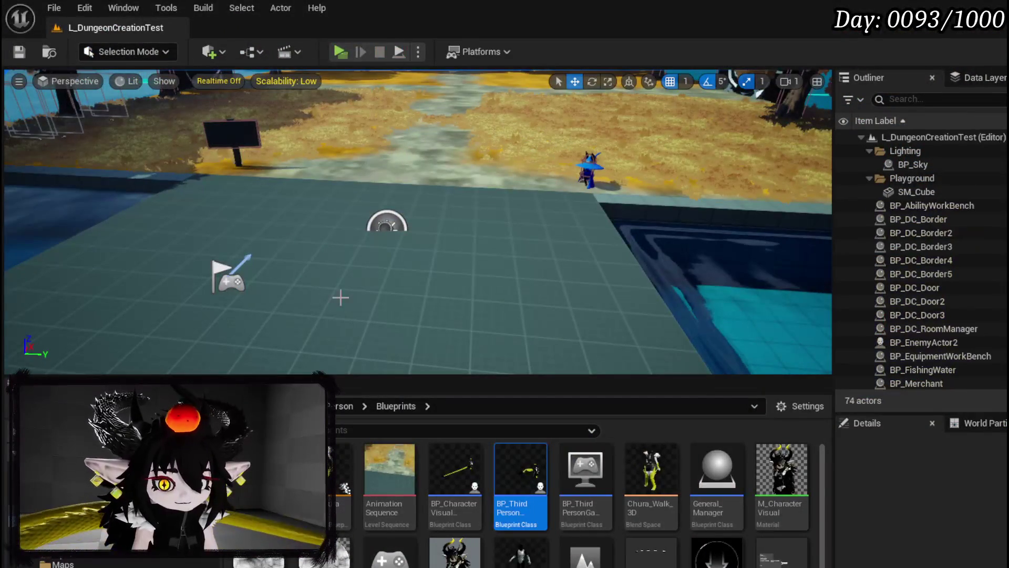
- Add Braking Deceleration Walking as a float input on the DashMovement entry node and compile
{"action": "key", "text": "alt+Tab"}
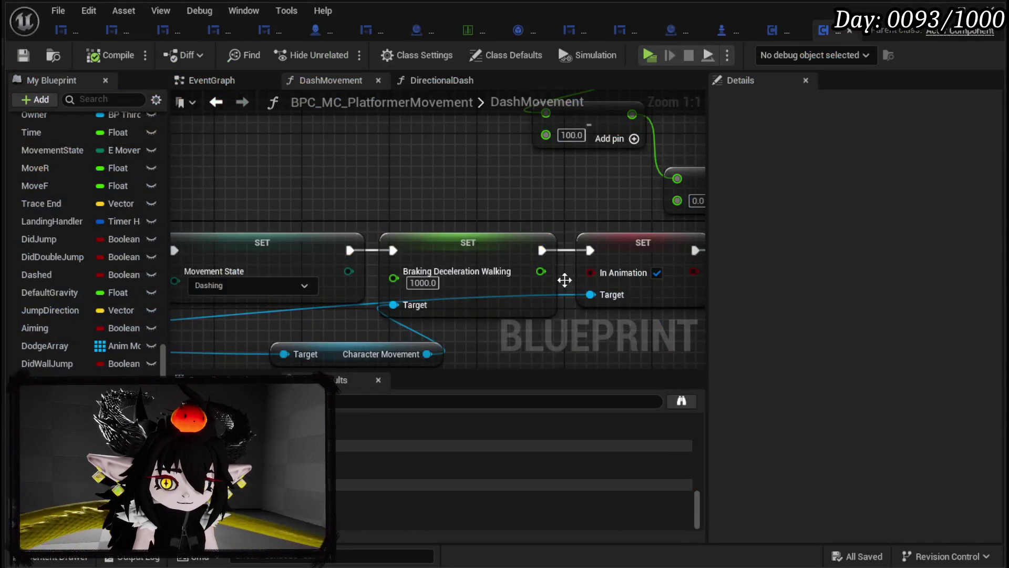
{"action": "scroll", "coordinate": [525, 294], "scroll_direction": "down", "scroll_amount": 3}
{"action": "mouse_move", "coordinate": [569, 273]}
{"action": "left_mouse_down"}
{"action": "mouse_move", "coordinate": [288, 263]}
{"action": "mouse_move", "coordinate": [342, 266]}
{"action": "left_mouse_up"}
{"action": "left_click", "coordinate": [353, 267]}
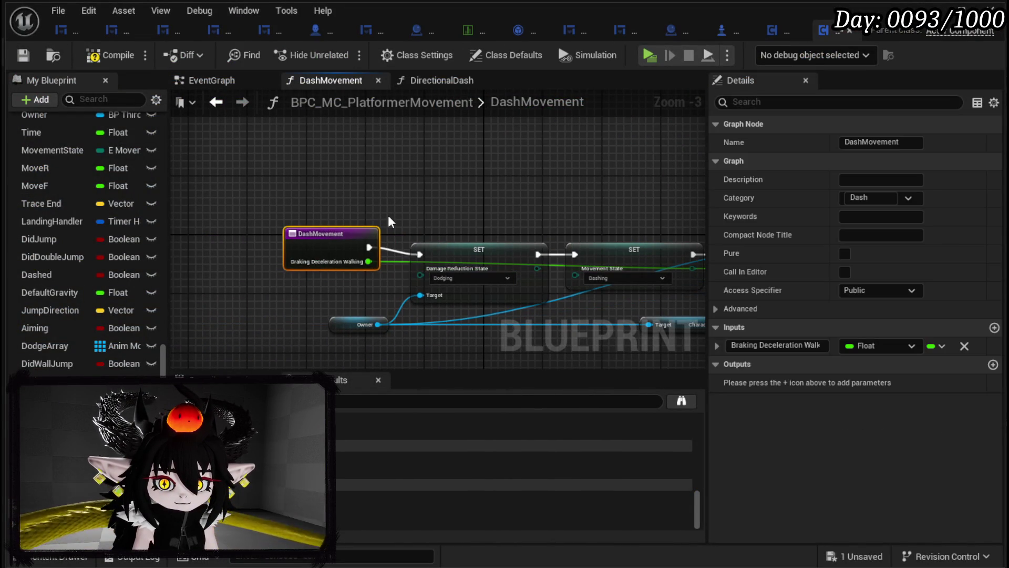
{"action": "left_click", "coordinate": [23, 56]}
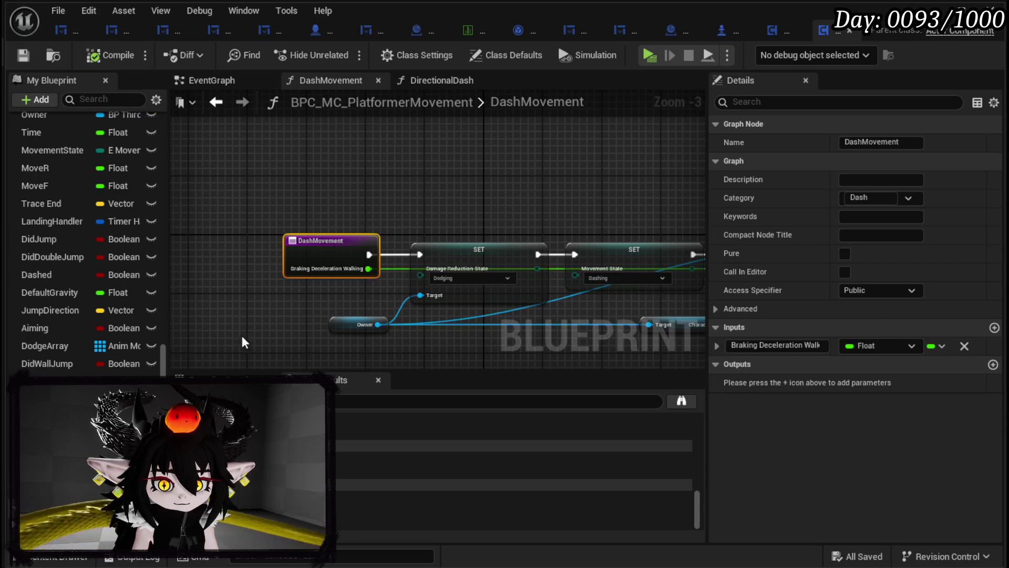
- Return to the DirectionalDash graph and bring its rotation nodes into view
{"action": "left_click", "coordinate": [216, 102]}
{"action": "scroll", "coordinate": [421, 295], "scroll_direction": "down", "scroll_amount": 1}
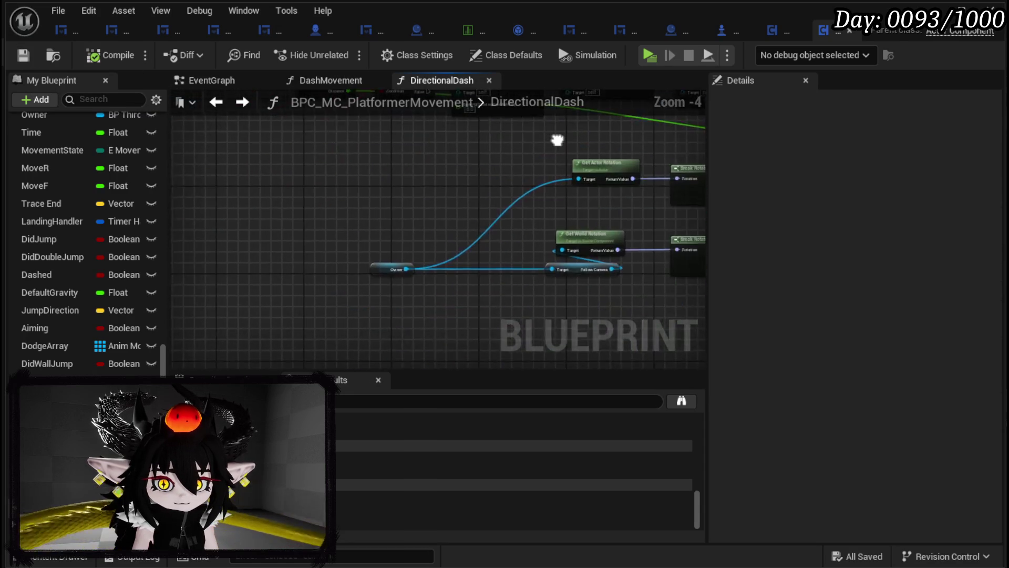
{"action": "scroll", "coordinate": [382, 257], "scroll_direction": "up", "scroll_amount": 1}
{"action": "scroll", "coordinate": [383, 262], "scroll_direction": "up", "scroll_amount": 3}
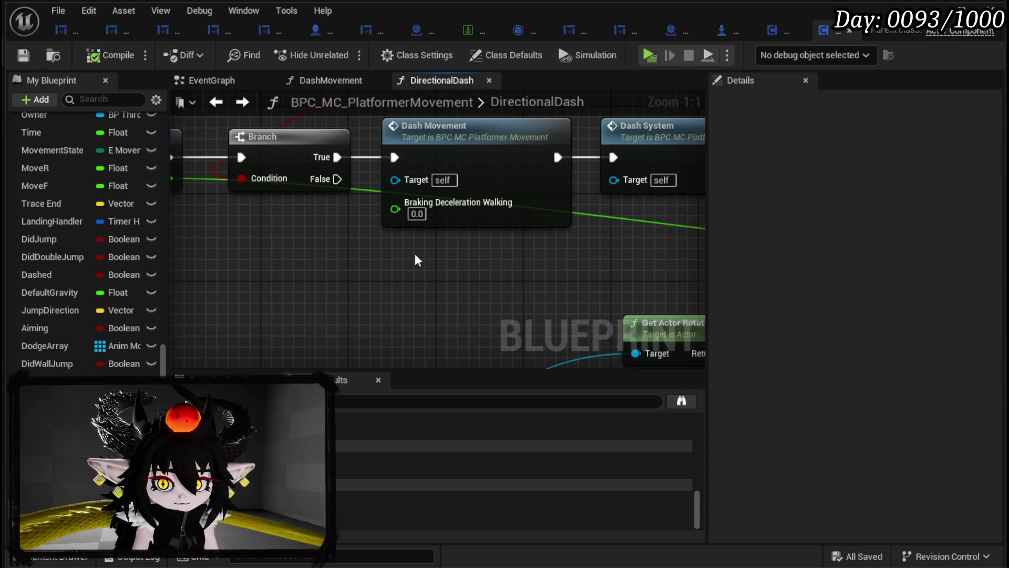
{"action": "left_click_drag", "start_coordinate": [412, 259], "coordinate": [408, 294]}
{"action": "scroll", "coordinate": [494, 300], "scroll_direction": "down", "scroll_amount": 1}
{"action": "scroll", "coordinate": [494, 301], "scroll_direction": "down", "scroll_amount": 1}
{"action": "mouse_move", "coordinate": [494, 301]}
{"action": "left_mouse_down"}
{"action": "mouse_move", "coordinate": [248, 194]}
{"action": "mouse_move", "coordinate": [467, 234]}
{"action": "left_mouse_up"}
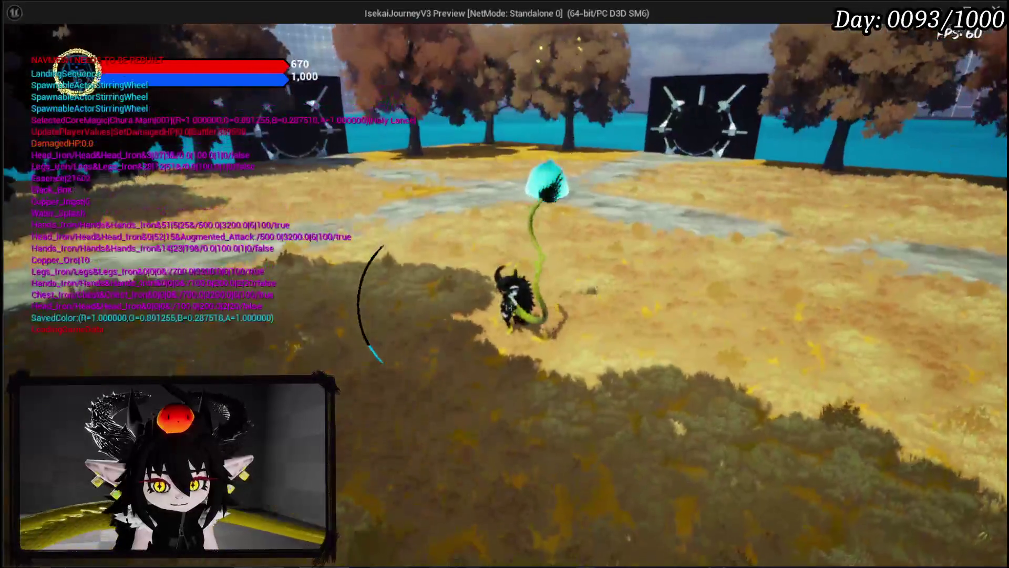
- Stop the dash play test to get back to the DirectionalDash graph
{"action": "key", "text": "Escape"}
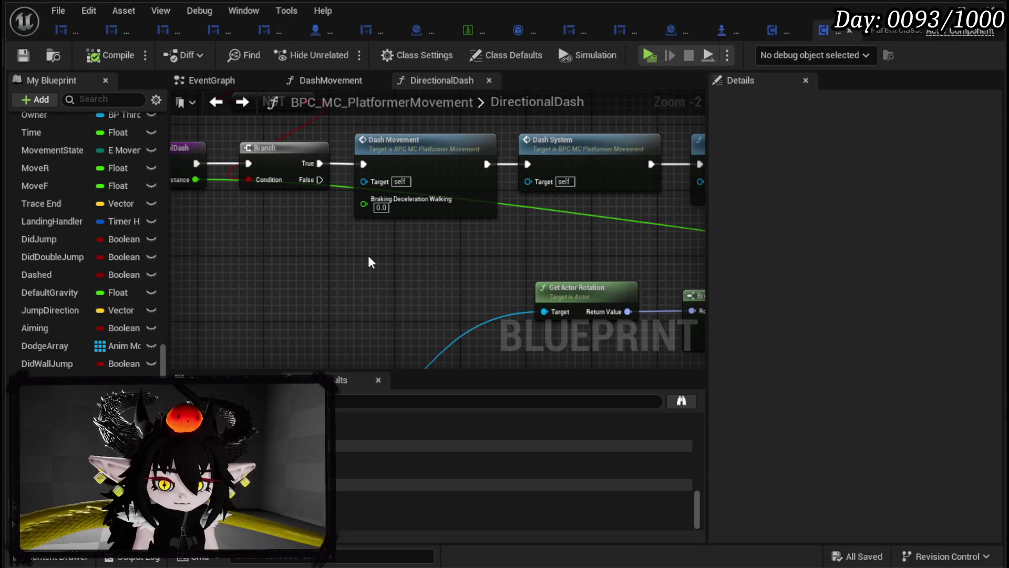
- Set Dash Movement's Braking Deceleration Walking input to 2000.0 and compile the Blueprint
{"action": "mouse_move", "coordinate": [484, 265]}
{"action": "left_mouse_down"}
{"action": "mouse_move", "coordinate": [631, 279]}
{"action": "mouse_move", "coordinate": [590, 292]}
{"action": "mouse_move", "coordinate": [531, 273]}
{"action": "mouse_move", "coordinate": [475, 316]}
{"action": "mouse_move", "coordinate": [545, 344]}
{"action": "mouse_move", "coordinate": [381, 271]}
{"action": "left_mouse_up"}
{"action": "left_click", "coordinate": [322, 223]}
{"action": "key", "text": "BackSpace"}
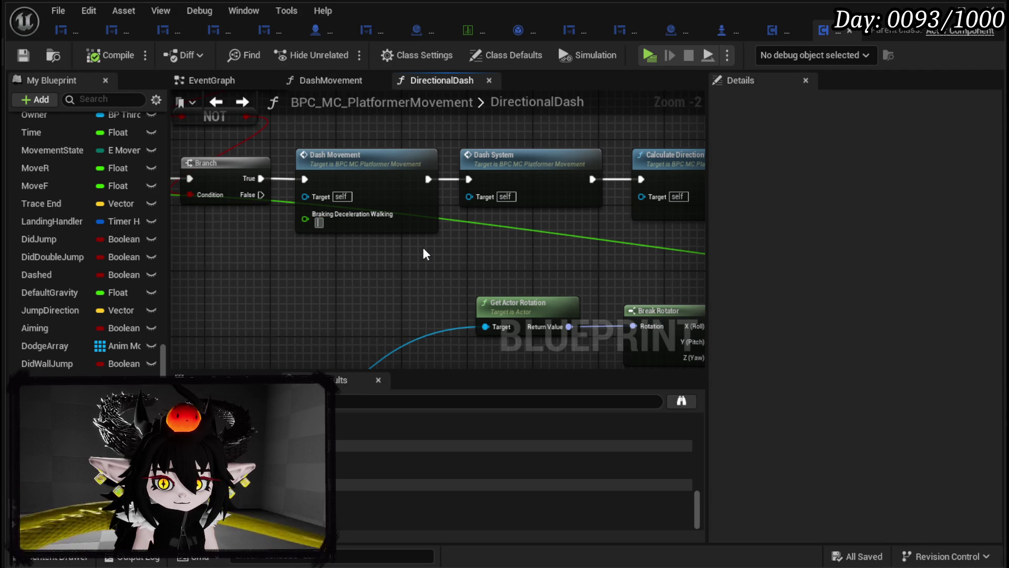
{"action": "scroll", "coordinate": [422, 247], "scroll_direction": "down", "scroll_amount": 3}
{"action": "left_click_drag", "start_coordinate": [218, 157], "coordinate": [179, 166]}
{"action": "scroll", "coordinate": [274, 142], "scroll_direction": "up", "scroll_amount": 3}
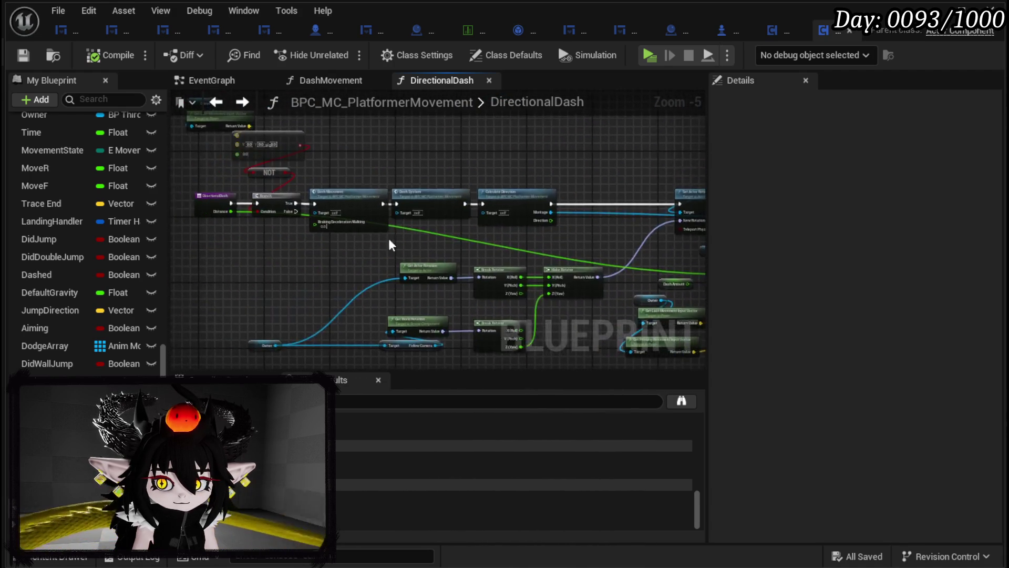
{"action": "type", "text": "200"}
{"action": "key", "text": "Return"}
{"action": "type", "text": "0"}
{"action": "key", "text": "Return"}
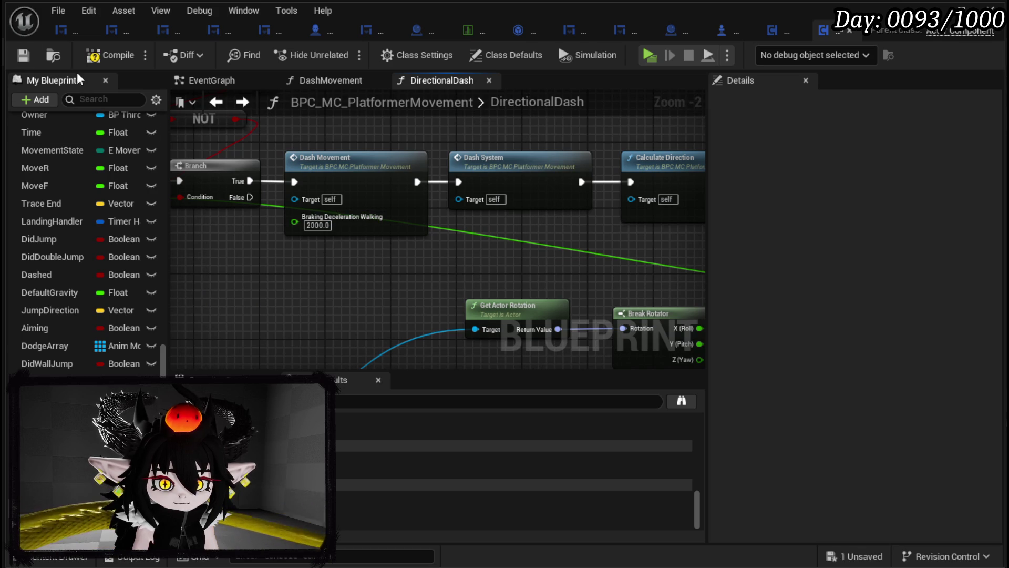
{"action": "left_click", "coordinate": [20, 54]}
- Review the rest of the dash graph and its inputs, then return to the EventGraph's Directional Dash call
{"action": "mouse_move", "coordinate": [353, 183]}
{"action": "left_mouse_down"}
{"action": "mouse_move", "coordinate": [259, 184]}
{"action": "mouse_move", "coordinate": [292, 238]}
{"action": "left_mouse_up"}
{"action": "mouse_move", "coordinate": [354, 225]}
{"action": "left_mouse_down"}
{"action": "mouse_move", "coordinate": [311, 227]}
{"action": "mouse_move", "coordinate": [329, 235]}
{"action": "left_mouse_up"}
{"action": "scroll", "coordinate": [402, 229], "scroll_direction": "down", "scroll_amount": 2}
{"action": "mouse_move", "coordinate": [403, 228]}
{"action": "left_mouse_down"}
{"action": "mouse_move", "coordinate": [276, 232]}
{"action": "mouse_move", "coordinate": [210, 220]}
{"action": "mouse_move", "coordinate": [333, 146]}
{"action": "mouse_move", "coordinate": [525, 157]}
{"action": "mouse_move", "coordinate": [616, 178]}
{"action": "mouse_move", "coordinate": [480, 245]}
{"action": "mouse_move", "coordinate": [526, 245]}
{"action": "mouse_move", "coordinate": [347, 192]}
{"action": "left_mouse_up"}
{"action": "left_click", "coordinate": [375, 181]}
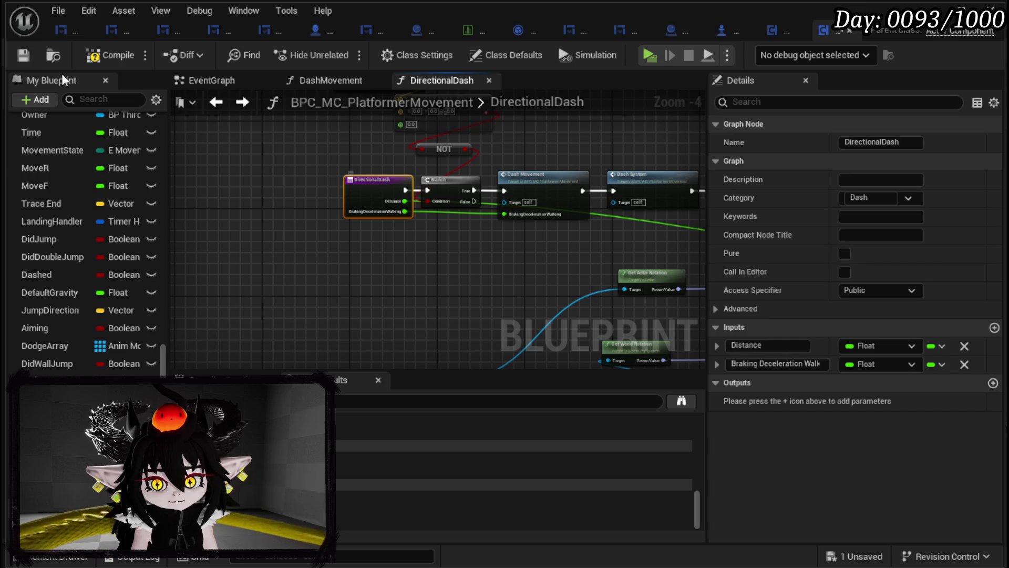
{"action": "left_click", "coordinate": [217, 102]}
{"action": "left_click_drag", "start_coordinate": [446, 173], "coordinate": [549, 148]}
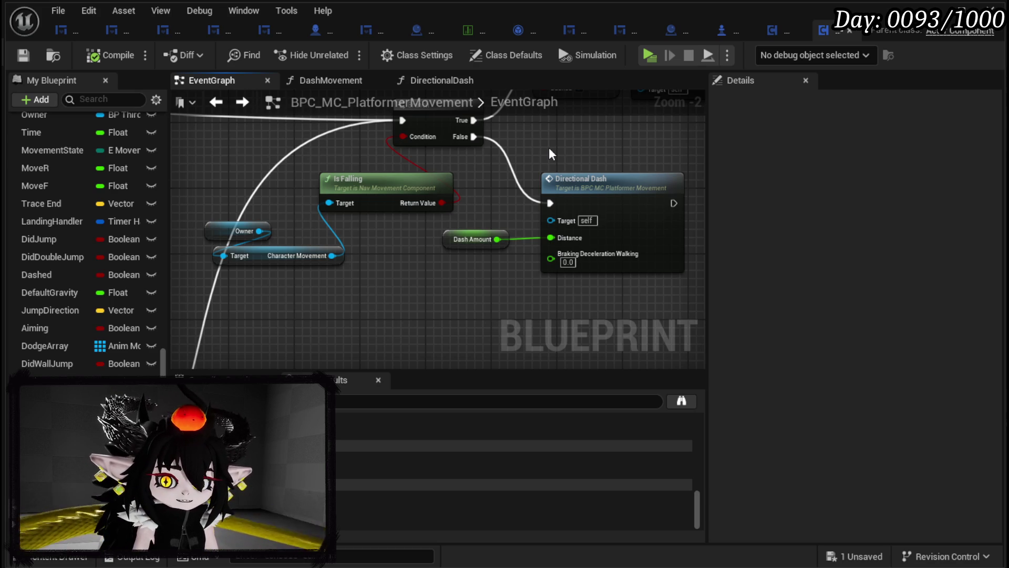
- Change the Dash Amount default from 2500.0 to 1700.0, compile, and switch to the level editor
{"action": "mouse_move", "coordinate": [479, 193]}
{"action": "left_mouse_down"}
{"action": "mouse_move", "coordinate": [368, 226]}
{"action": "mouse_move", "coordinate": [336, 213]}
{"action": "mouse_move", "coordinate": [322, 232]}
{"action": "left_mouse_up"}
{"action": "scroll", "coordinate": [366, 324], "scroll_direction": "up", "scroll_amount": 2}
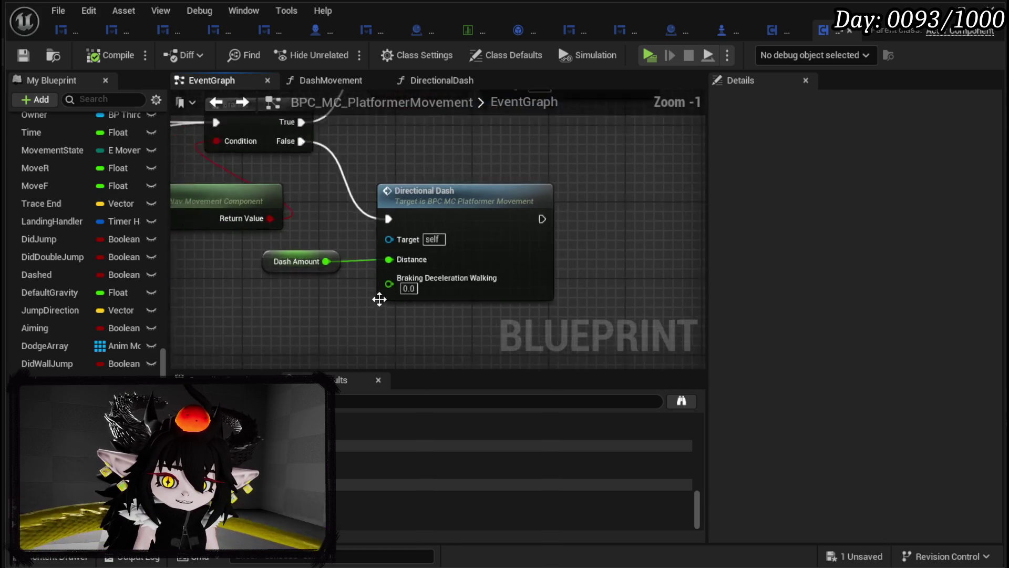
{"action": "left_click", "coordinate": [379, 276]}
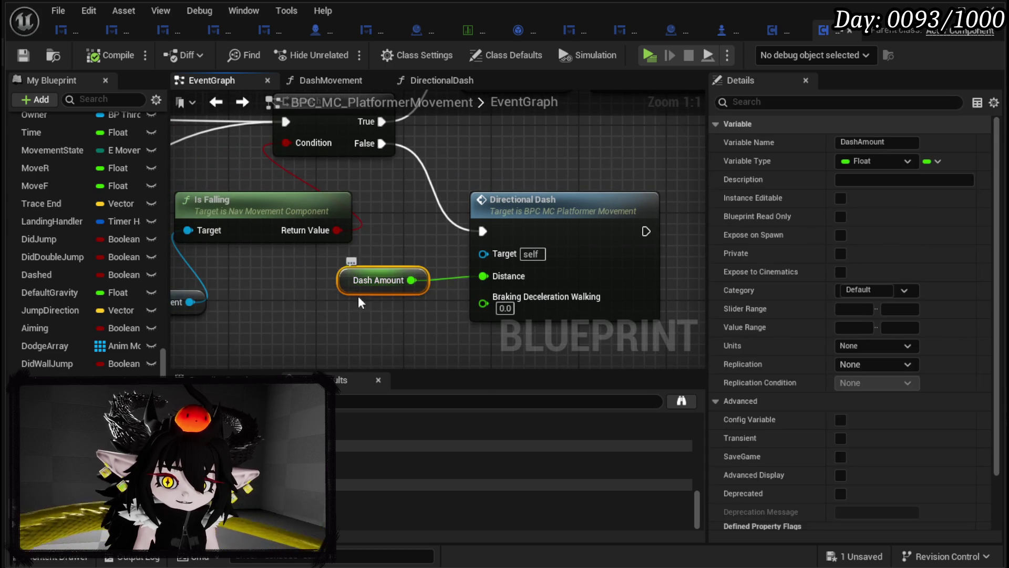
{"action": "left_click", "coordinate": [848, 520]}
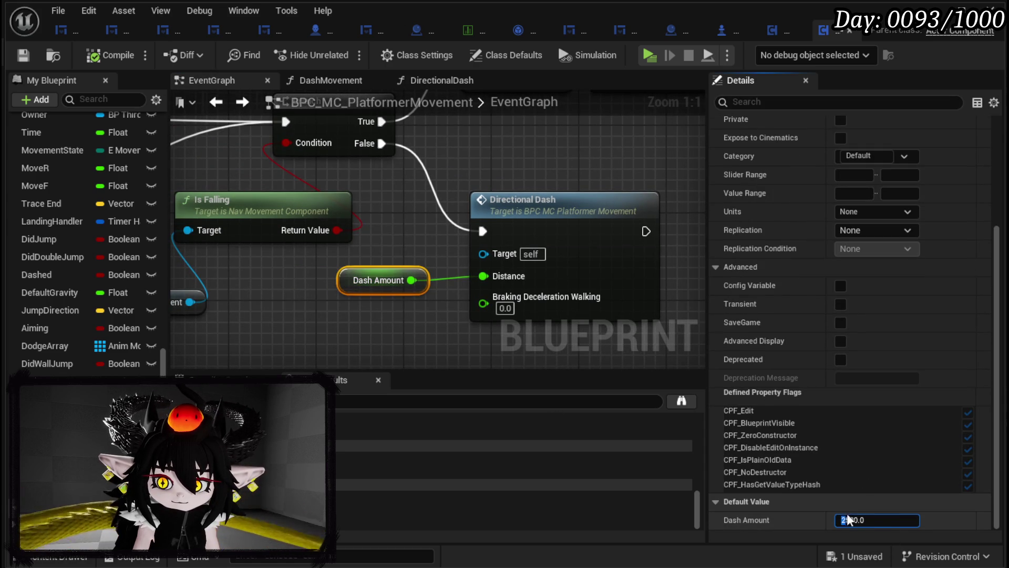
{"action": "left_click", "coordinate": [848, 521]}
{"action": "key", "text": "BackSpace"}
{"action": "type", "text": "1"}
{"action": "key", "text": "Delete"}
{"action": "type", "text": "7"}
{"action": "left_click", "coordinate": [361, 324]}
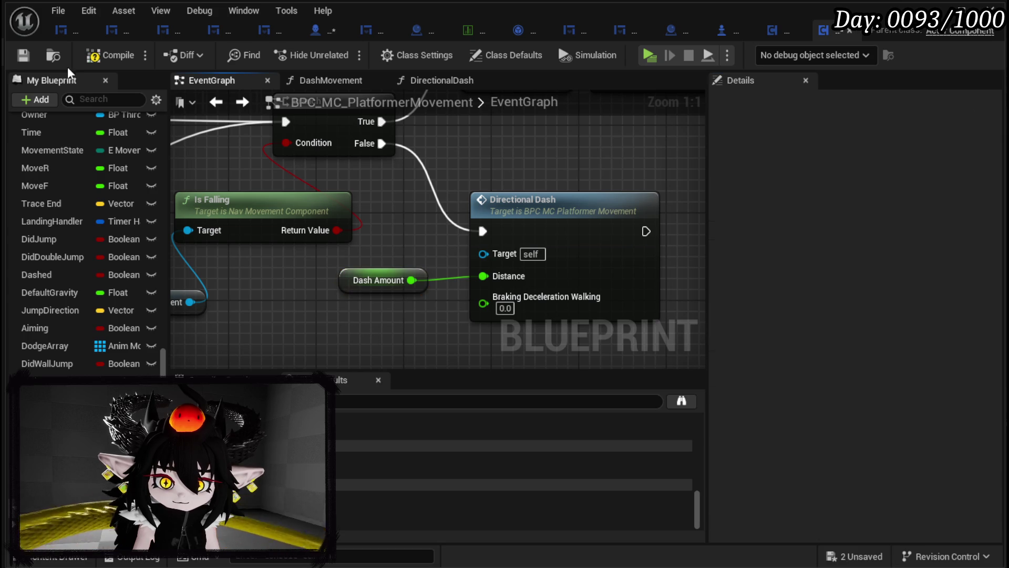
{"action": "left_click", "coordinate": [27, 51]}
{"action": "key", "text": "alt+Tab"}
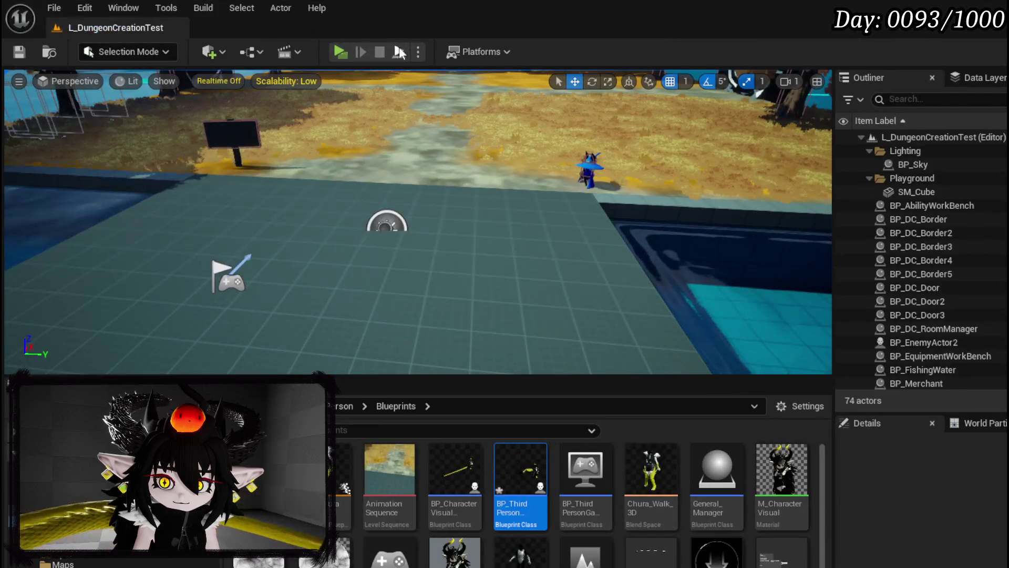
- Run a quick play test of the dash with DashAmount 1700.0, then stop it
{"action": "left_click", "coordinate": [341, 52]}
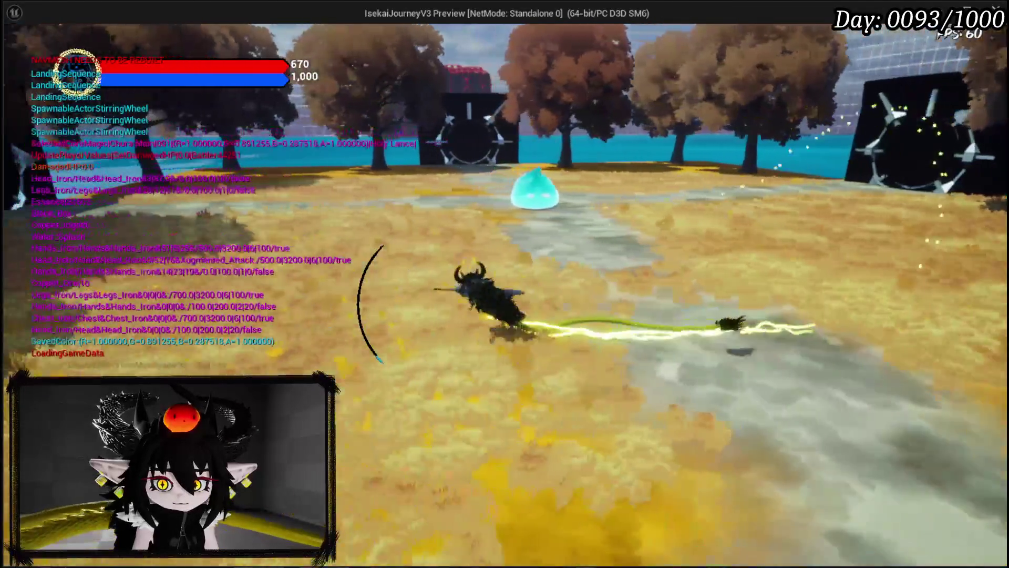
{"action": "key", "text": "Escape"}
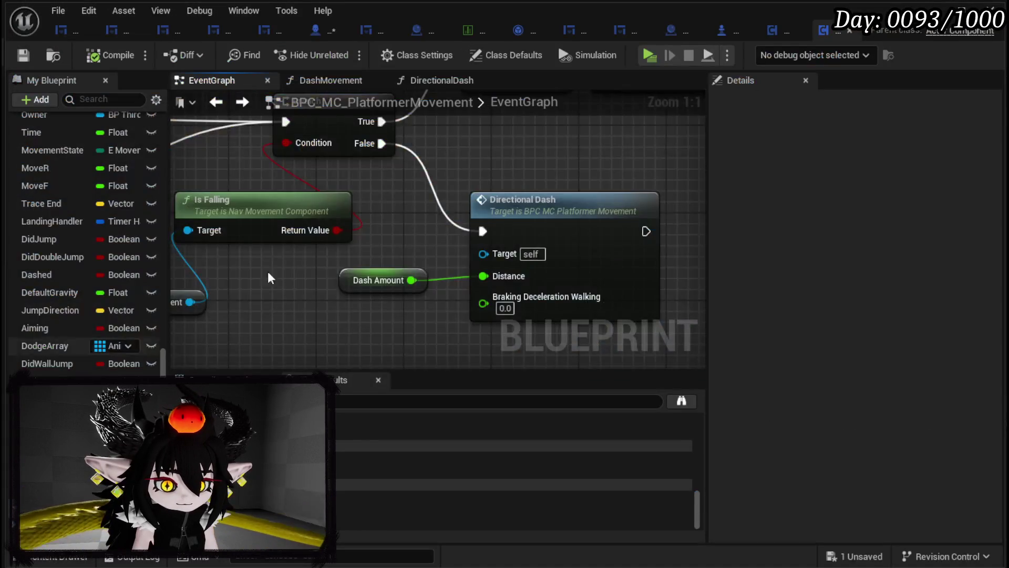
- Commit a 2.0 multiplier on Dash Amount, compile, and start a new play test
{"action": "scroll", "coordinate": [416, 234], "scroll_direction": "down", "scroll_amount": 7}
{"action": "scroll", "coordinate": [533, 304], "scroll_direction": "up", "scroll_amount": 8}
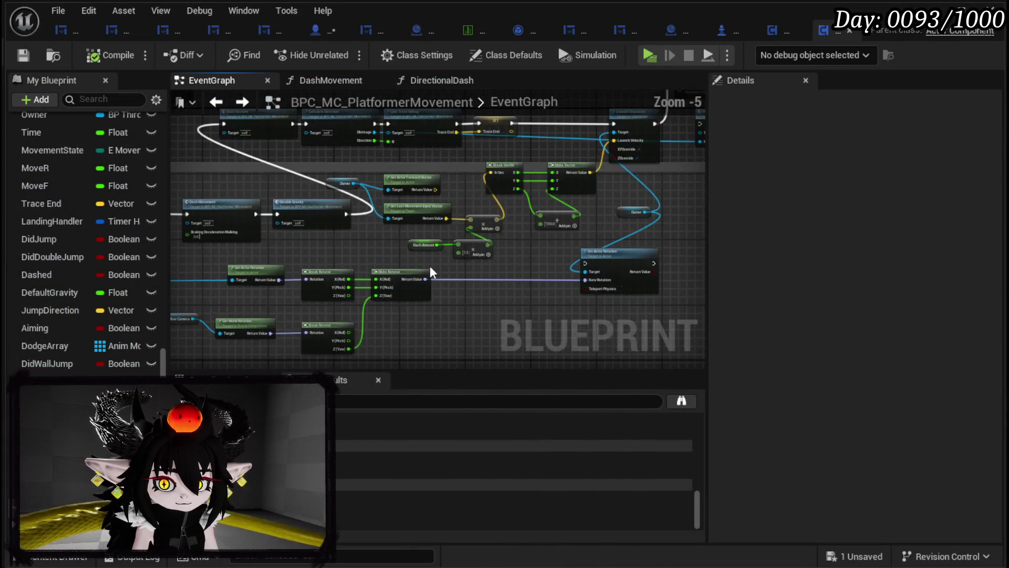
{"action": "type", "text": "2"}
{"action": "key", "text": "Return"}
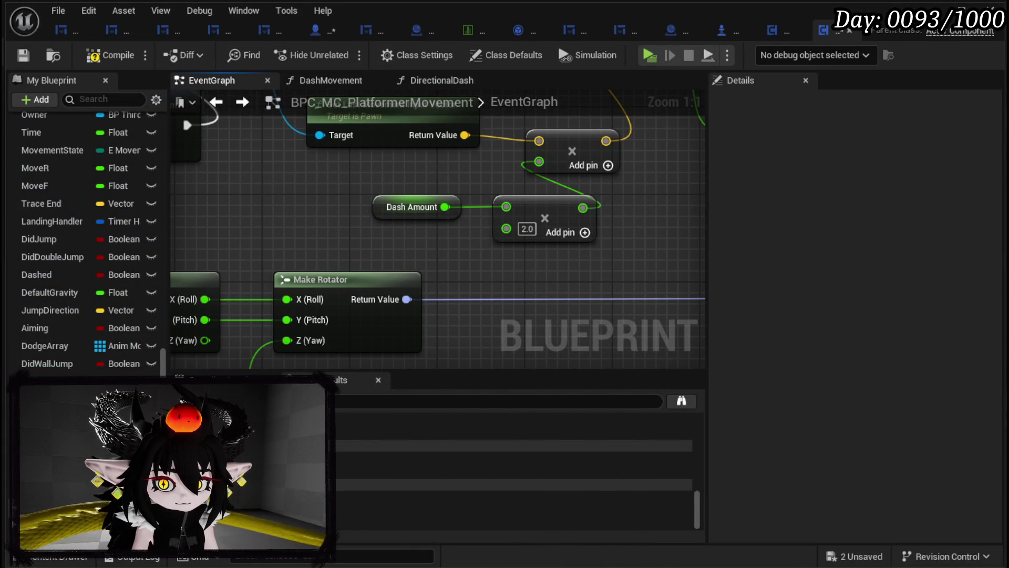
{"action": "left_click", "coordinate": [22, 58]}
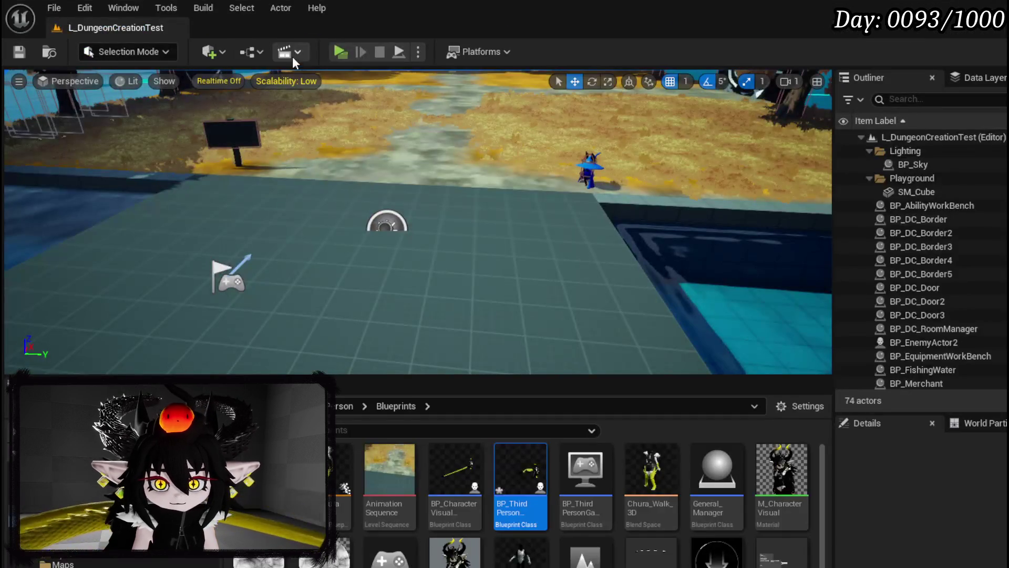
{"action": "left_click", "coordinate": [343, 54]}
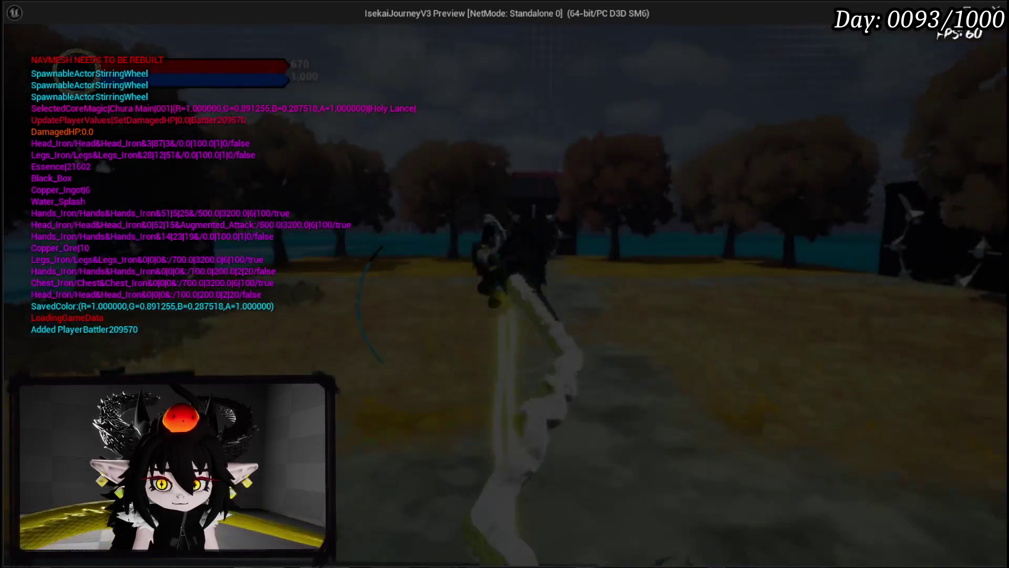
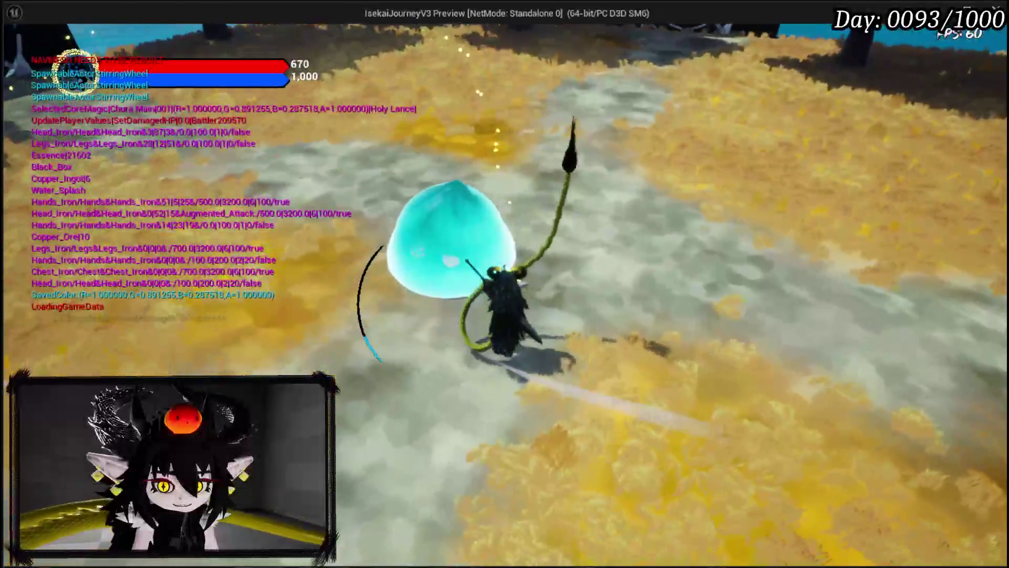
- Stop the play session, save the level, and return to BPC_MC_PlatformerMovement's dash graph
{"action": "key", "text": "Escape"}
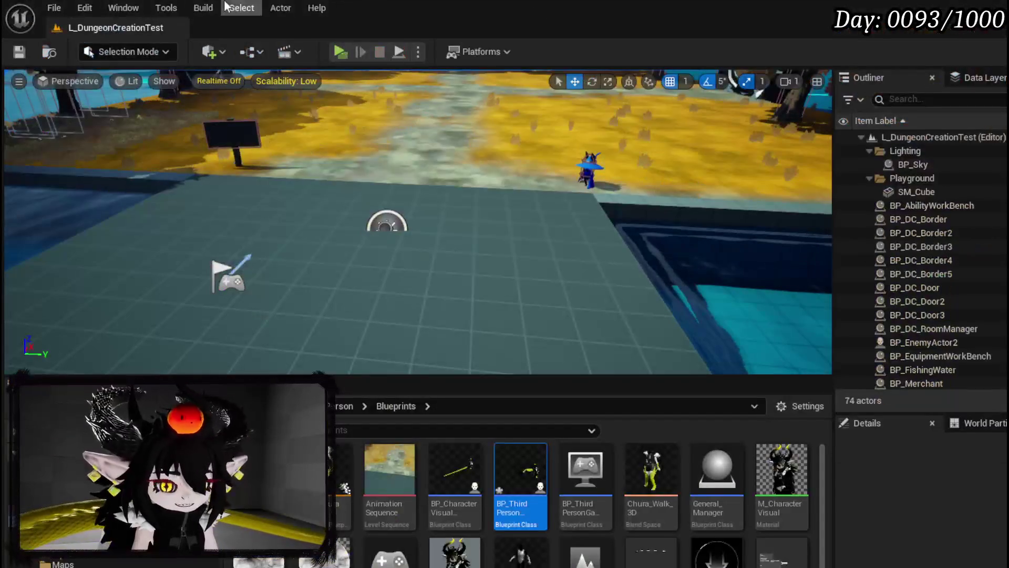
{"action": "key", "text": "ctrl+s"}
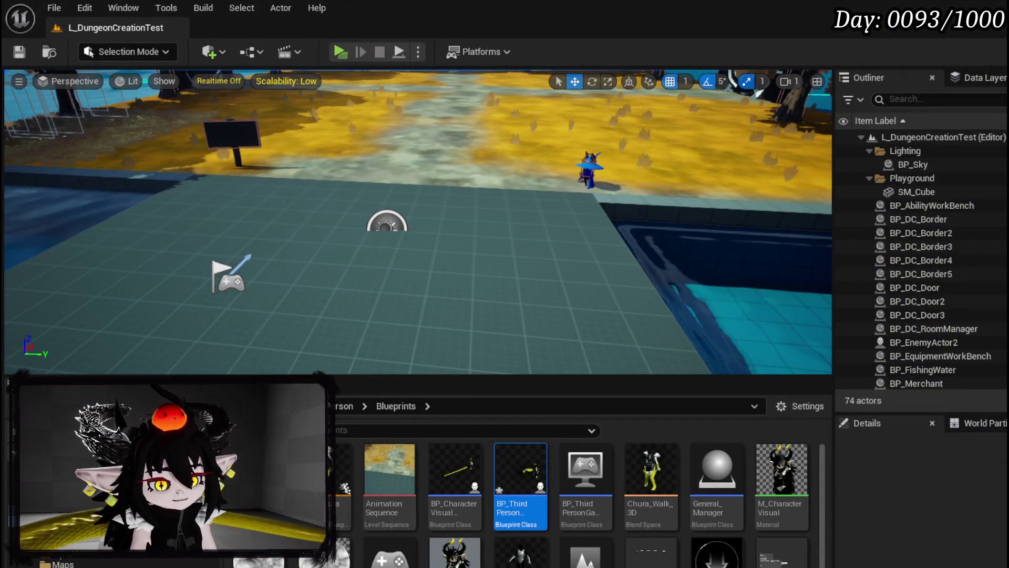
{"action": "scroll", "coordinate": [450, 248], "scroll_direction": "down", "scroll_amount": 3}
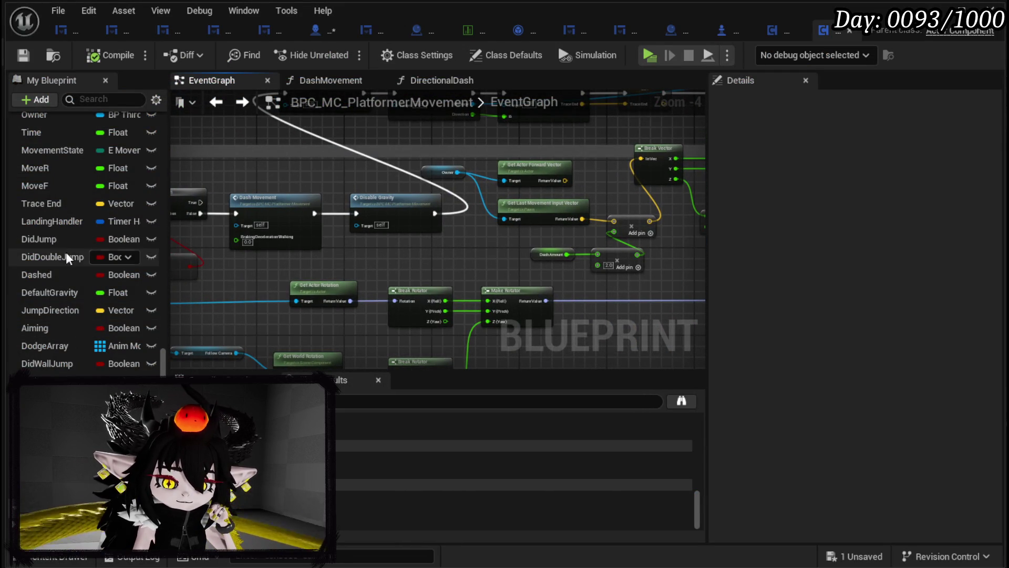
- Delete the Set Actor Rotation node and the leftover Break/Make Rotator nodes from the dash graph
{"action": "scroll", "coordinate": [68, 251], "scroll_direction": "up", "scroll_amount": 10}
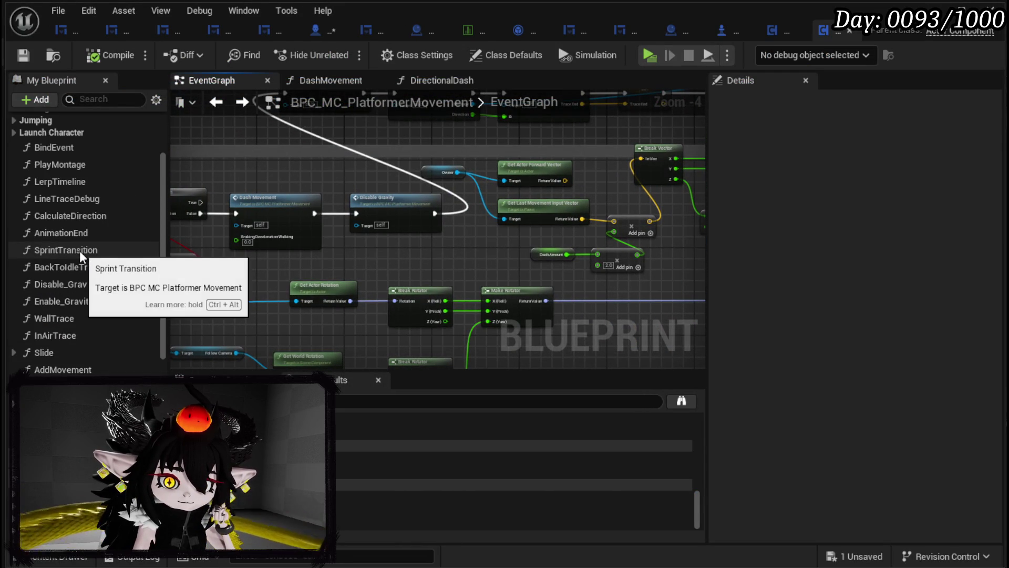
{"action": "left_click_drag", "start_coordinate": [425, 293], "coordinate": [389, 436]}
{"action": "mouse_move", "coordinate": [425, 293]}
{"action": "left_mouse_down"}
{"action": "mouse_move", "coordinate": [667, 214]}
{"action": "mouse_move", "coordinate": [362, 280]}
{"action": "mouse_move", "coordinate": [570, 261]}
{"action": "mouse_move", "coordinate": [227, 283]}
{"action": "left_mouse_up"}
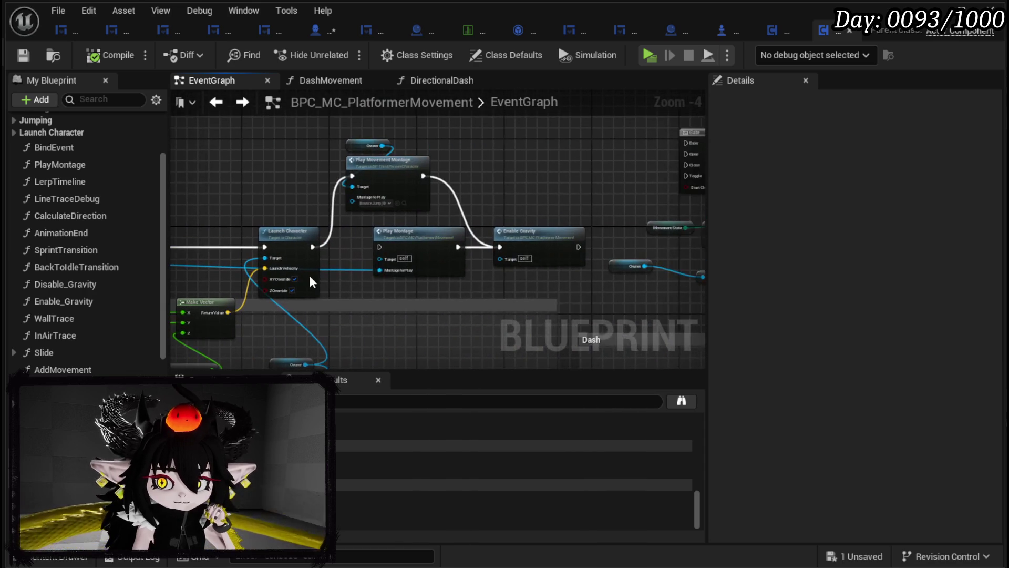
{"action": "mouse_move", "coordinate": [405, 298]}
{"action": "left_mouse_down"}
{"action": "mouse_move", "coordinate": [589, 181]}
{"action": "mouse_move", "coordinate": [596, 190]}
{"action": "left_mouse_up"}
{"action": "left_click", "coordinate": [501, 305]}
{"action": "key", "text": "Delete"}
{"action": "left_click_drag", "start_coordinate": [522, 273], "coordinate": [599, 222]}
{"action": "mouse_move", "coordinate": [213, 315]}
{"action": "left_mouse_down"}
{"action": "mouse_move", "coordinate": [347, 276]}
{"action": "mouse_move", "coordinate": [429, 273]}
{"action": "left_mouse_up"}
{"action": "mouse_move", "coordinate": [315, 274]}
{"action": "left_mouse_down"}
{"action": "mouse_move", "coordinate": [610, 195]}
{"action": "mouse_move", "coordinate": [466, 237]}
{"action": "mouse_move", "coordinate": [496, 342]}
{"action": "mouse_move", "coordinate": [312, 371]}
{"action": "left_mouse_up"}
{"action": "key", "text": "Delete"}
- Delete the extra Play Montage, move Enable Gravity beside Play Movement Montage, then compile and save
{"action": "left_click_drag", "start_coordinate": [509, 344], "coordinate": [374, 336]}
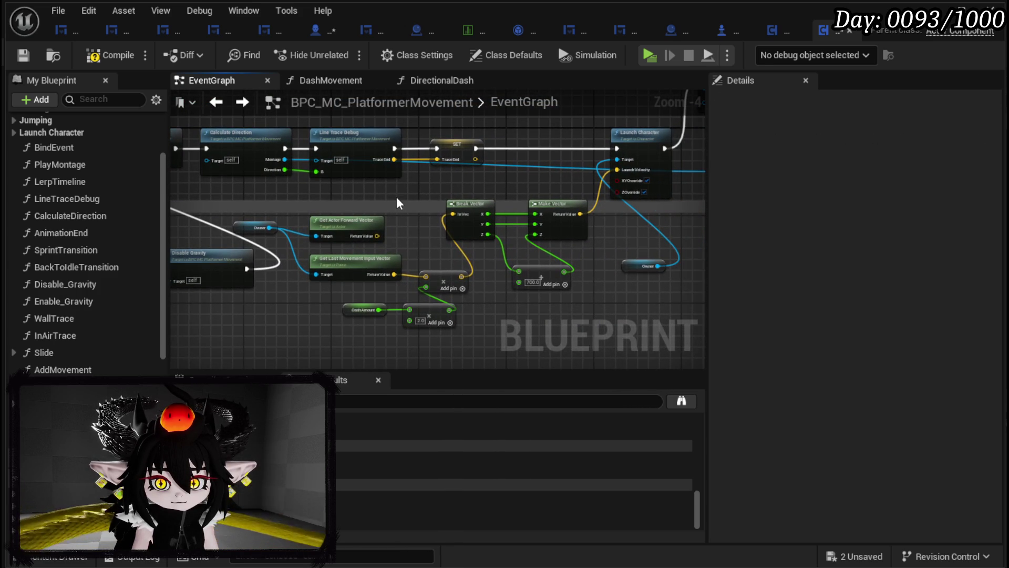
{"action": "left_click_drag", "start_coordinate": [379, 192], "coordinate": [171, 238]}
{"action": "left_click_drag", "start_coordinate": [487, 258], "coordinate": [308, 280]}
{"action": "left_click", "coordinate": [378, 218]}
{"action": "key", "text": "Delete"}
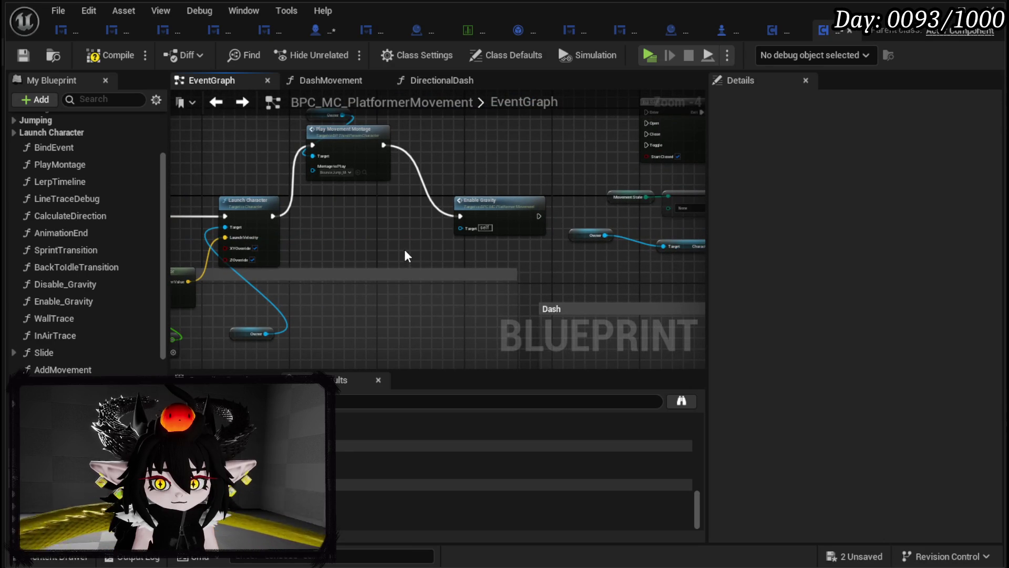
{"action": "left_click_drag", "start_coordinate": [490, 215], "coordinate": [443, 143]}
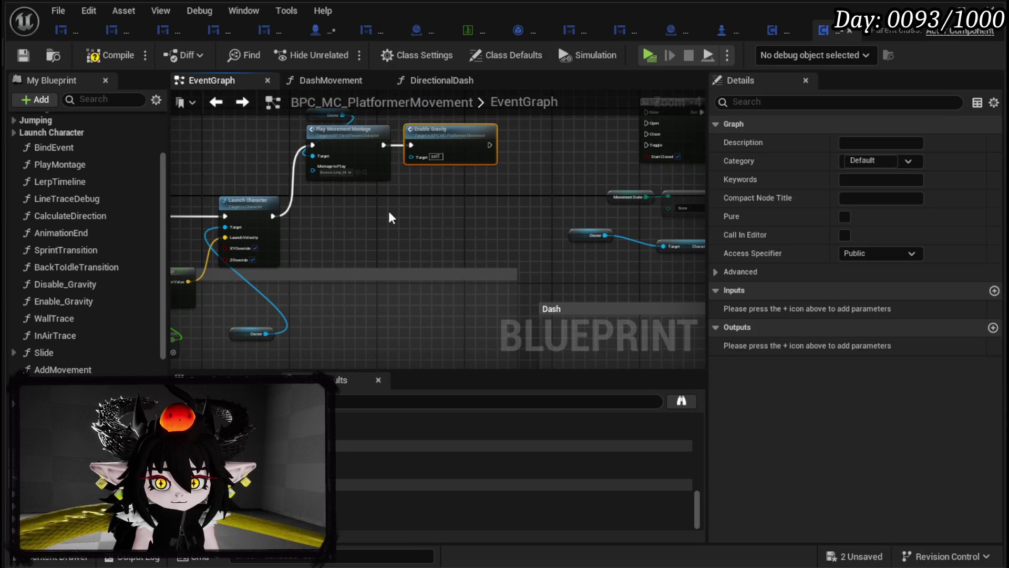
{"action": "left_click_drag", "start_coordinate": [389, 210], "coordinate": [438, 231]}
{"action": "mouse_move", "coordinate": [326, 332]}
{"action": "left_mouse_down"}
{"action": "mouse_move", "coordinate": [280, 188]}
{"action": "mouse_move", "coordinate": [304, 175]}
{"action": "left_mouse_up"}
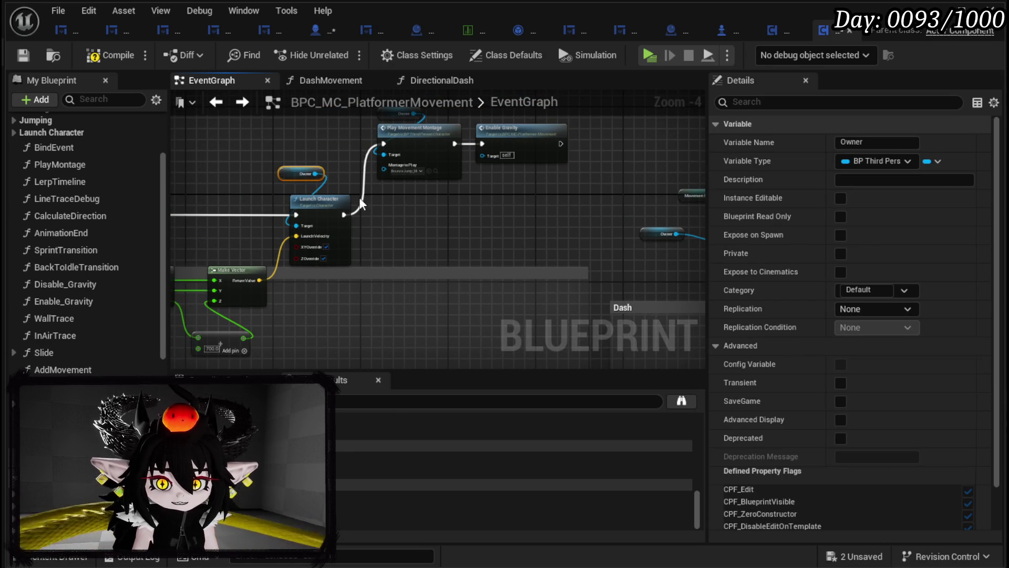
{"action": "left_click", "coordinate": [111, 59]}
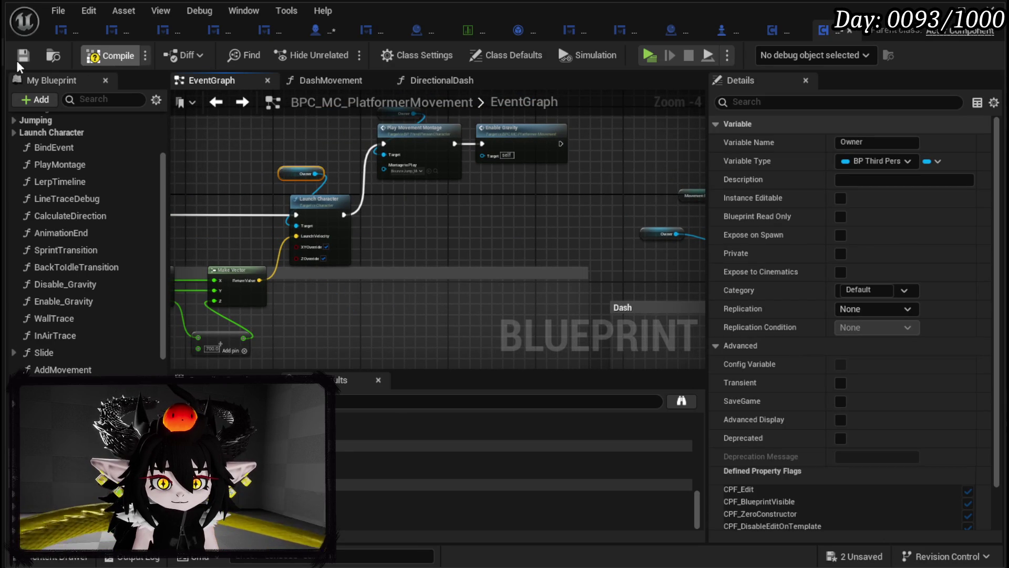
{"action": "left_click", "coordinate": [17, 61]}
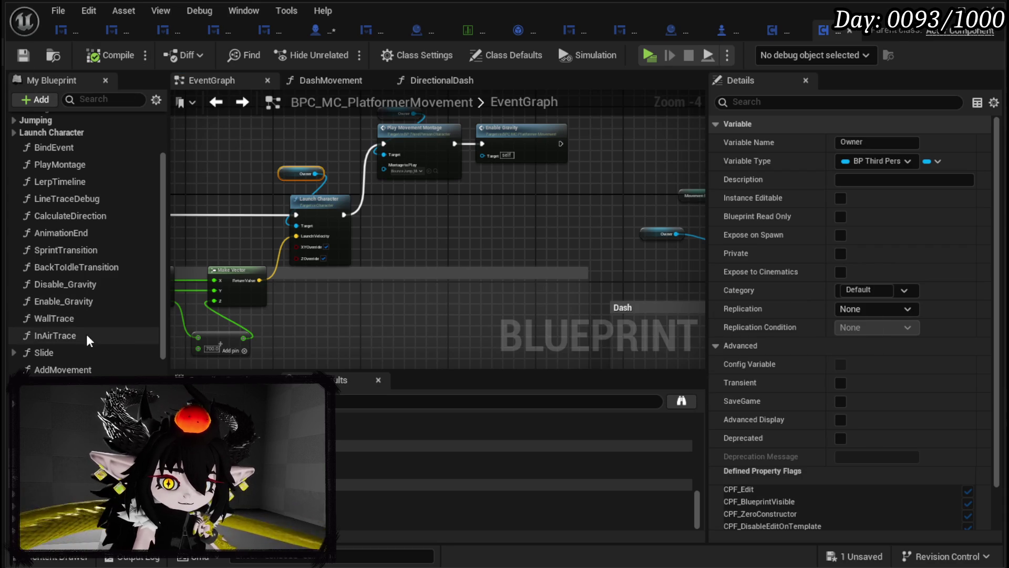
- From InAirTrace, open Landing Sequence, delete the loose Branch and Movement State comparison, and compile
{"action": "double_click", "coordinate": [59, 339]}
{"action": "scroll", "coordinate": [414, 207], "scroll_direction": "up", "scroll_amount": 3}
{"action": "left_click_drag", "start_coordinate": [337, 355], "coordinate": [196, 386]}
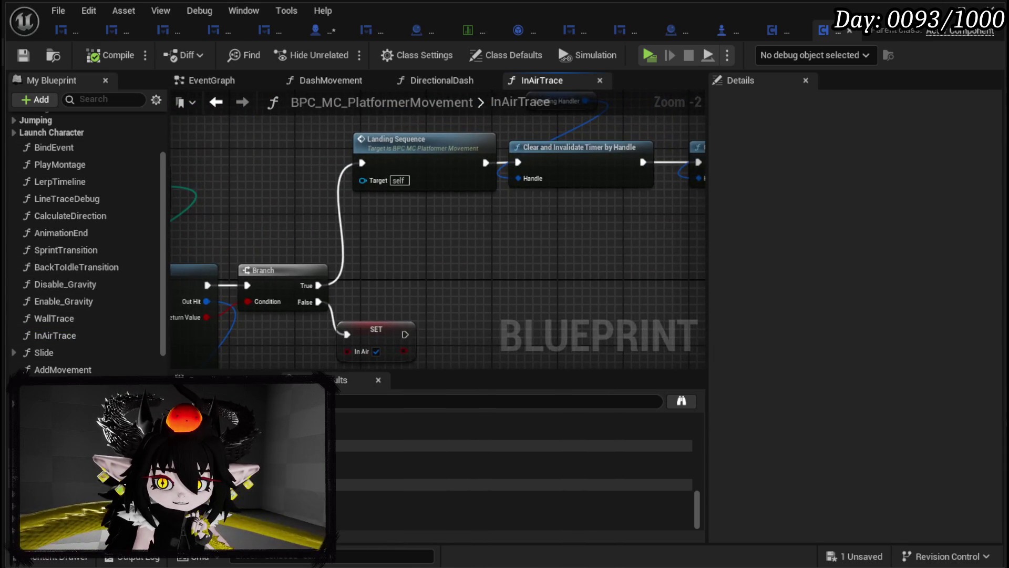
{"action": "mouse_move", "coordinate": [519, 236]}
{"action": "left_mouse_down"}
{"action": "mouse_move", "coordinate": [309, 248]}
{"action": "mouse_move", "coordinate": [454, 224]}
{"action": "left_mouse_up"}
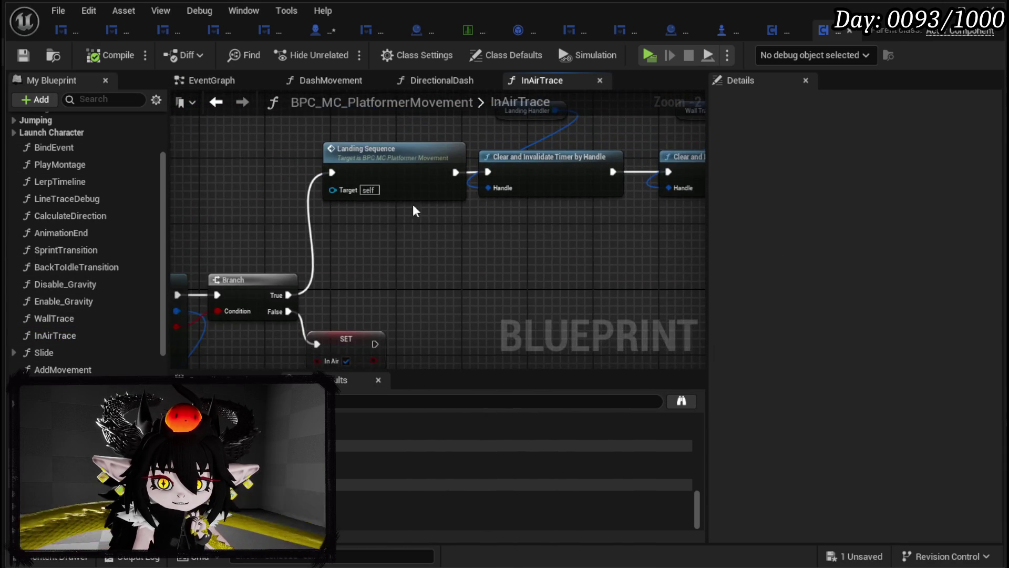
{"action": "double_click", "coordinate": [383, 180]}
{"action": "scroll", "coordinate": [383, 205], "scroll_direction": "up", "scroll_amount": 4}
{"action": "mouse_move", "coordinate": [396, 283]}
{"action": "left_mouse_down"}
{"action": "mouse_move", "coordinate": [381, 294]}
{"action": "mouse_move", "coordinate": [498, 297]}
{"action": "mouse_move", "coordinate": [549, 281]}
{"action": "left_mouse_up"}
{"action": "left_click_drag", "start_coordinate": [247, 323], "coordinate": [359, 212]}
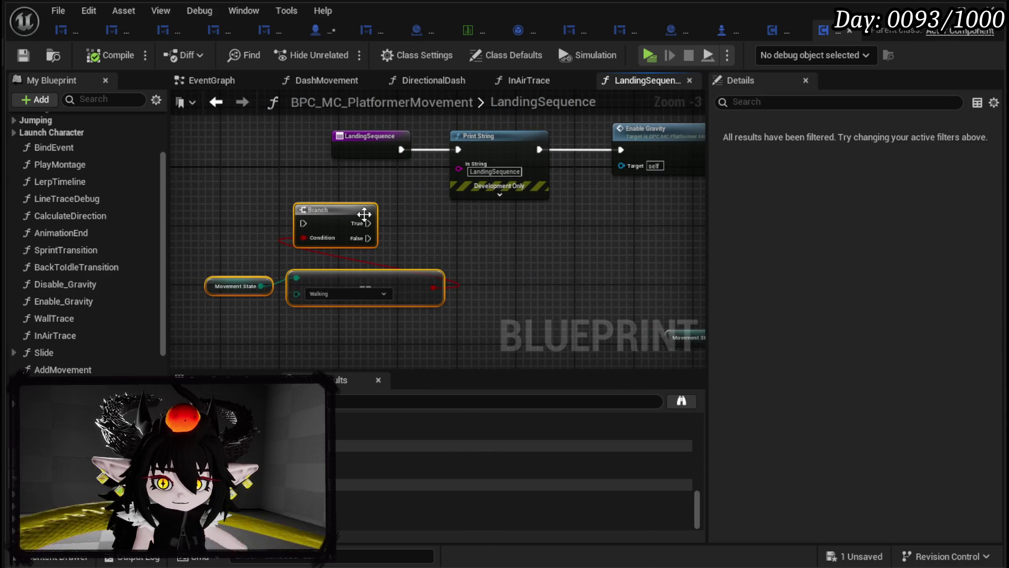
{"action": "key", "text": "Delete"}
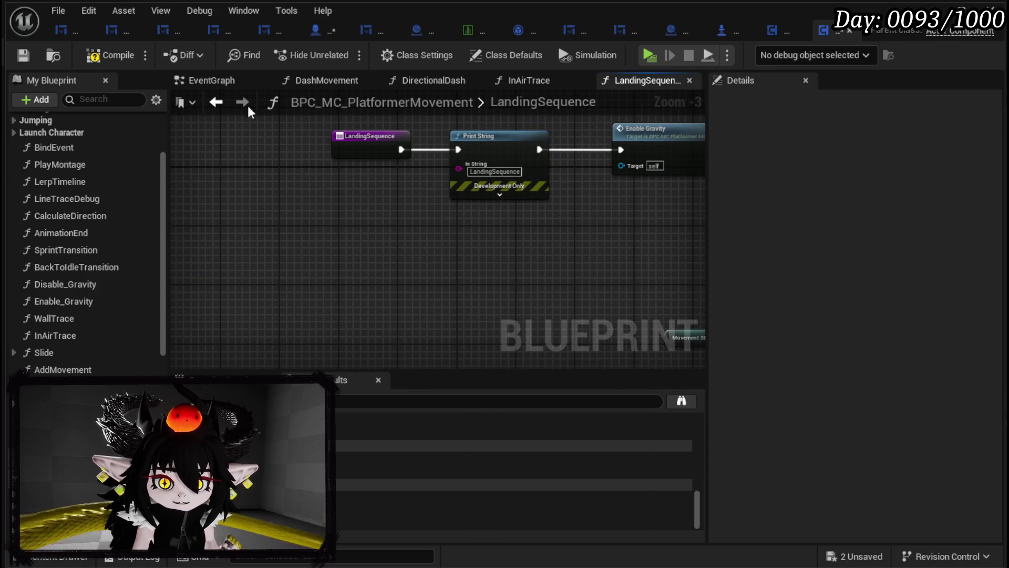
{"action": "left_click", "coordinate": [30, 56]}
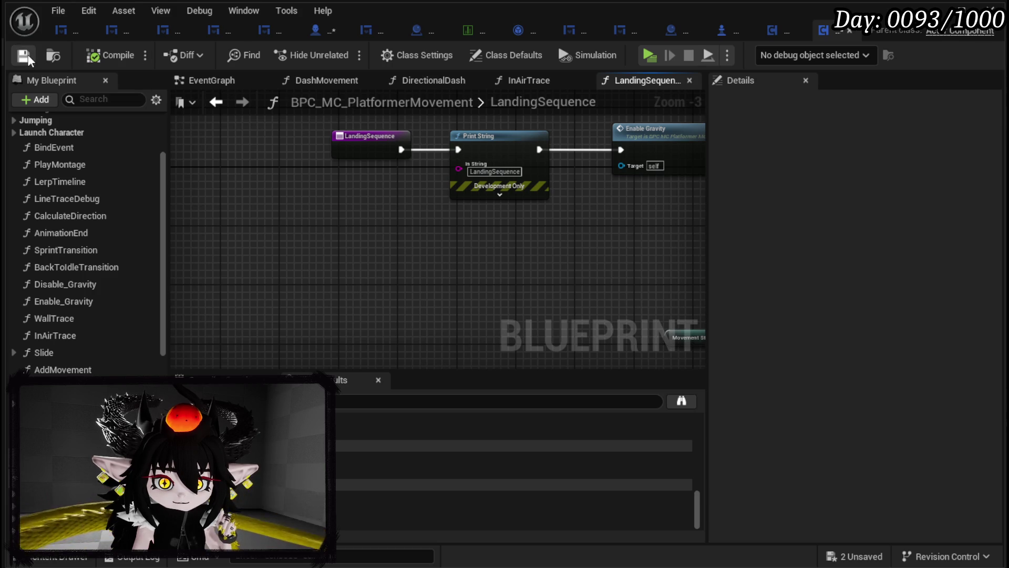
- Return to InAirTrace to inspect its Line Trace For Objects, then open the LandingTrace function graph
{"action": "mouse_move", "coordinate": [175, 186]}
{"action": "left_mouse_down"}
{"action": "mouse_move", "coordinate": [222, 142]}
{"action": "mouse_move", "coordinate": [222, 121]}
{"action": "left_mouse_up"}
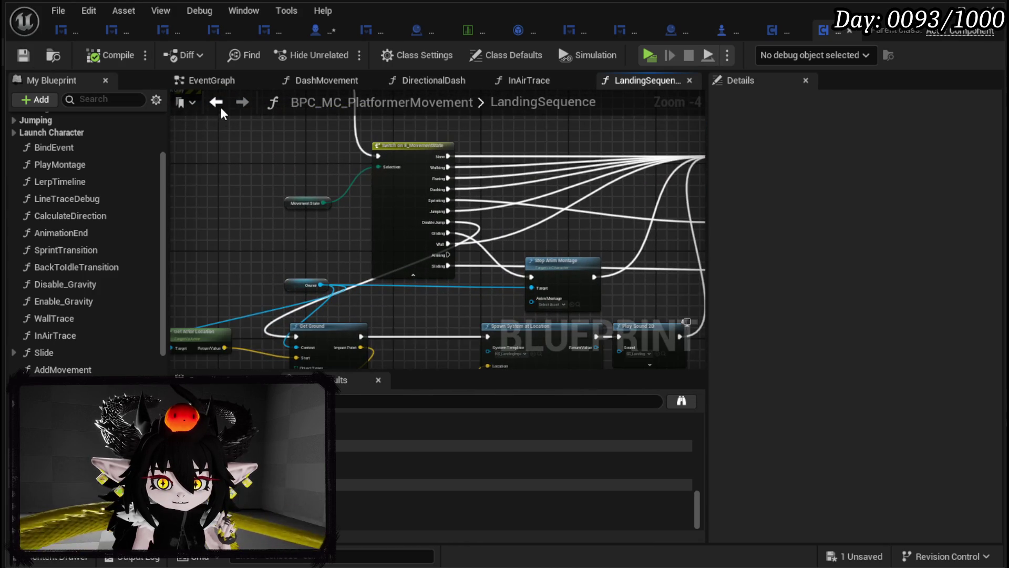
{"action": "left_click", "coordinate": [216, 102]}
{"action": "scroll", "coordinate": [347, 184], "scroll_direction": "down", "scroll_amount": 2}
{"action": "mouse_move", "coordinate": [356, 175]}
{"action": "left_mouse_down"}
{"action": "mouse_move", "coordinate": [477, 163]}
{"action": "mouse_move", "coordinate": [427, 165]}
{"action": "left_mouse_up"}
{"action": "scroll", "coordinate": [352, 177], "scroll_direction": "up", "scroll_amount": 2}
{"action": "mouse_move", "coordinate": [351, 176]}
{"action": "left_mouse_down"}
{"action": "mouse_move", "coordinate": [510, 169]}
{"action": "mouse_move", "coordinate": [415, 128]}
{"action": "mouse_move", "coordinate": [389, 230]}
{"action": "mouse_move", "coordinate": [606, 68]}
{"action": "mouse_move", "coordinate": [678, 63]}
{"action": "mouse_move", "coordinate": [636, 197]}
{"action": "mouse_move", "coordinate": [349, 217]}
{"action": "left_mouse_up"}
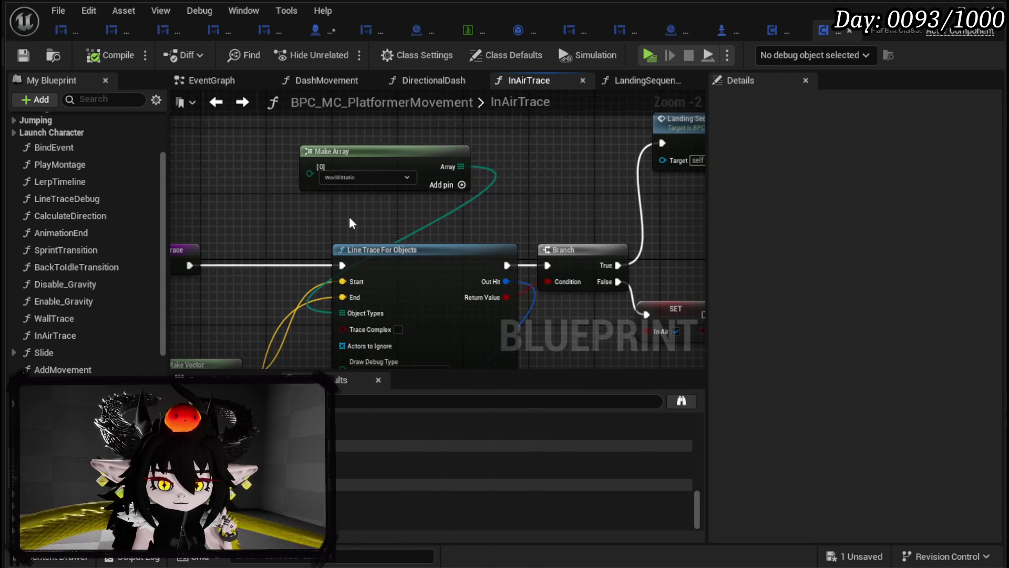
{"action": "mouse_move", "coordinate": [256, 241]}
{"action": "left_mouse_down"}
{"action": "mouse_move", "coordinate": [283, 153]}
{"action": "mouse_move", "coordinate": [388, 209]}
{"action": "mouse_move", "coordinate": [475, 279]}
{"action": "left_mouse_up"}
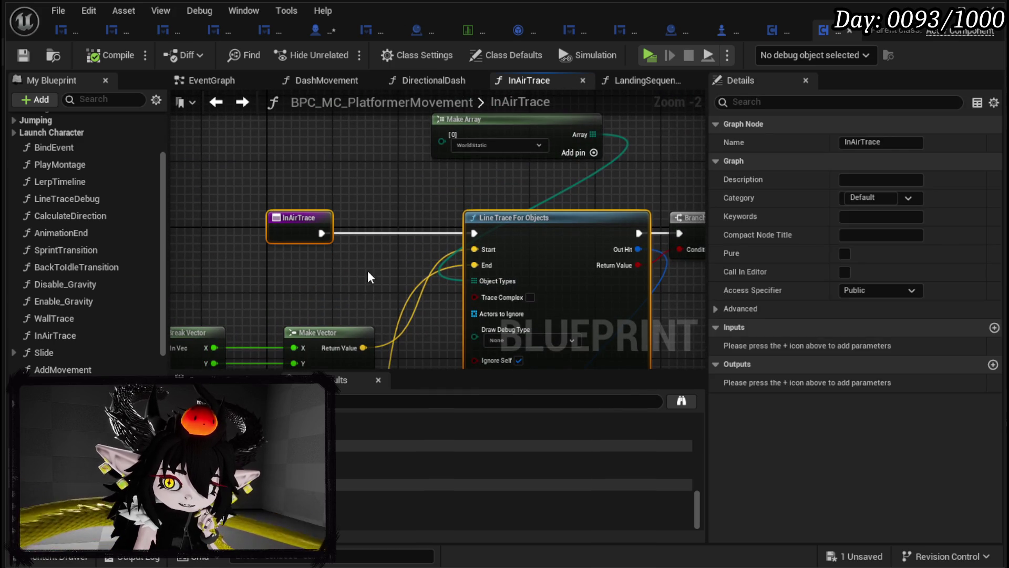
{"action": "left_click", "coordinate": [359, 286]}
{"action": "mouse_move", "coordinate": [359, 285]}
{"action": "left_mouse_down"}
{"action": "mouse_move", "coordinate": [232, 185]}
{"action": "mouse_move", "coordinate": [206, 111]}
{"action": "mouse_move", "coordinate": [229, 116]}
{"action": "mouse_move", "coordinate": [290, 169]}
{"action": "left_mouse_up"}
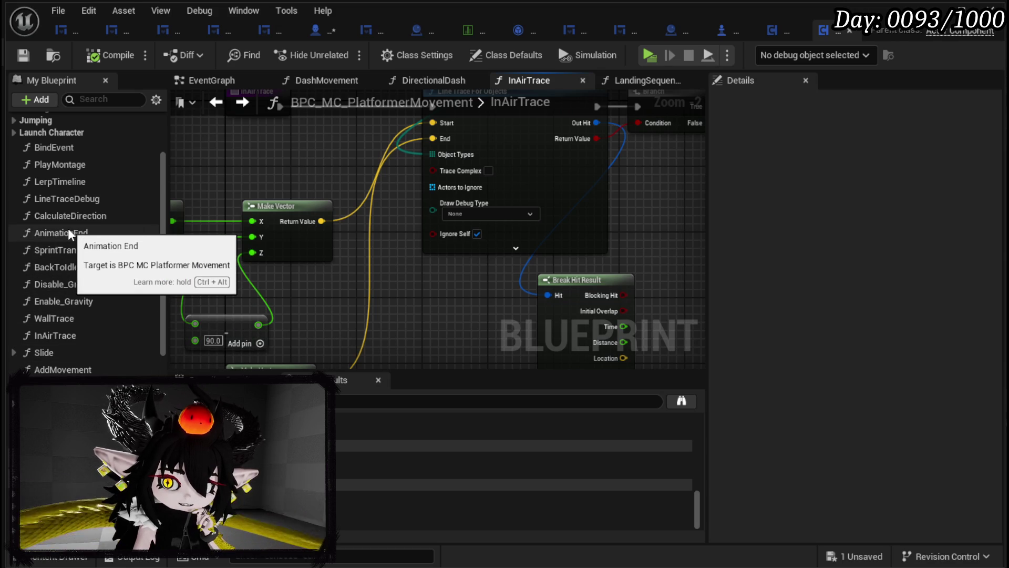
{"action": "scroll", "coordinate": [68, 228], "scroll_direction": "up", "scroll_amount": 3}
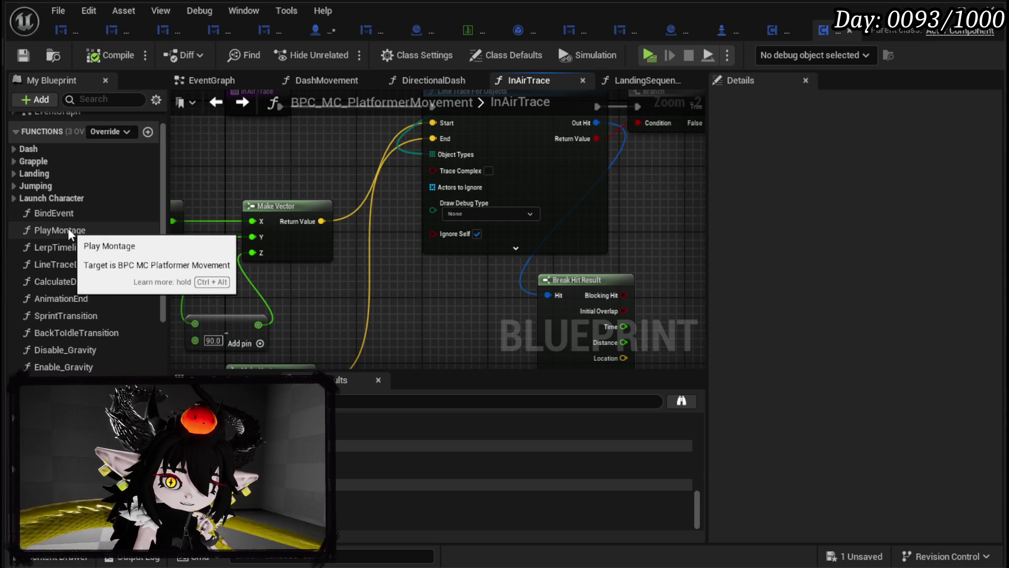
{"action": "left_click", "coordinate": [15, 174]}
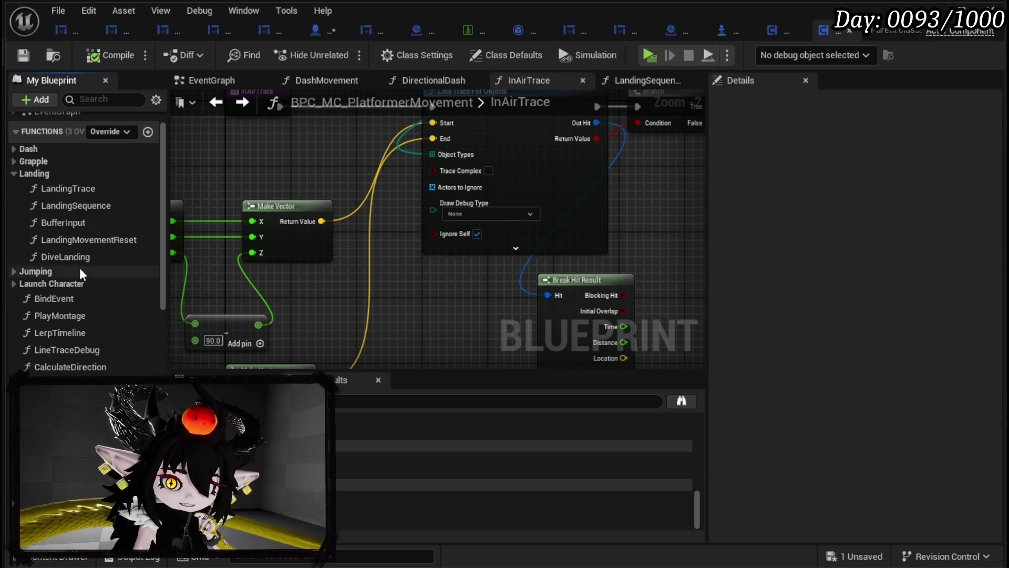
{"action": "double_click", "coordinate": [75, 189]}
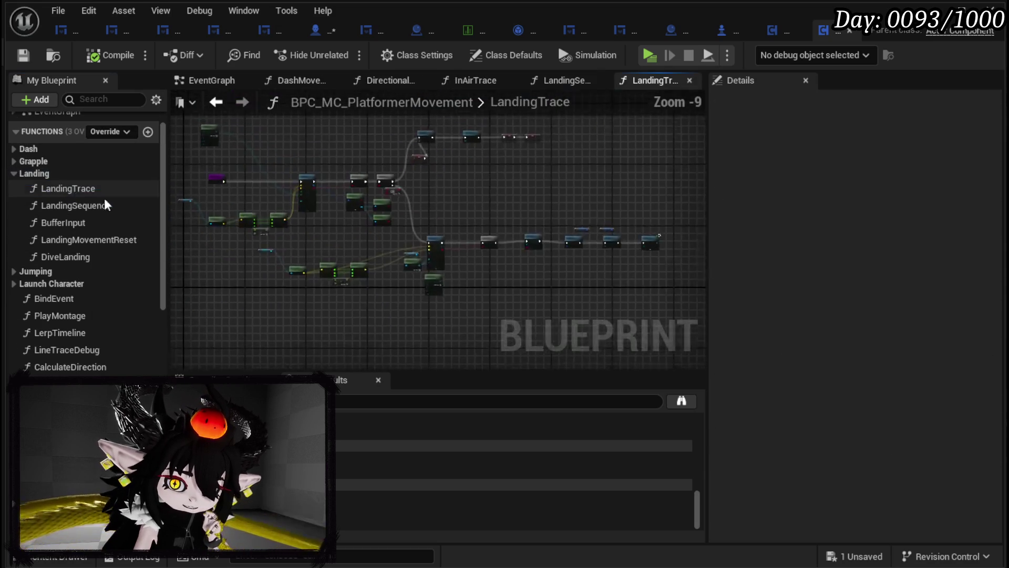
- Set the Sphere Trace For Objects Draw Debug Type to For Duration in LandingTrace and compile
{"action": "scroll", "coordinate": [258, 252], "scroll_direction": "up", "scroll_amount": 3}
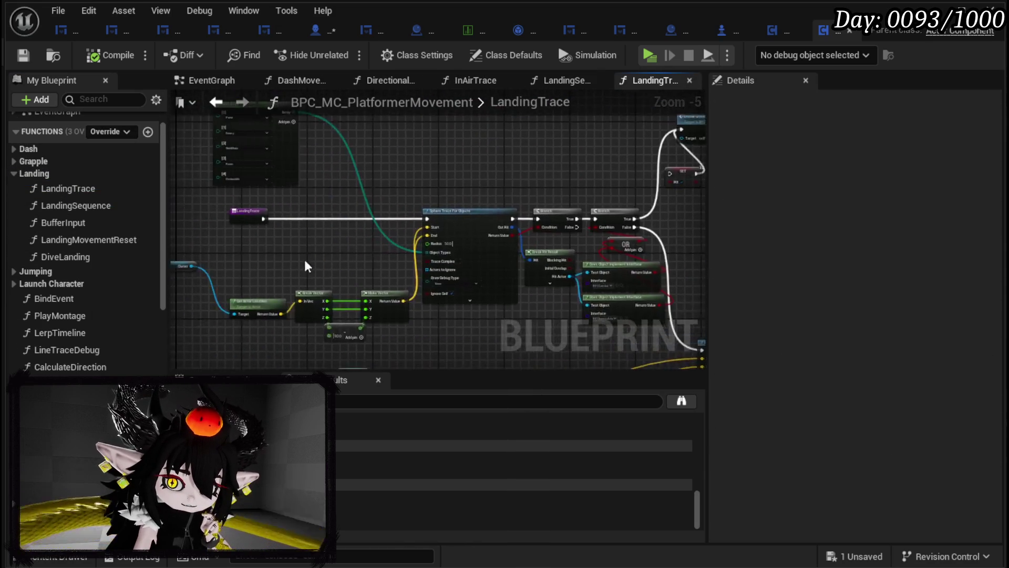
{"action": "right_click", "coordinate": [291, 200]}
{"action": "left_click_drag", "start_coordinate": [684, 316], "coordinate": [357, 295]}
{"action": "left_click", "coordinate": [358, 298]}
{"action": "left_click", "coordinate": [336, 328]}
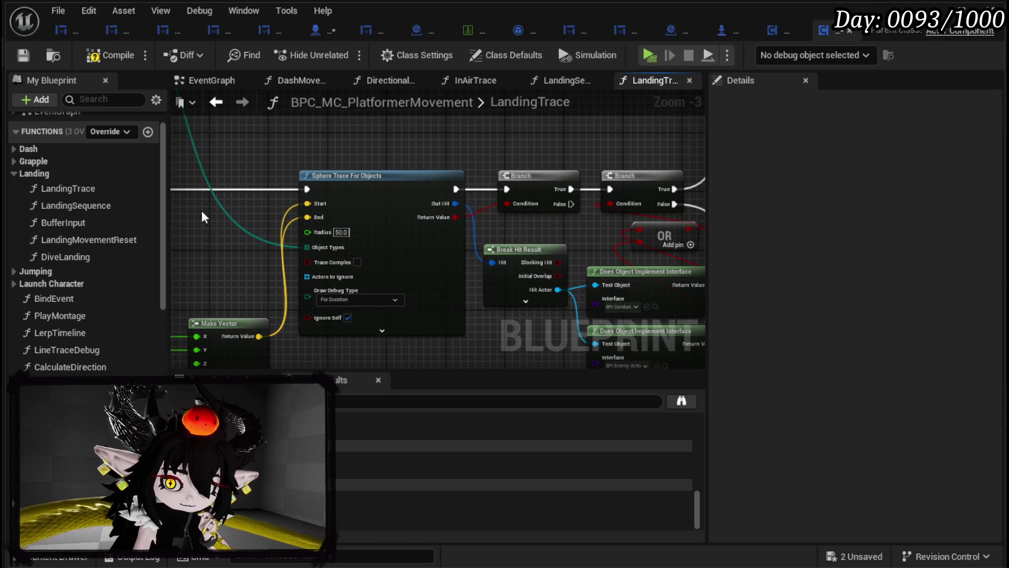
{"action": "left_click", "coordinate": [28, 53]}
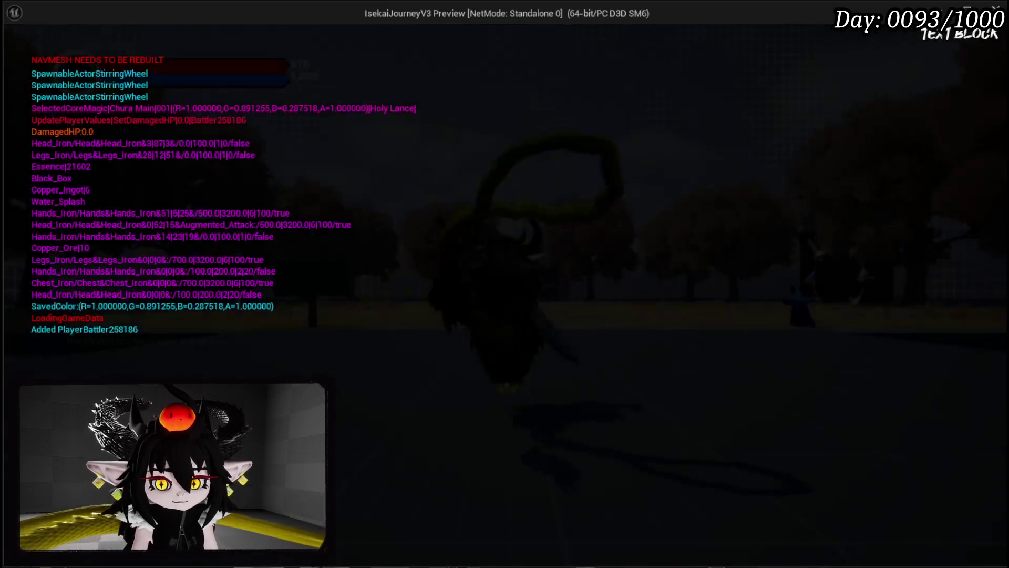
- Run across the sand and attack the cyan slime while circling it
{"action": "key", "text": "w"}
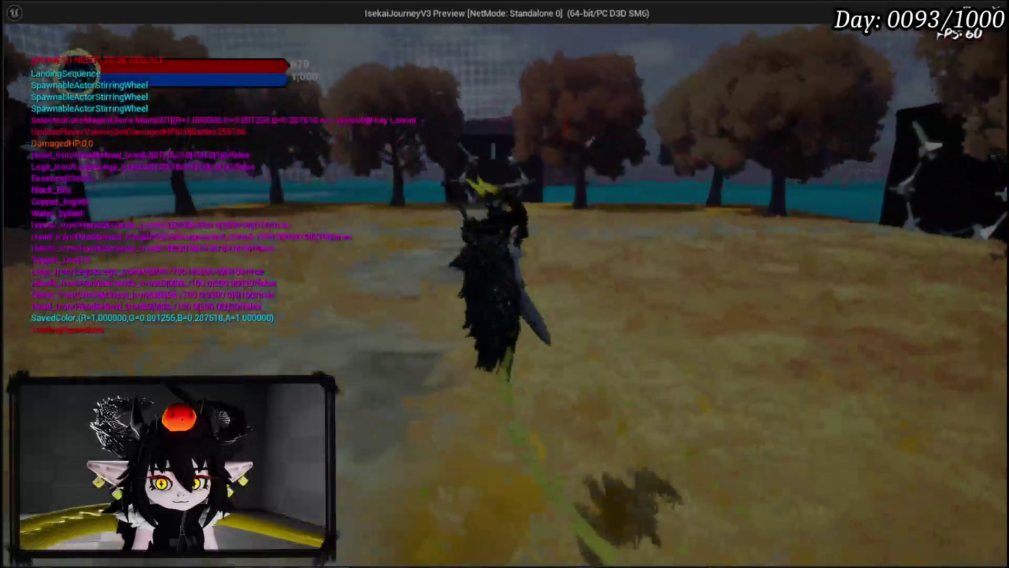
{"action": "key", "text": "w"}
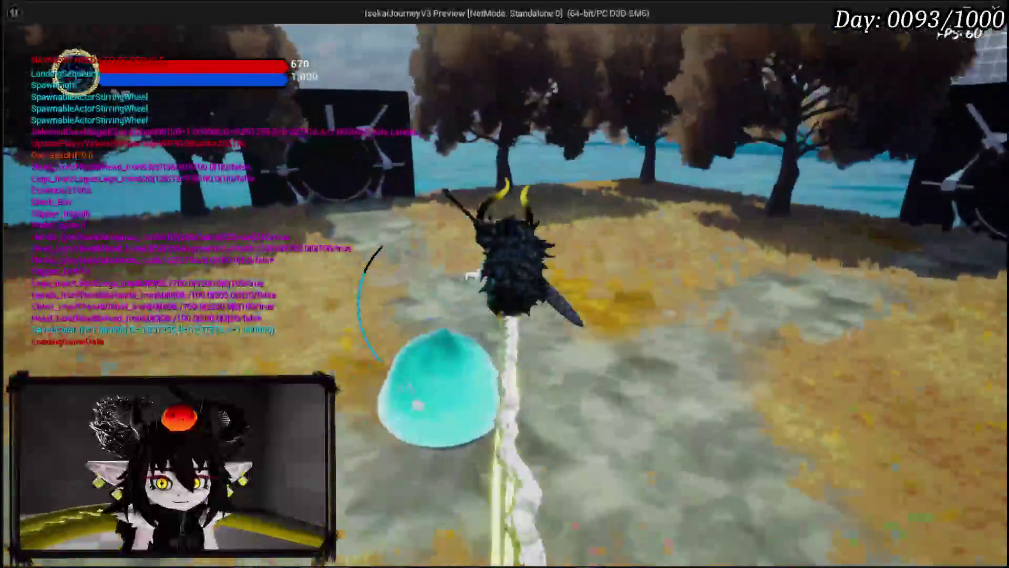
{"action": "key", "text": "w"}
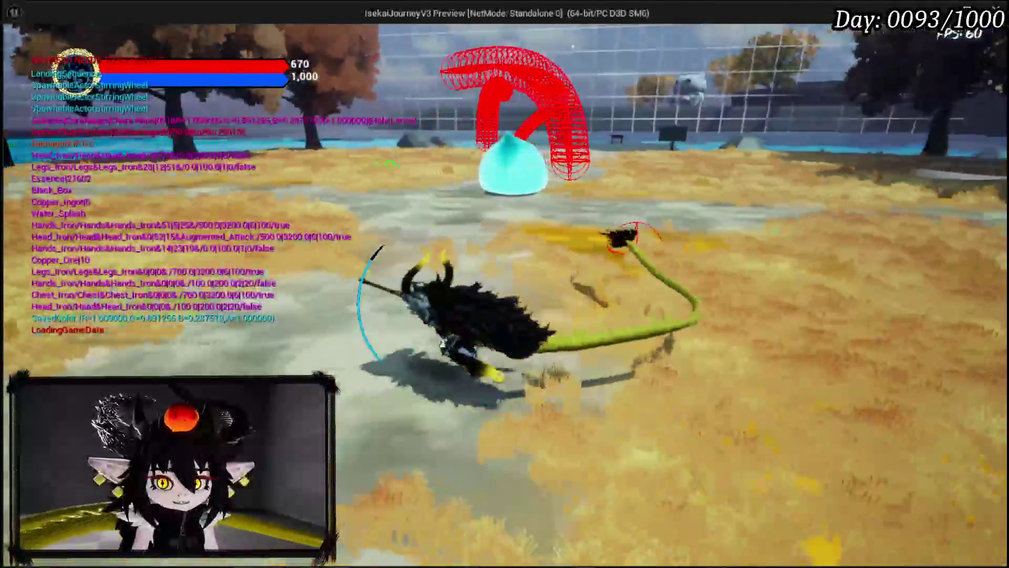
{"action": "key", "text": "w"}
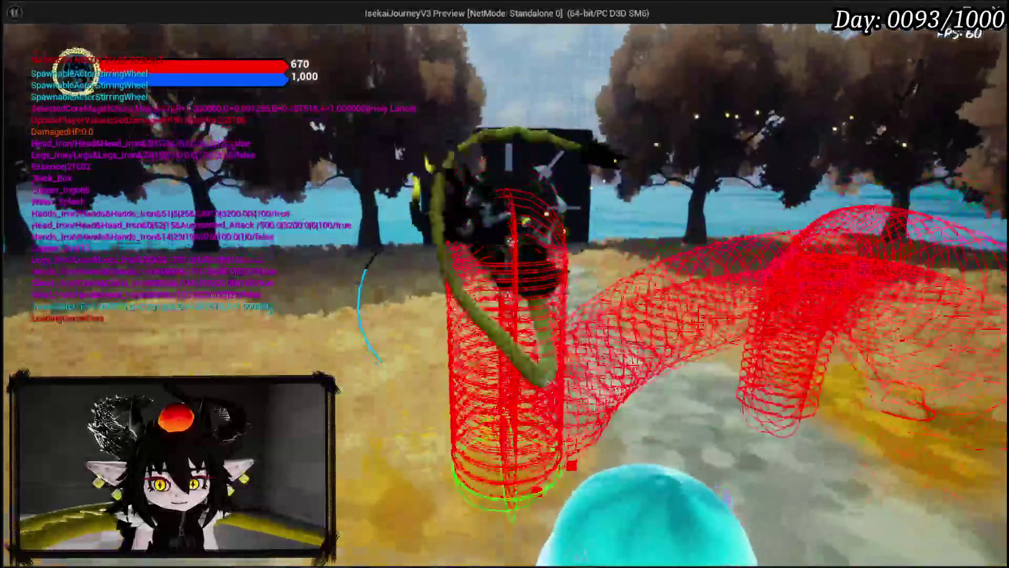
{"action": "key", "text": "w"}
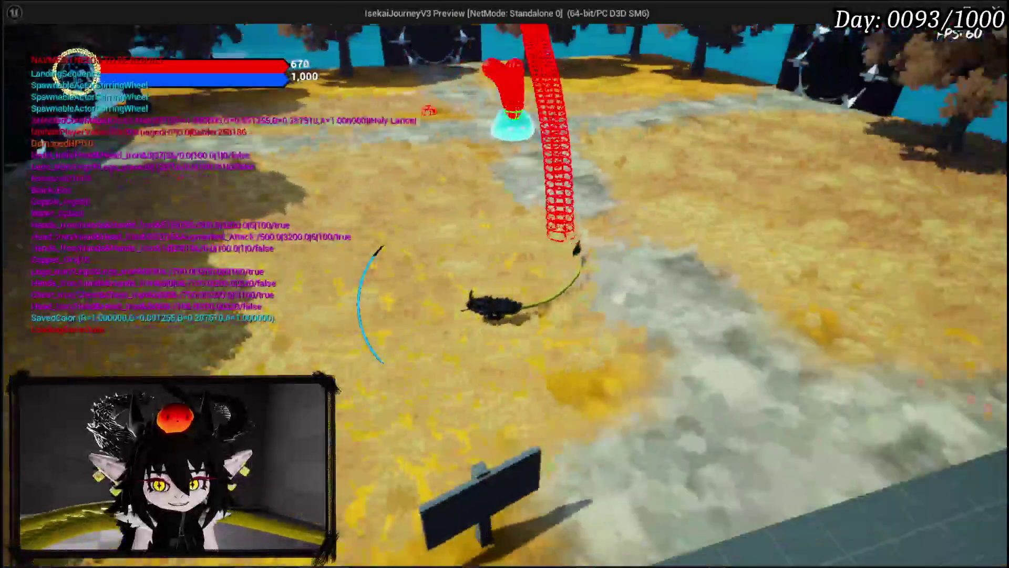
{"action": "key", "text": "w"}
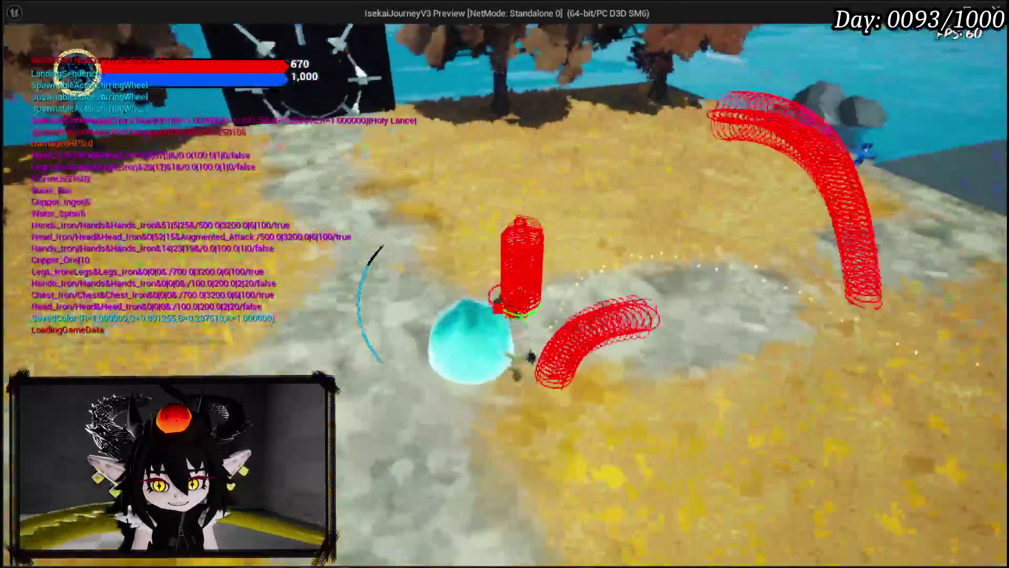
{"action": "key", "text": "w"}
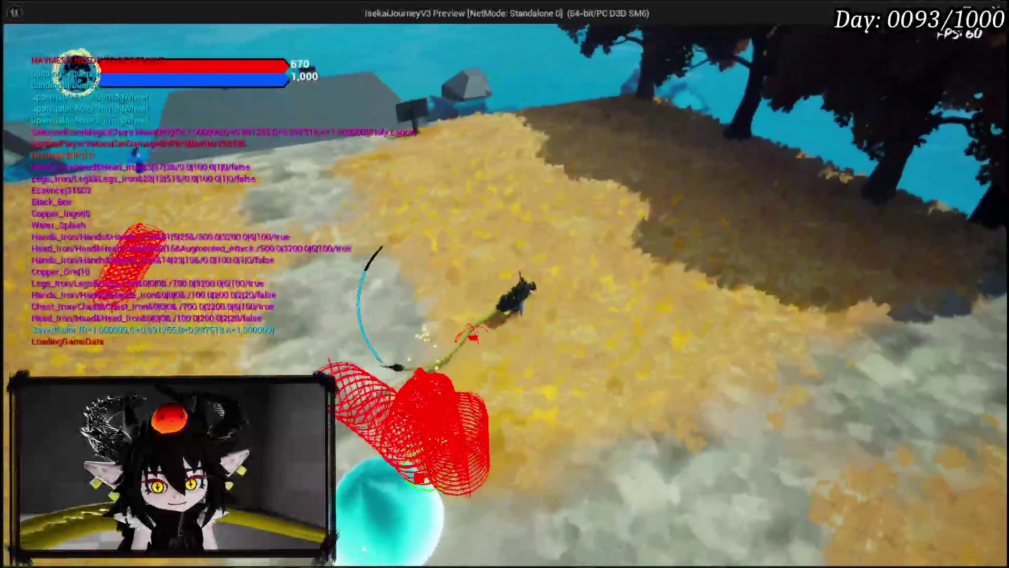
- Keep moving around the slime testing the bounce jump, then stop the session and return to LandingTrace
{"action": "key", "text": "w"}
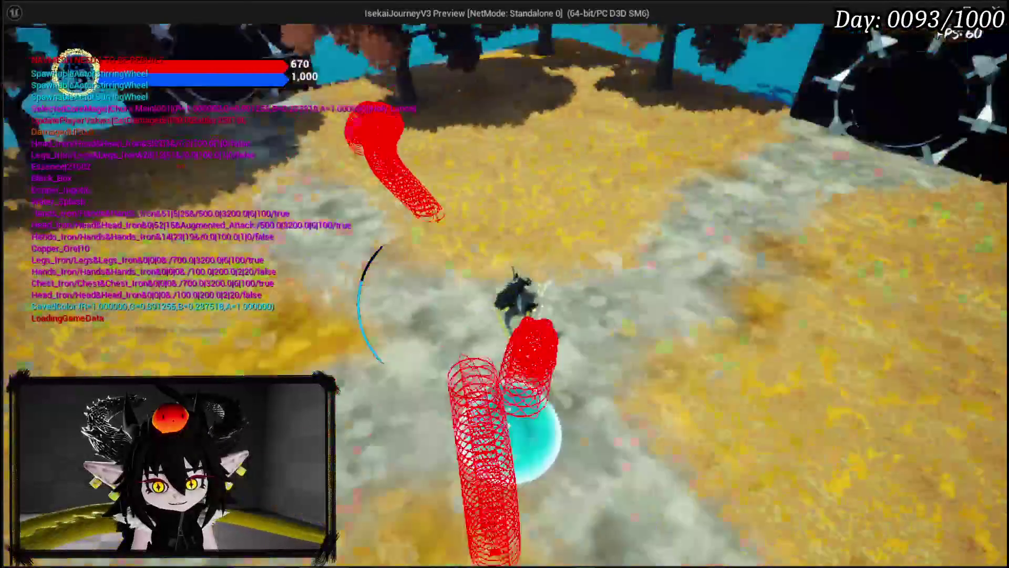
{"action": "key", "text": "w"}
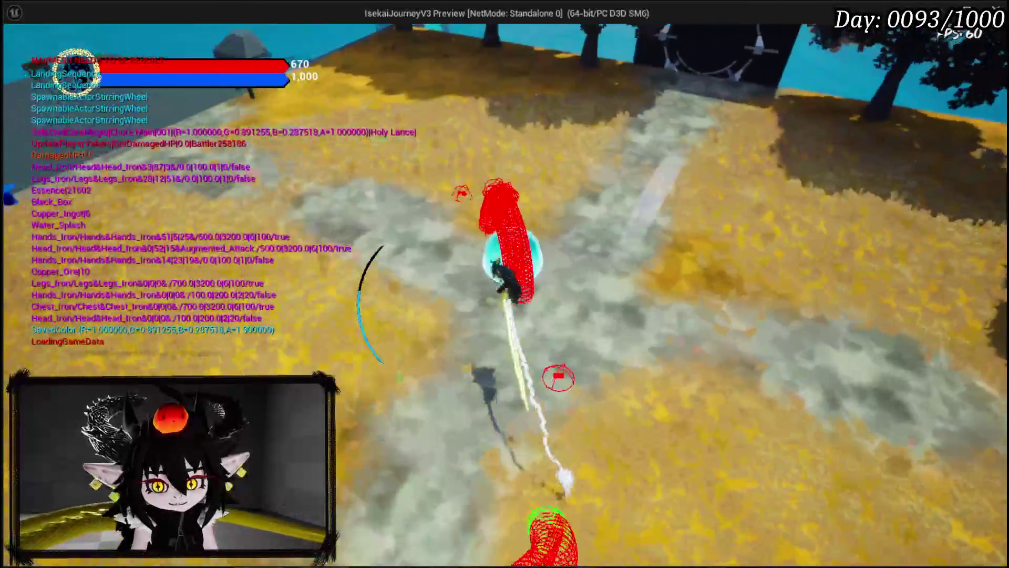
{"action": "key", "text": "w"}
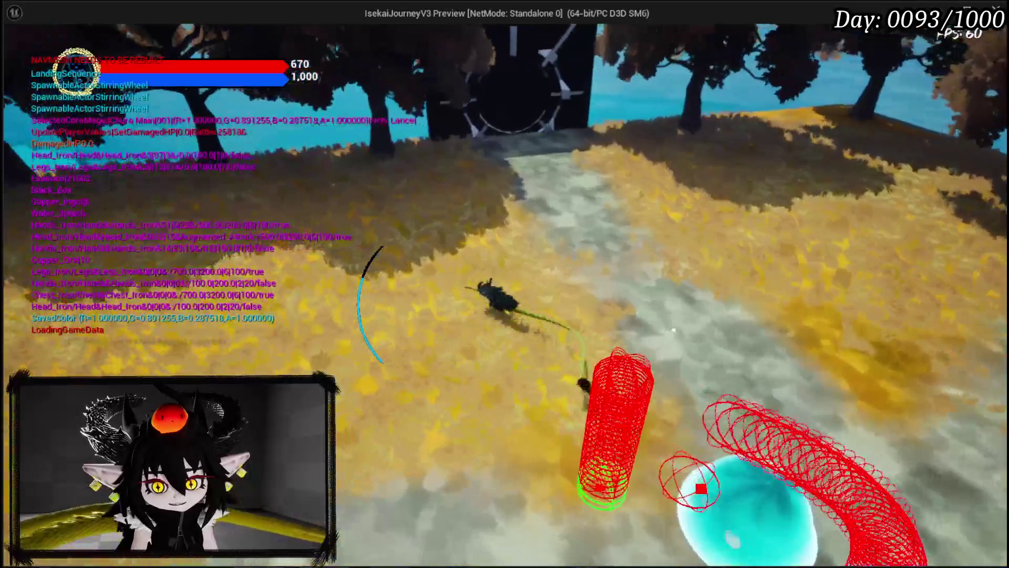
{"action": "key", "text": "w"}
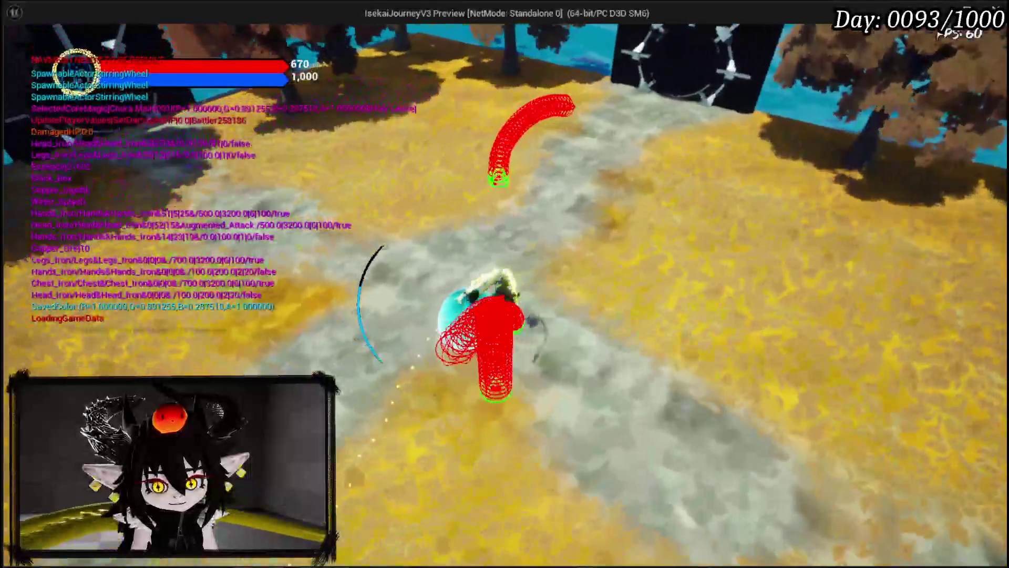
{"action": "key", "text": "w"}
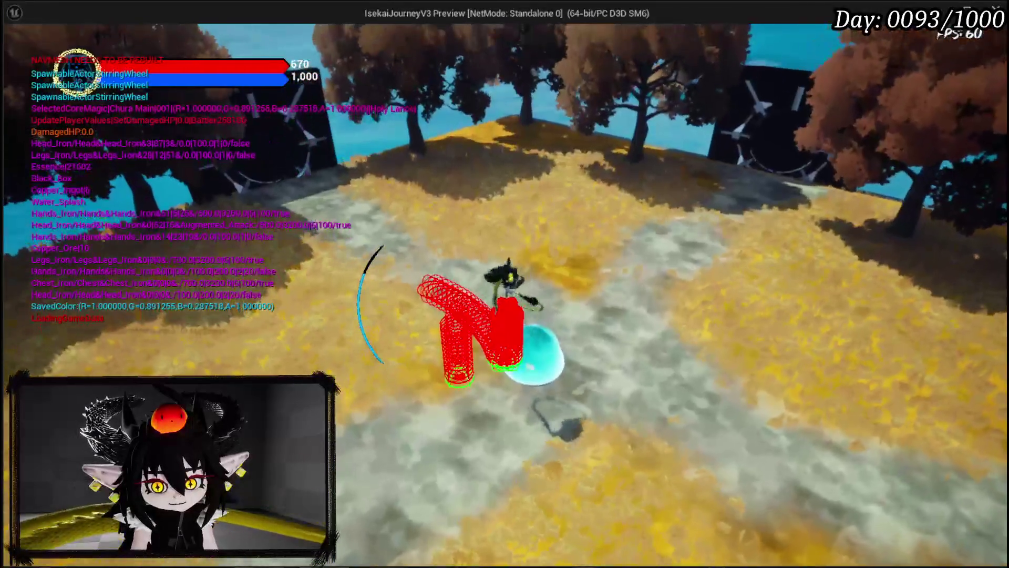
{"action": "key", "text": "Escape"}
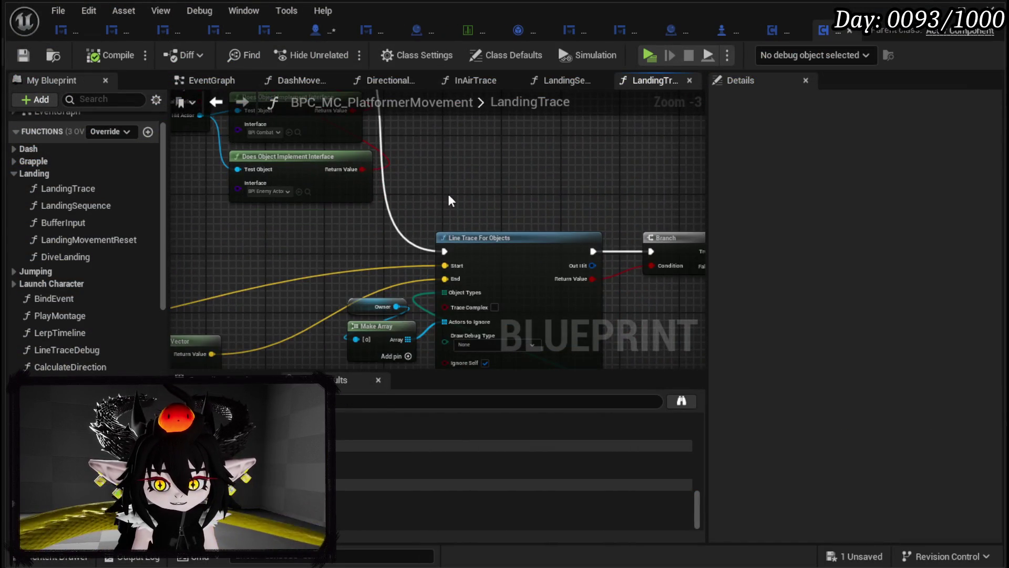
{"action": "mouse_move", "coordinate": [462, 260]}
{"action": "left_mouse_down"}
{"action": "mouse_move", "coordinate": [409, 317]}
{"action": "mouse_move", "coordinate": [693, 162]}
{"action": "mouse_move", "coordinate": [295, 284]}
{"action": "left_mouse_up"}
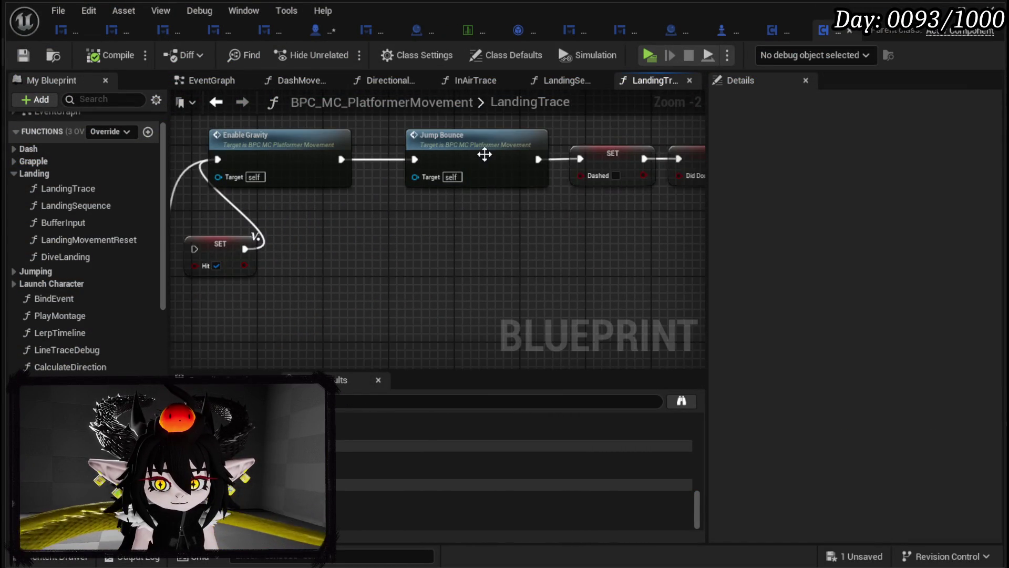
- In Jump_Bounce, rearrange the nodes, set Launch Up distance to 1300, and save
{"action": "double_click", "coordinate": [482, 153]}
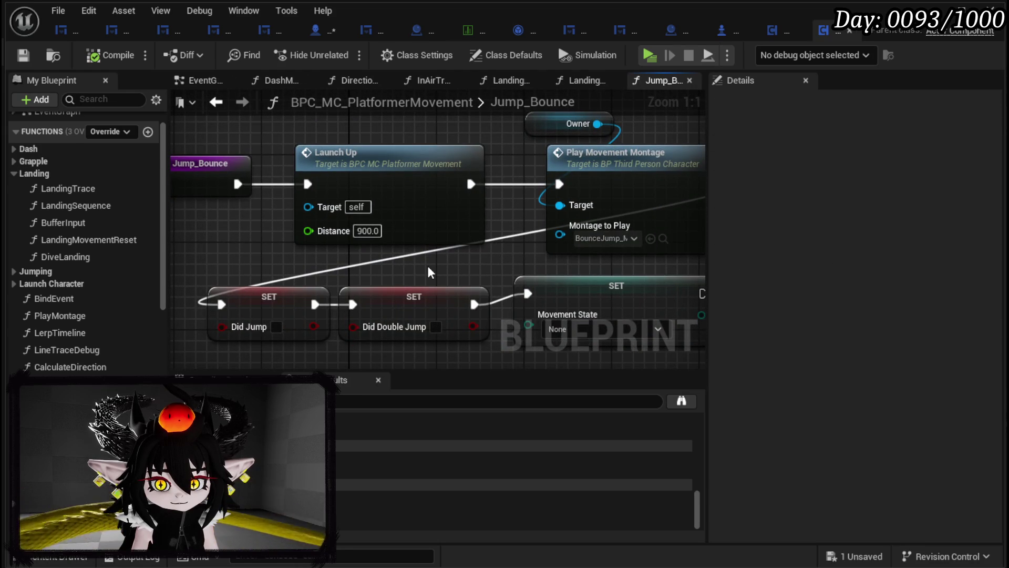
{"action": "scroll", "coordinate": [428, 268], "scroll_direction": "down", "scroll_amount": 1}
{"action": "mouse_move", "coordinate": [317, 255]}
{"action": "left_mouse_down"}
{"action": "mouse_move", "coordinate": [484, 187]}
{"action": "mouse_move", "coordinate": [359, 188]}
{"action": "left_mouse_up"}
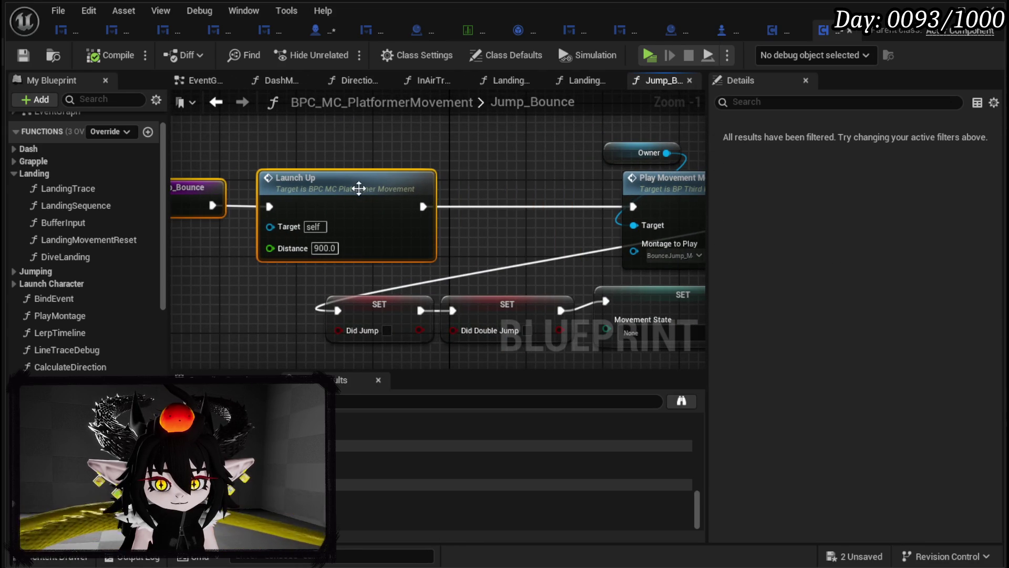
{"action": "left_click", "coordinate": [452, 137]}
{"action": "mouse_move", "coordinate": [452, 138]}
{"action": "left_mouse_down"}
{"action": "mouse_move", "coordinate": [57, 115]}
{"action": "mouse_move", "coordinate": [414, 122]}
{"action": "left_mouse_up"}
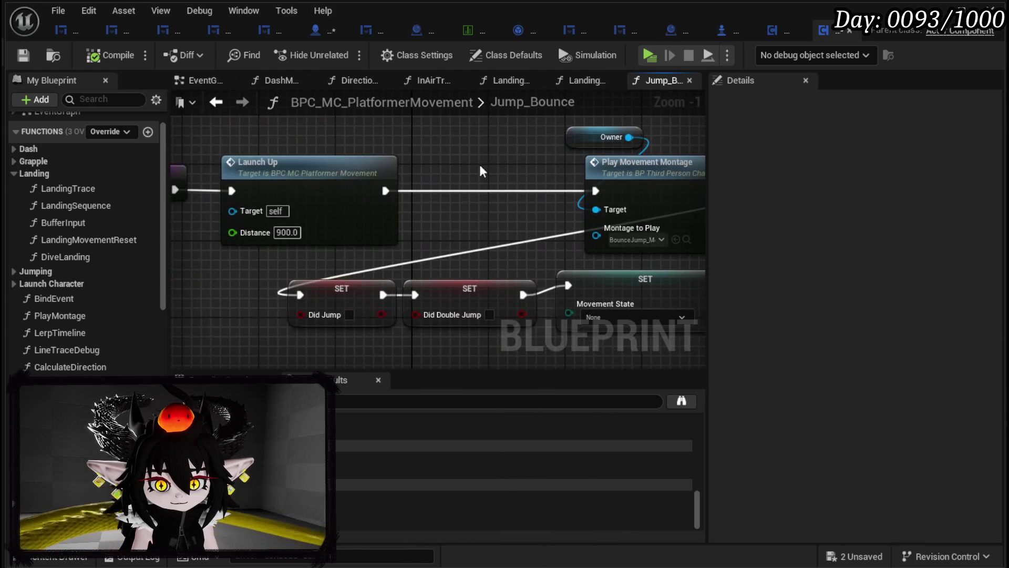
{"action": "left_click_drag", "start_coordinate": [307, 348], "coordinate": [556, 285]}
{"action": "left_click_drag", "start_coordinate": [374, 290], "coordinate": [574, 280]}
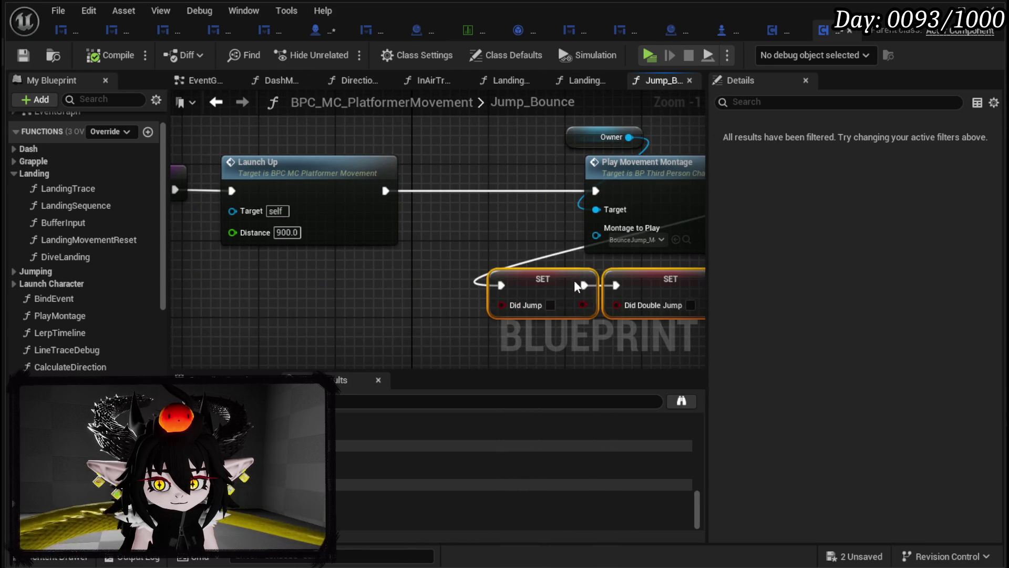
{"action": "left_click", "coordinate": [434, 237]}
{"action": "type", "text": "1300"}
{"action": "key", "text": "Return"}
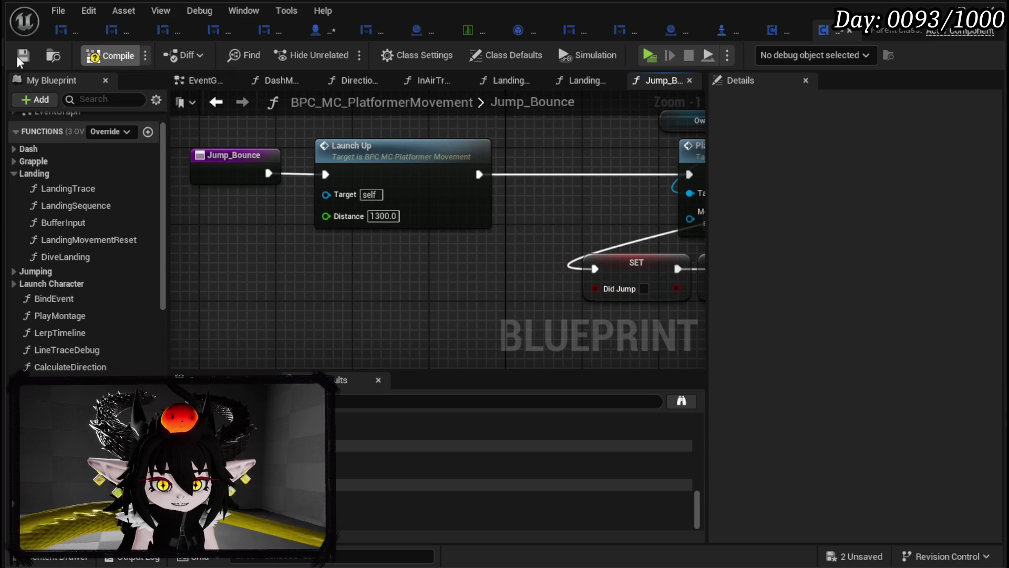
{"action": "left_click", "coordinate": [17, 55]}
- Inspect the LaunchUp function graph, save, and return to Jump_Bounce
{"action": "mouse_move", "coordinate": [264, 163]}
{"action": "left_mouse_down"}
{"action": "mouse_move", "coordinate": [273, 165]}
{"action": "mouse_move", "coordinate": [270, 143]}
{"action": "left_mouse_up"}
{"action": "left_click_drag", "start_coordinate": [248, 336], "coordinate": [689, 241]}
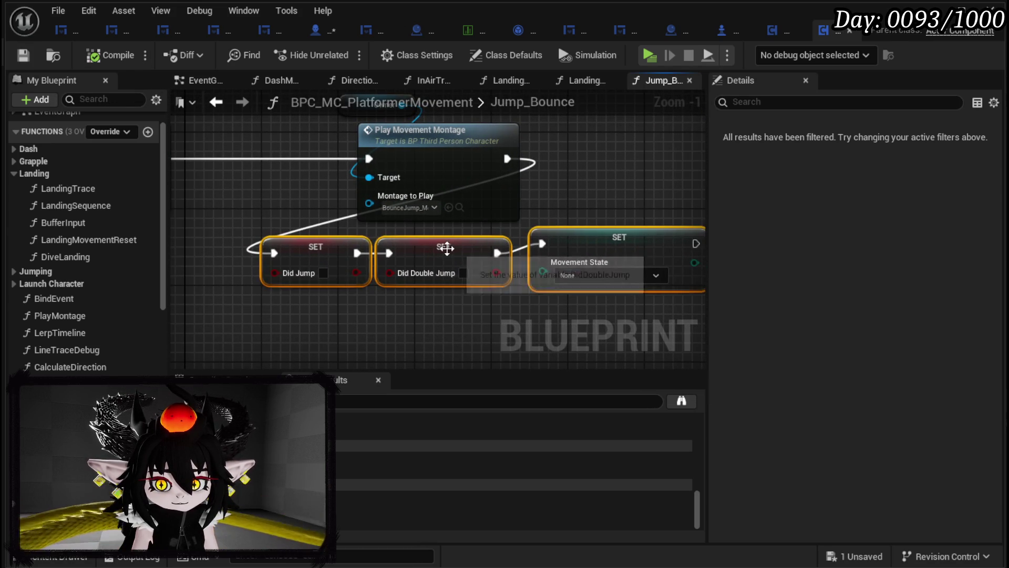
{"action": "left_click_drag", "start_coordinate": [326, 209], "coordinate": [532, 219]}
{"action": "left_click", "coordinate": [304, 169]}
{"action": "double_click", "coordinate": [304, 169]}
{"action": "left_click_drag", "start_coordinate": [336, 177], "coordinate": [362, 141]}
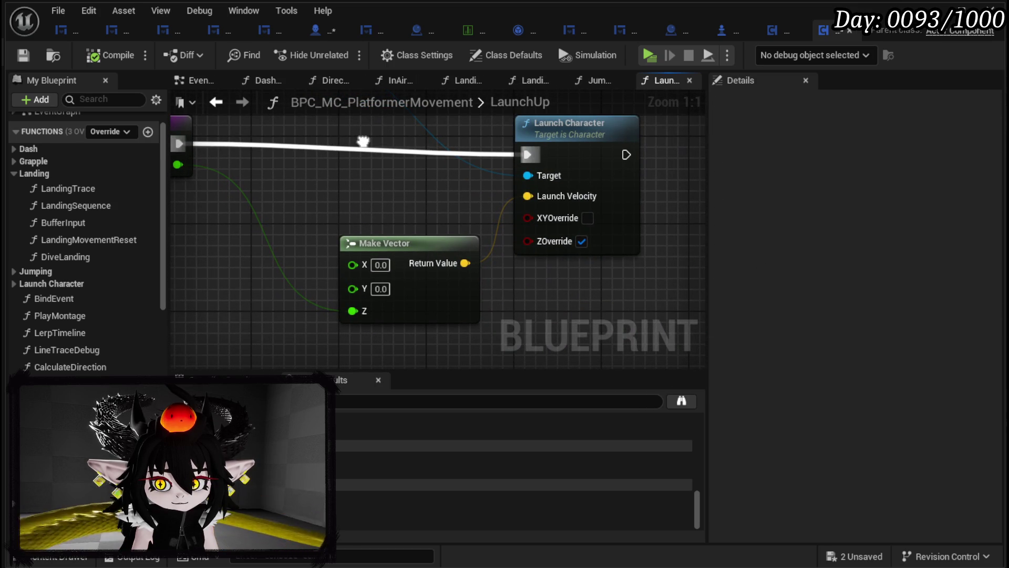
{"action": "left_click_drag", "start_coordinate": [362, 140], "coordinate": [485, 153]}
{"action": "left_click", "coordinate": [25, 56]}
{"action": "left_click", "coordinate": [216, 102]}
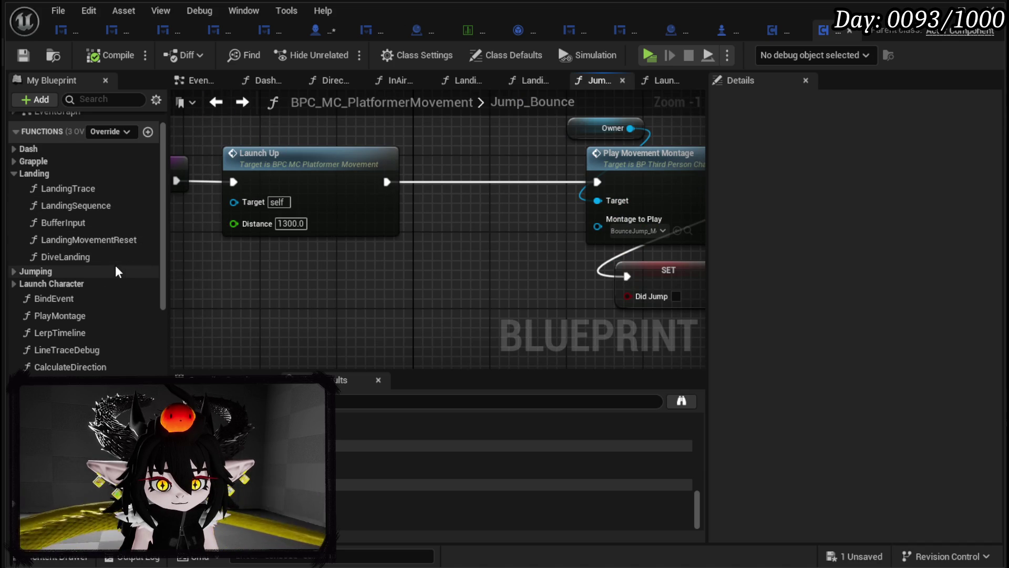
- Add a LaunchInputDirection call after Launch Up with Distance 2500, feeding Play Movement Montage, and save
{"action": "left_click", "coordinate": [18, 284]}
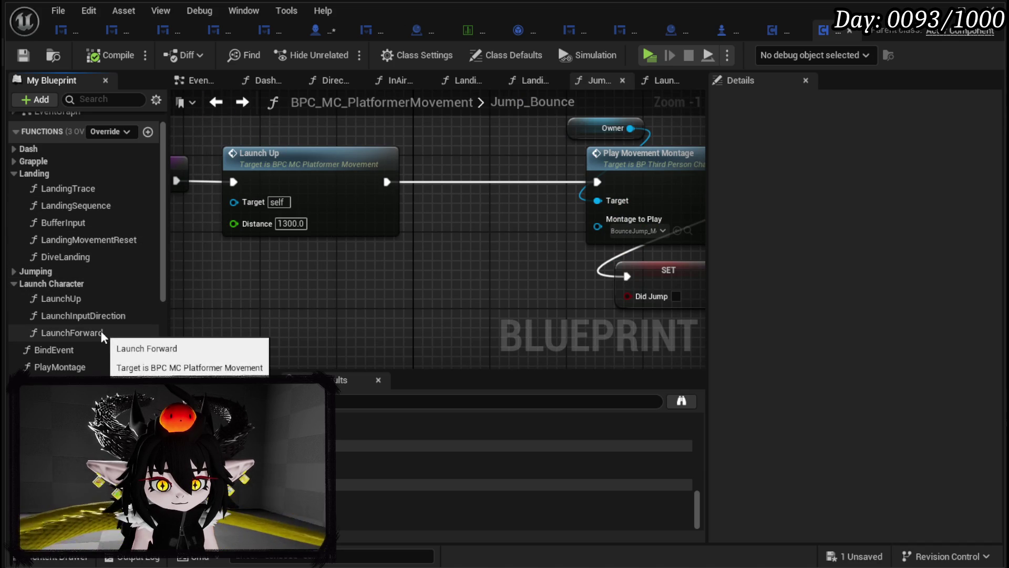
{"action": "left_click", "coordinate": [74, 317]}
{"action": "left_click_drag", "start_coordinate": [170, 316], "coordinate": [326, 295]}
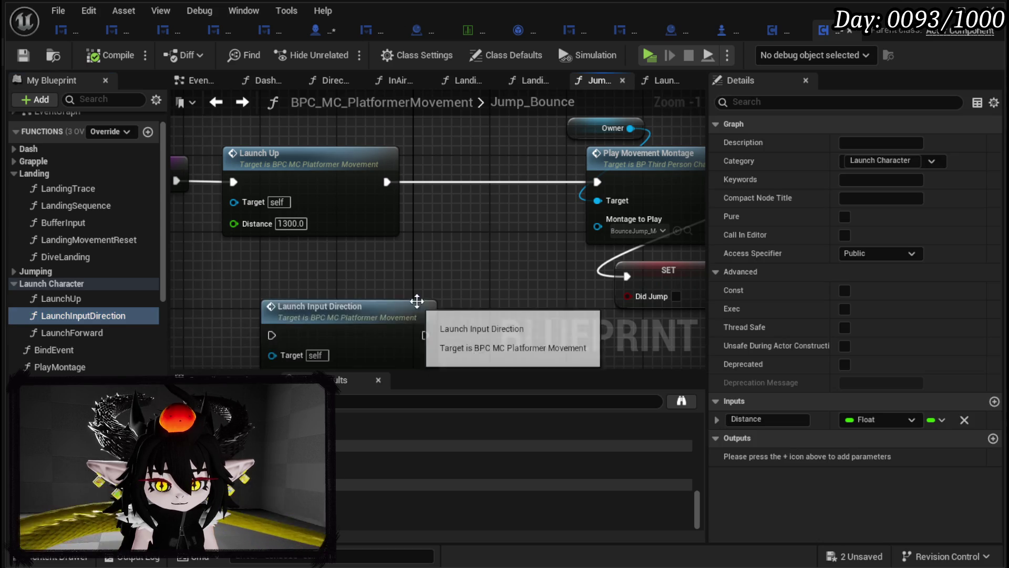
{"action": "mouse_move", "coordinate": [260, 250]}
{"action": "left_mouse_down"}
{"action": "mouse_move", "coordinate": [447, 142]}
{"action": "mouse_move", "coordinate": [324, 138]}
{"action": "left_mouse_up"}
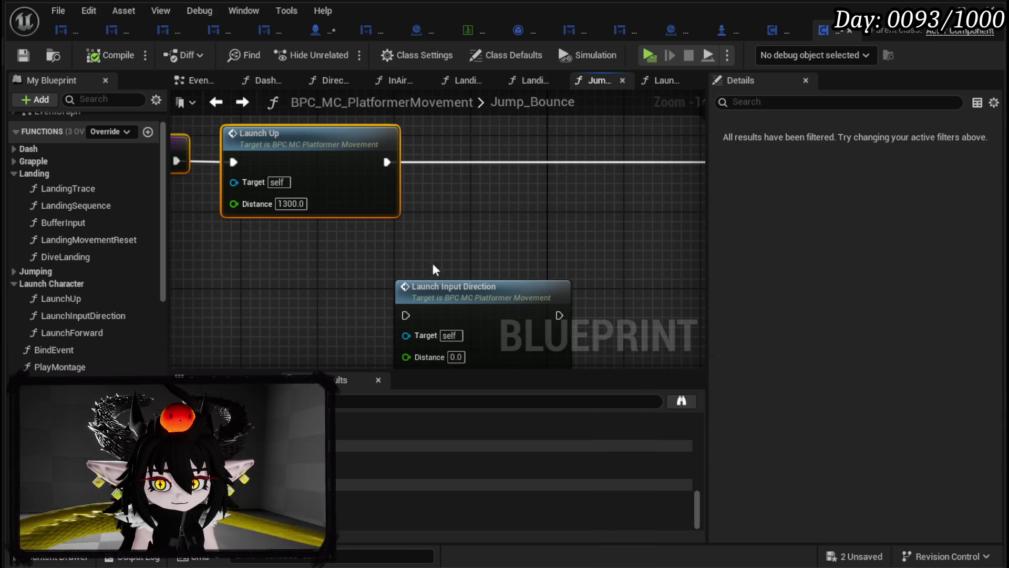
{"action": "left_click_drag", "start_coordinate": [439, 302], "coordinate": [513, 147]}
{"action": "mouse_move", "coordinate": [387, 166]}
{"action": "left_mouse_down"}
{"action": "mouse_move", "coordinate": [477, 161]}
{"action": "mouse_move", "coordinate": [520, 184]}
{"action": "mouse_move", "coordinate": [588, 179]}
{"action": "left_mouse_up"}
{"action": "left_click", "coordinate": [532, 204]}
{"action": "type", "text": "2500"}
{"action": "left_click", "coordinate": [488, 247]}
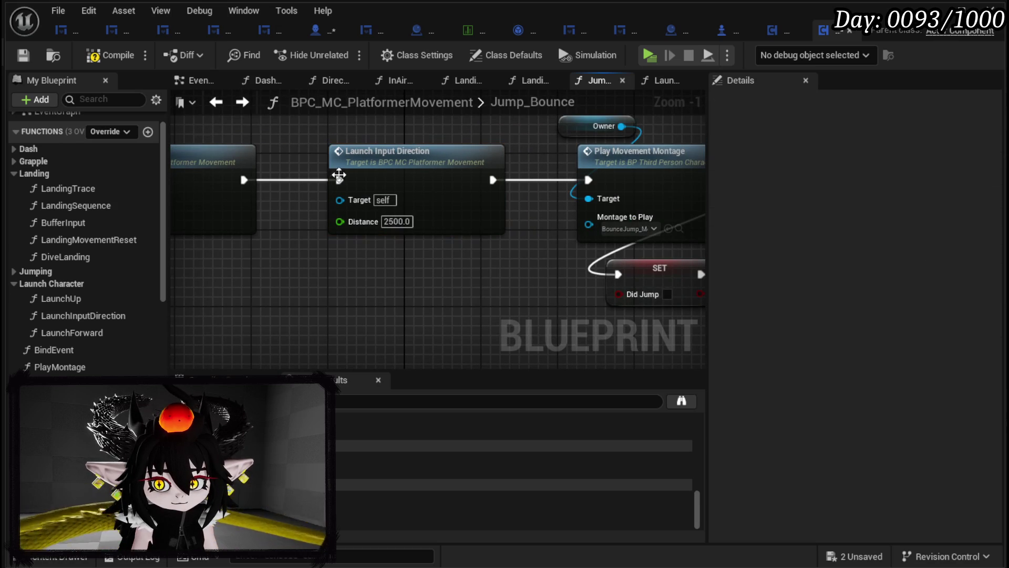
{"action": "left_click", "coordinate": [24, 56]}
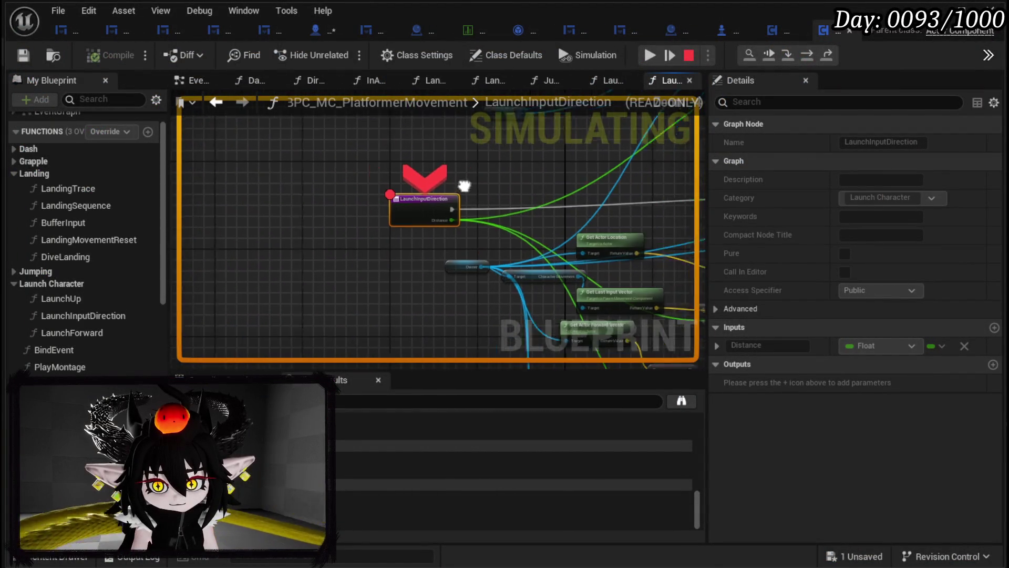
- Remove the LaunchInputDirection breakpoint, resume the paused playtest to try the bounce, then stop
{"action": "right_click", "coordinate": [345, 248]}
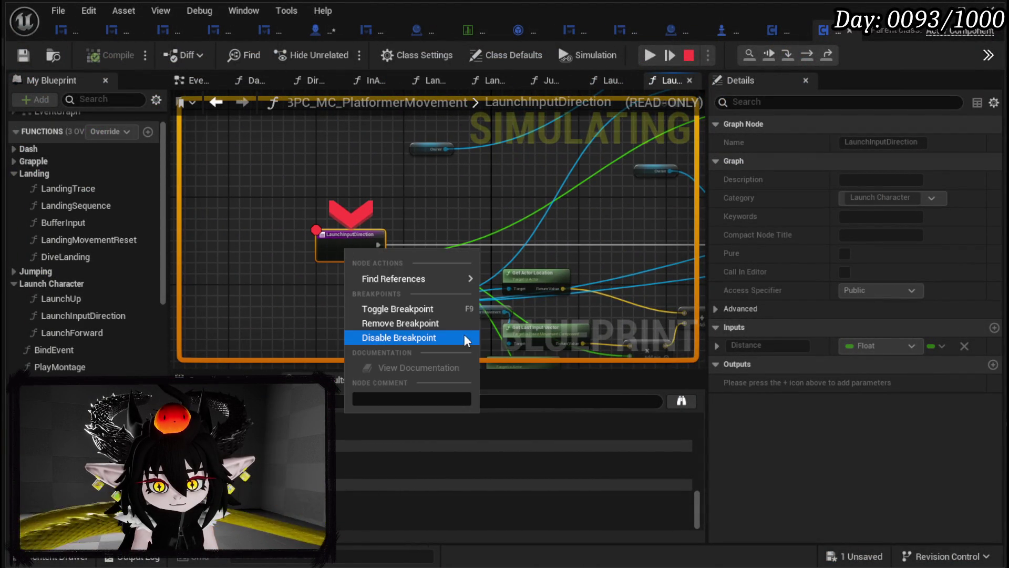
{"action": "left_click", "coordinate": [462, 322]}
{"action": "left_click", "coordinate": [657, 61]}
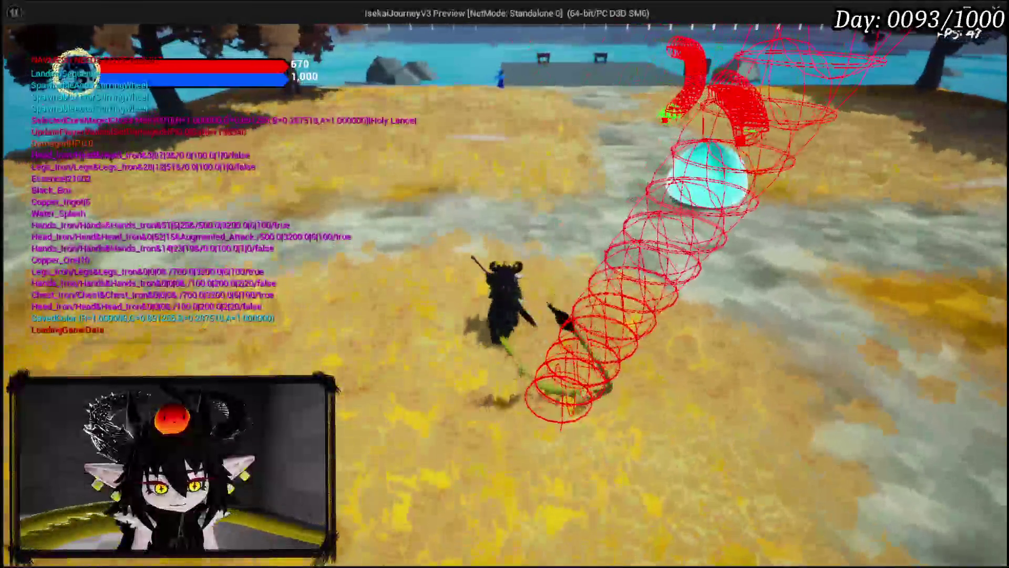
{"action": "key", "text": "Escape"}
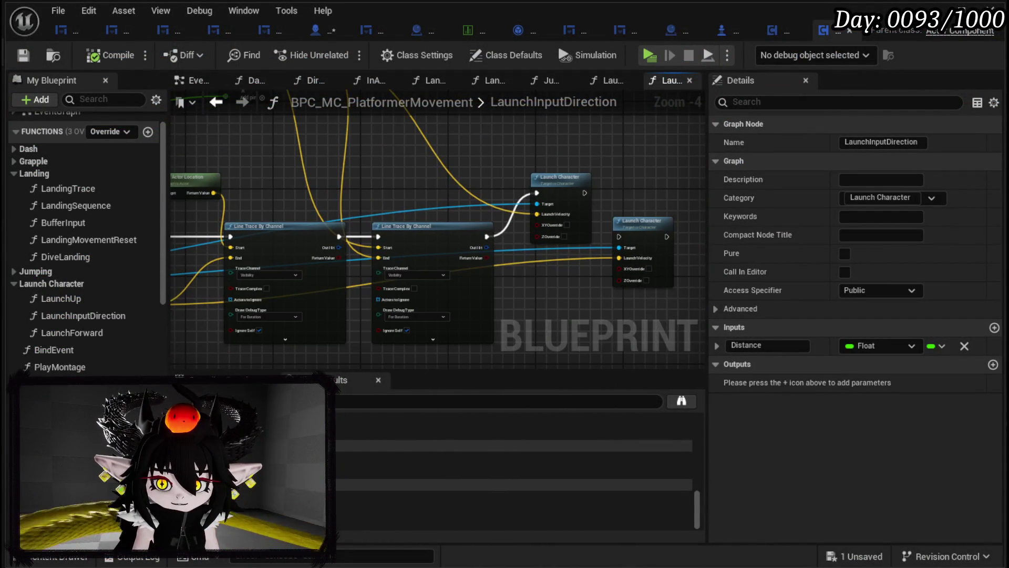
- Append '(Broken?)' to the LaunchInputDirection function name in My Blueprint and save
{"action": "key", "text": "alt+Left"}
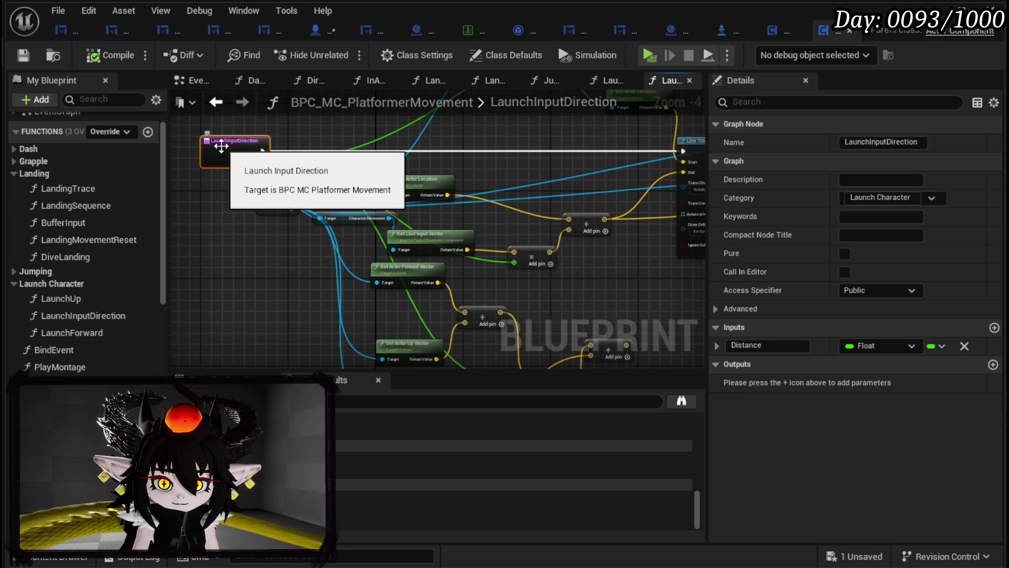
{"action": "scroll", "coordinate": [256, 147], "scroll_direction": "up", "scroll_amount": 4}
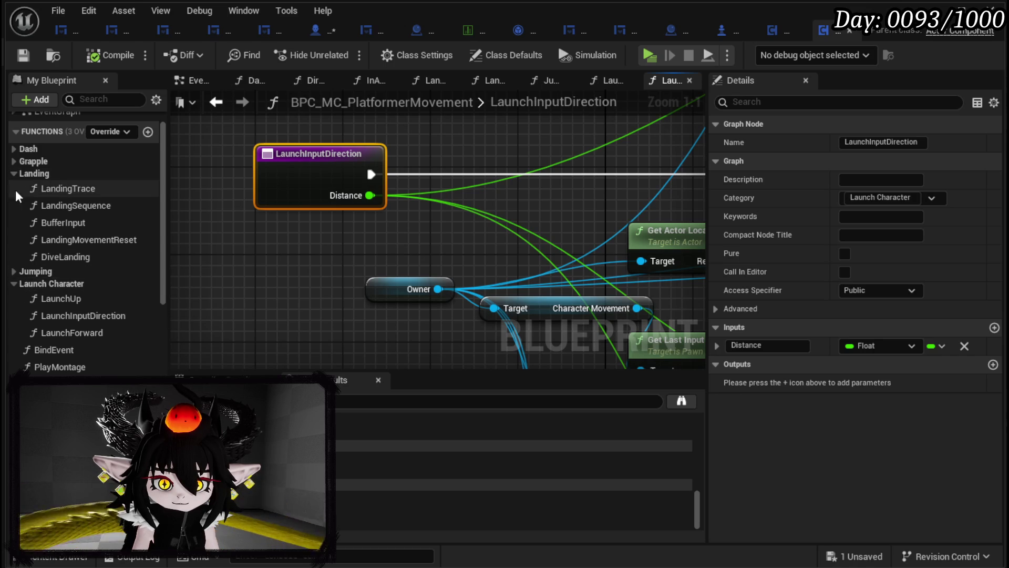
{"action": "right_click", "coordinate": [85, 320]}
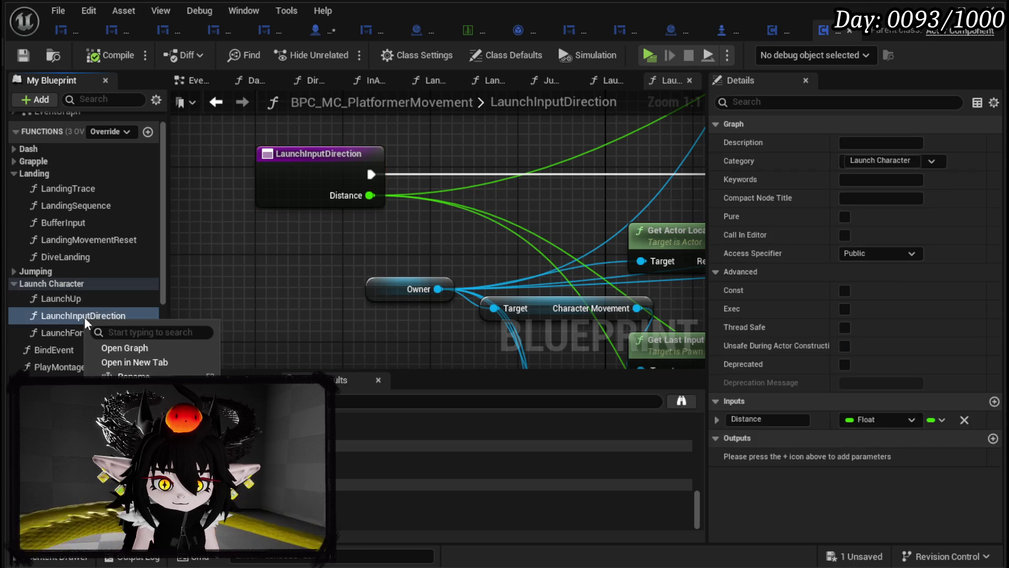
{"action": "left_click", "coordinate": [134, 376]}
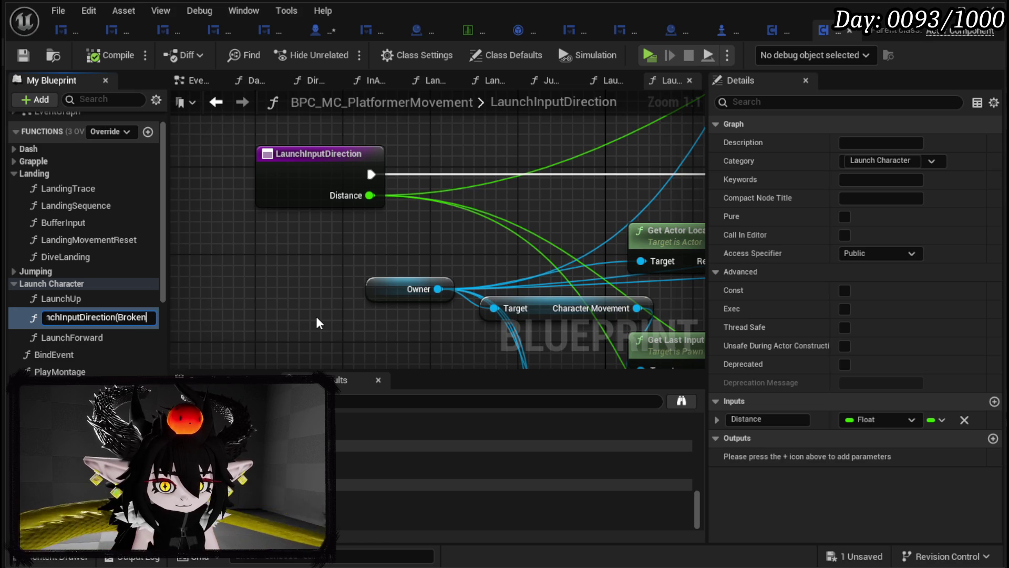
{"action": "type", "text": ")"}
{"action": "key", "text": "Return"}
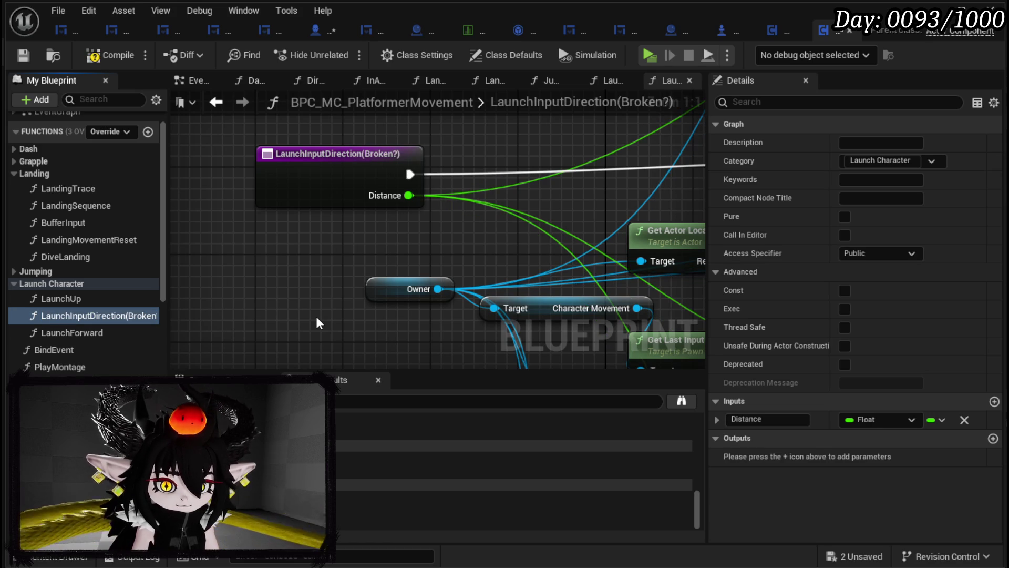
{"action": "left_click", "coordinate": [23, 56]}
- Look through the LaunchForward, LaunchUp and LandingTrace graphs, then open Jump_Bounce
{"action": "double_click", "coordinate": [132, 332]}
{"action": "double_click", "coordinate": [58, 299]}
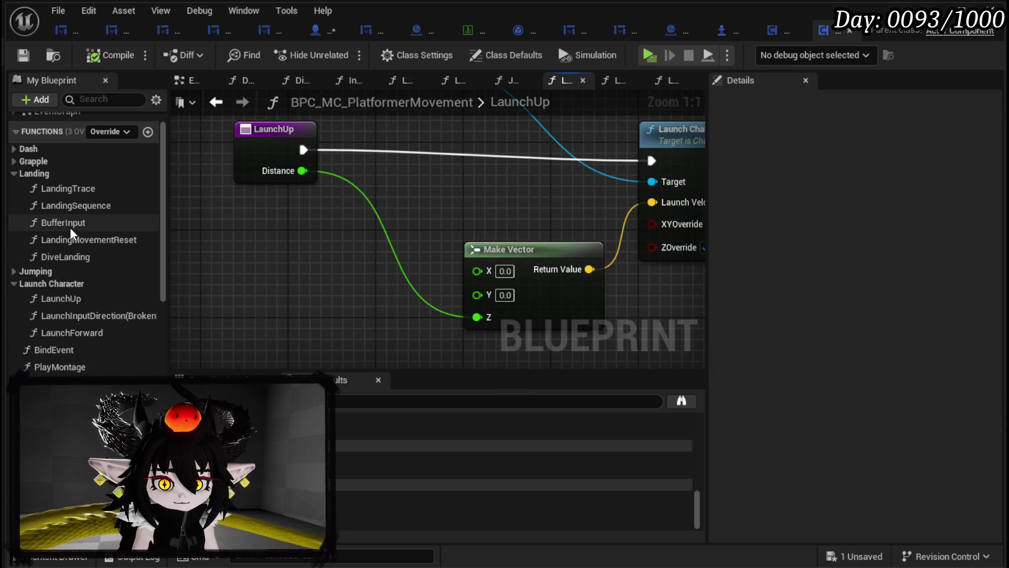
{"action": "double_click", "coordinate": [72, 190]}
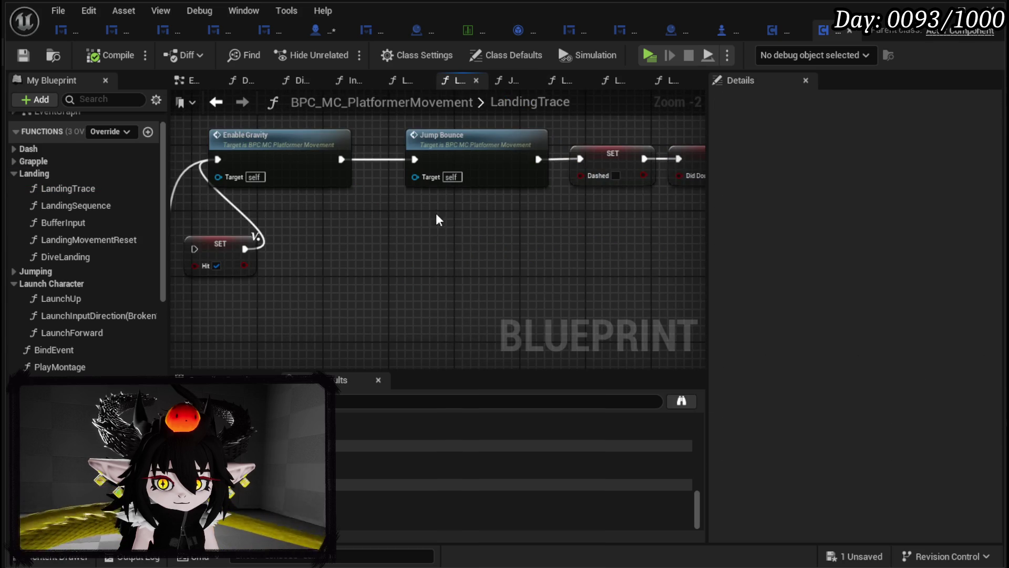
{"action": "double_click", "coordinate": [449, 157]}
- Route Jump_Bounce through a new Launch Forward call (Distance 2500) into Play Movement Montage and save
{"action": "left_click_drag", "start_coordinate": [72, 332], "coordinate": [350, 257]}
{"action": "left_click_drag", "start_coordinate": [242, 181], "coordinate": [361, 285]}
{"action": "left_click_drag", "start_coordinate": [446, 270], "coordinate": [398, 261]}
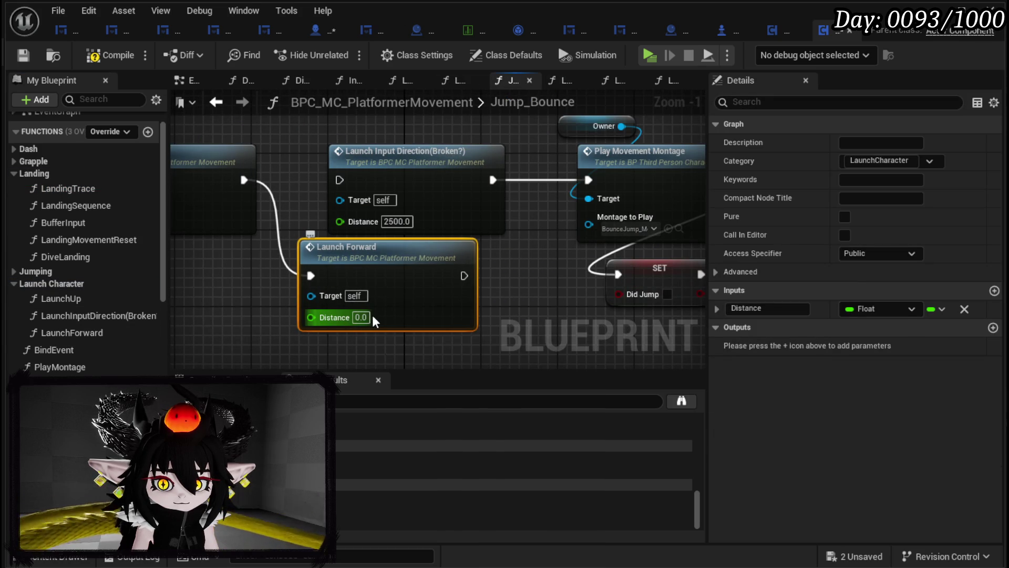
{"action": "type", "text": "2500"}
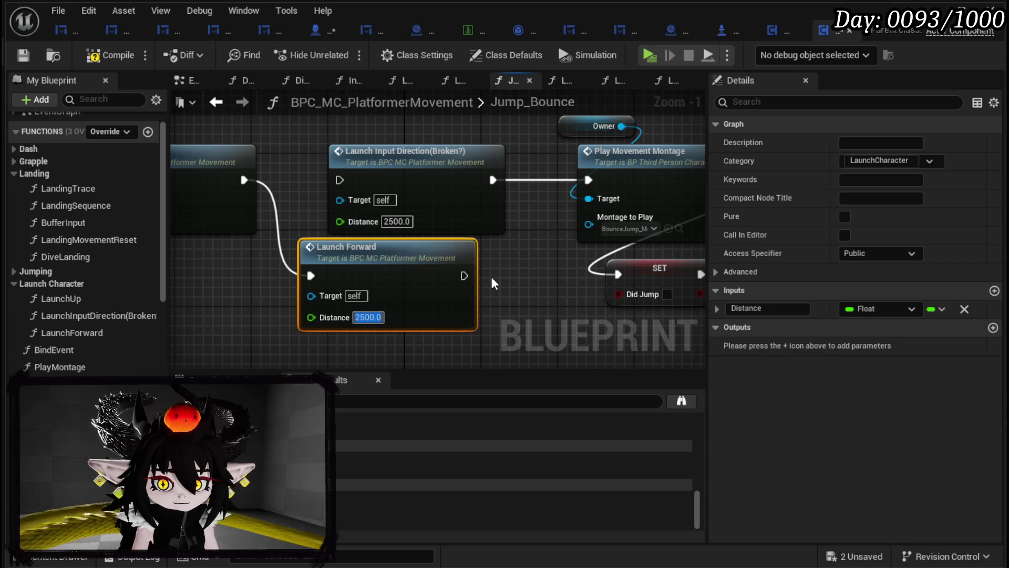
{"action": "mouse_move", "coordinate": [463, 276]}
{"action": "left_mouse_down"}
{"action": "mouse_move", "coordinate": [586, 231]}
{"action": "mouse_move", "coordinate": [588, 180]}
{"action": "left_mouse_up"}
{"action": "left_click_drag", "start_coordinate": [413, 173], "coordinate": [391, 145]}
{"action": "left_click_drag", "start_coordinate": [388, 271], "coordinate": [397, 272]}
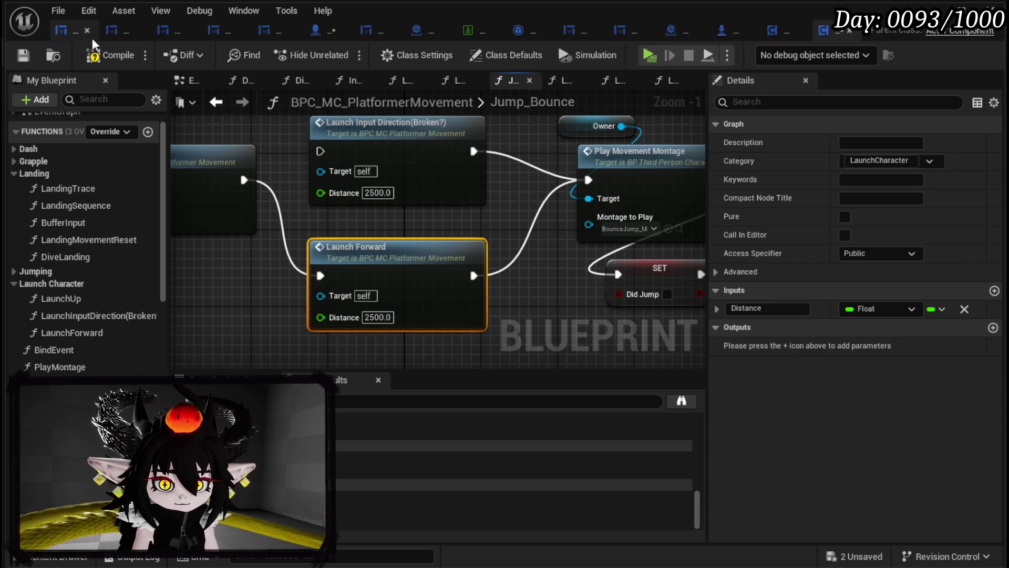
{"action": "left_click", "coordinate": [23, 55]}
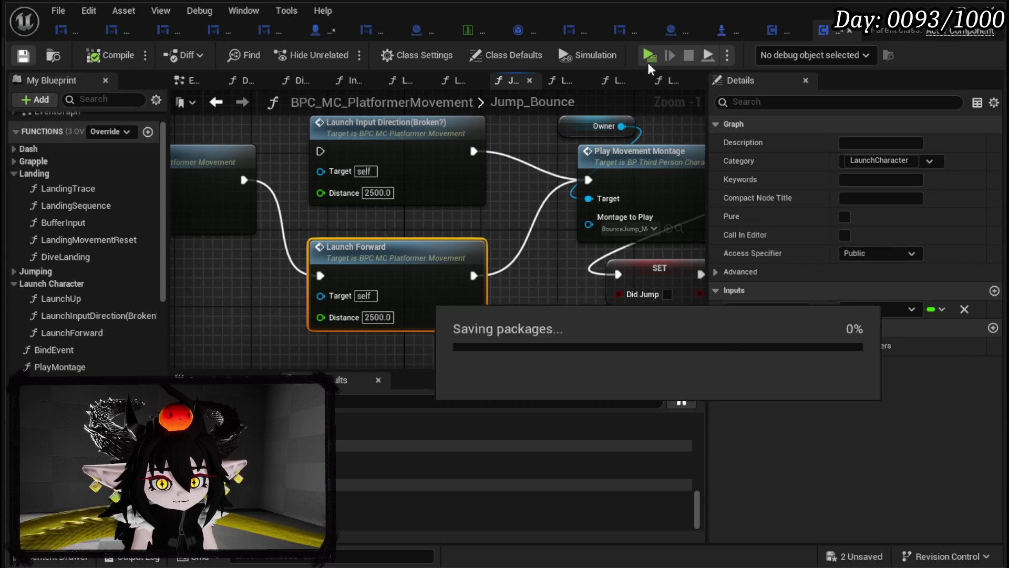
{"action": "left_click", "coordinate": [933, 10]}
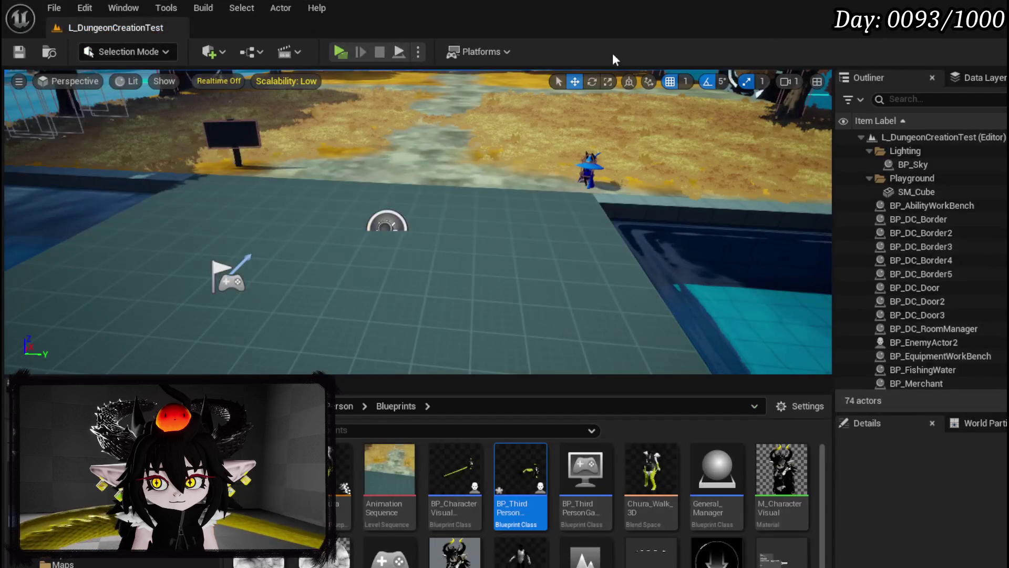
{"action": "left_click", "coordinate": [340, 52]}
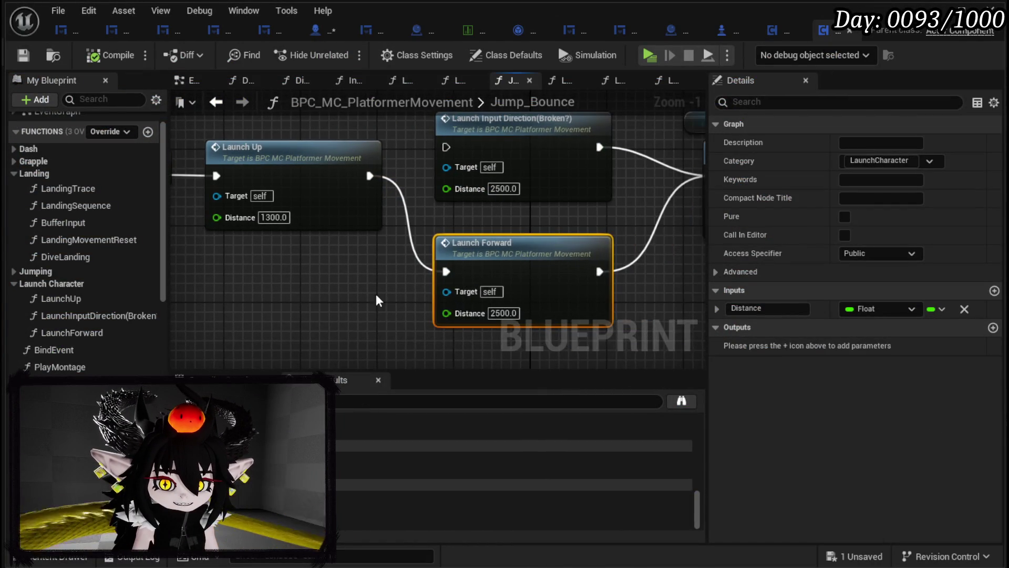
- In LaunchForward, turn off Launch Character's XYOverride so both overrides are false, and save
{"action": "double_click", "coordinate": [433, 284]}
{"action": "scroll", "coordinate": [428, 286], "scroll_direction": "up", "scroll_amount": 3}
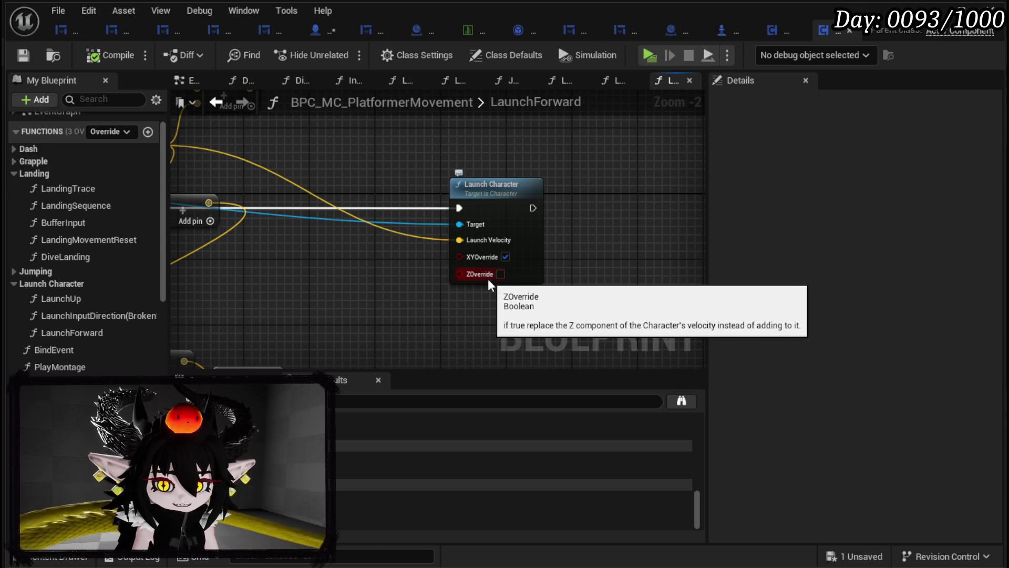
{"action": "left_click_drag", "start_coordinate": [426, 300], "coordinate": [608, 300]}
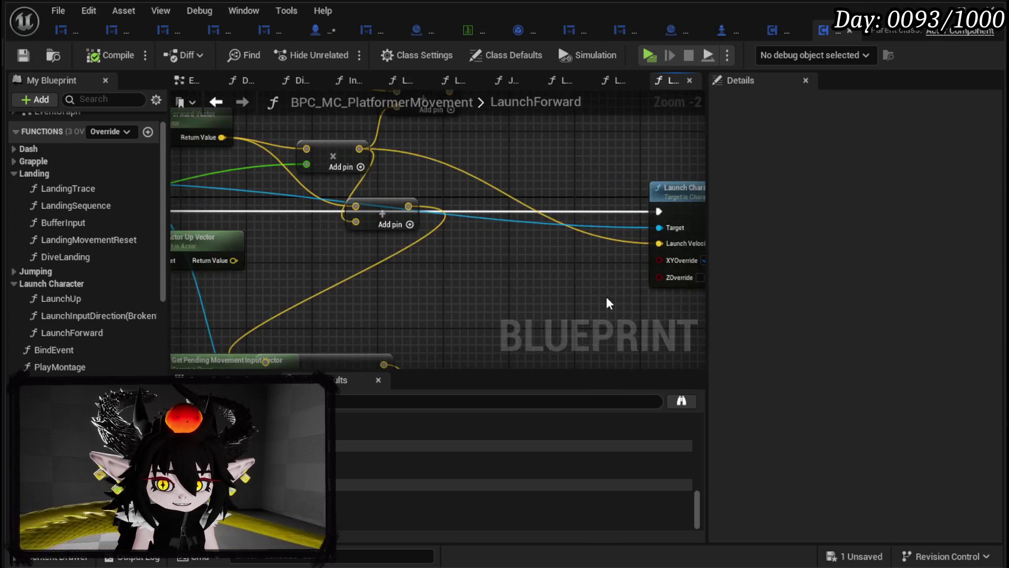
{"action": "scroll", "coordinate": [521, 282], "scroll_direction": "down", "scroll_amount": 2}
{"action": "scroll", "coordinate": [523, 288], "scroll_direction": "up", "scroll_amount": 1}
{"action": "mouse_move", "coordinate": [523, 289]}
{"action": "left_mouse_down"}
{"action": "mouse_move", "coordinate": [496, 266]}
{"action": "mouse_move", "coordinate": [502, 254]}
{"action": "mouse_move", "coordinate": [606, 241]}
{"action": "left_mouse_up"}
{"action": "mouse_move", "coordinate": [419, 270]}
{"action": "left_mouse_down"}
{"action": "mouse_move", "coordinate": [210, 340]}
{"action": "mouse_move", "coordinate": [185, 336]}
{"action": "left_mouse_up"}
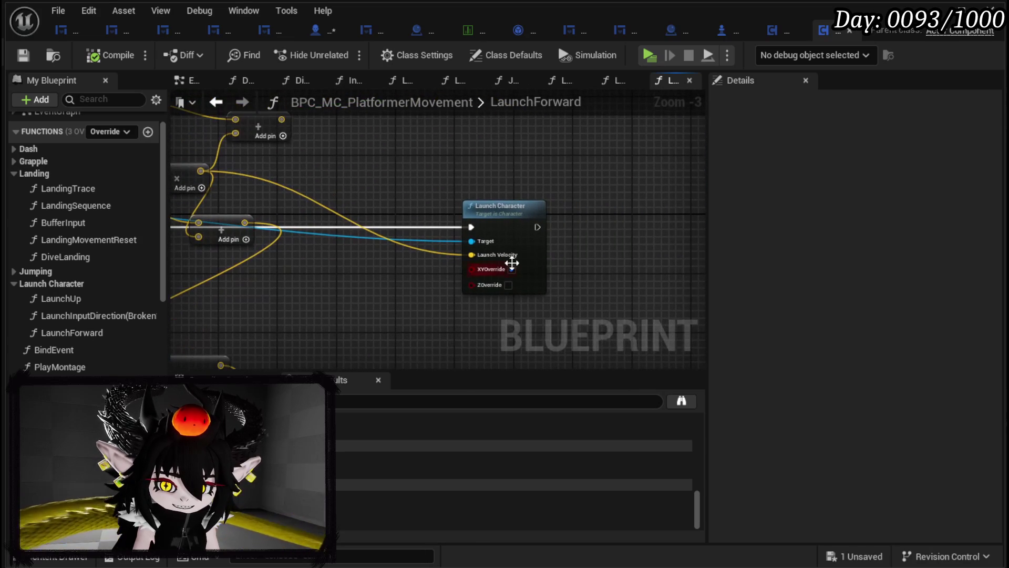
{"action": "left_click", "coordinate": [28, 59]}
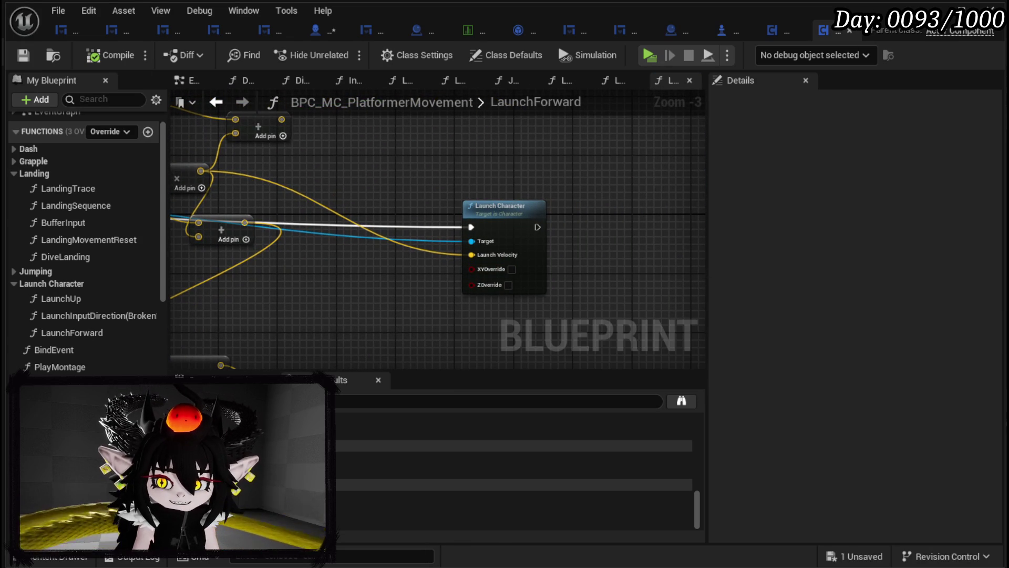
{"action": "key", "text": "alt+Tab"}
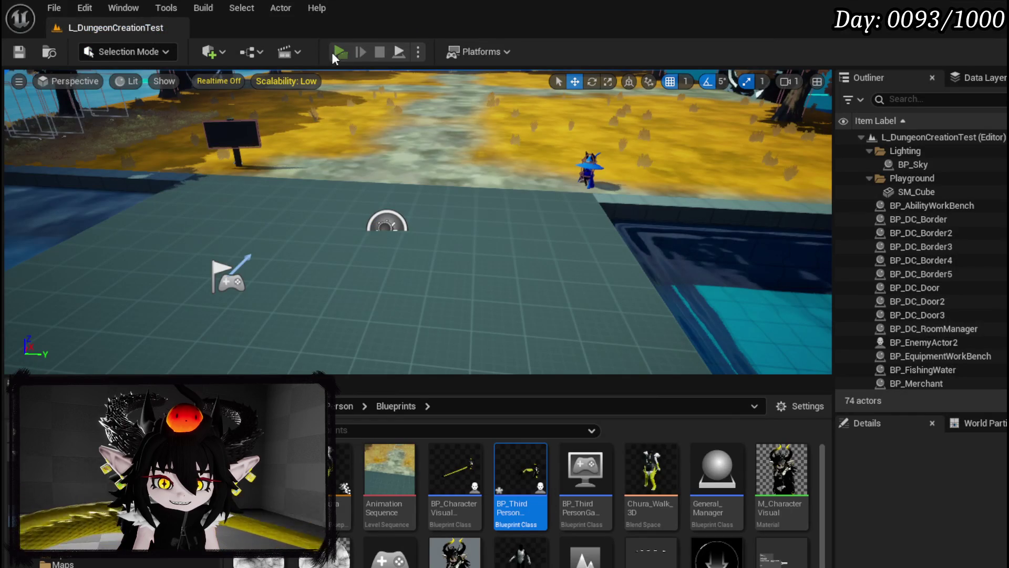
{"action": "key", "text": "alt+p"}
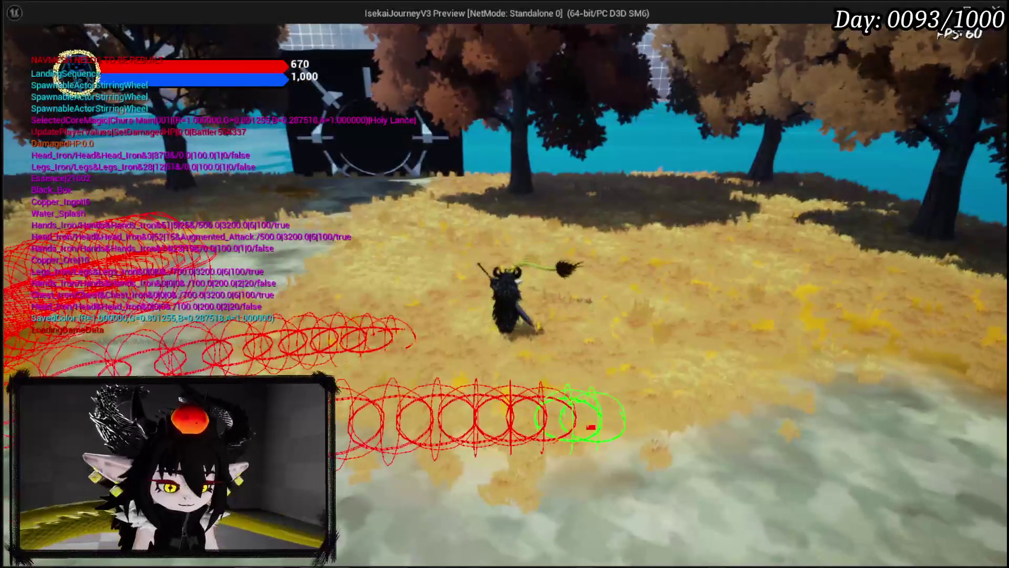
{"action": "key", "text": "Escape"}
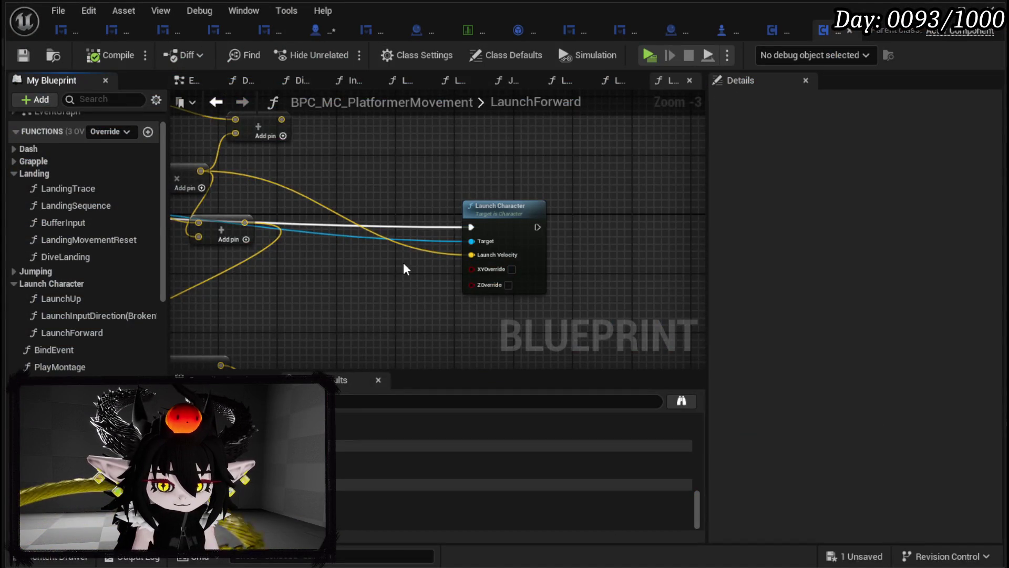
{"action": "scroll", "coordinate": [439, 252], "scroll_direction": "down", "scroll_amount": 2}
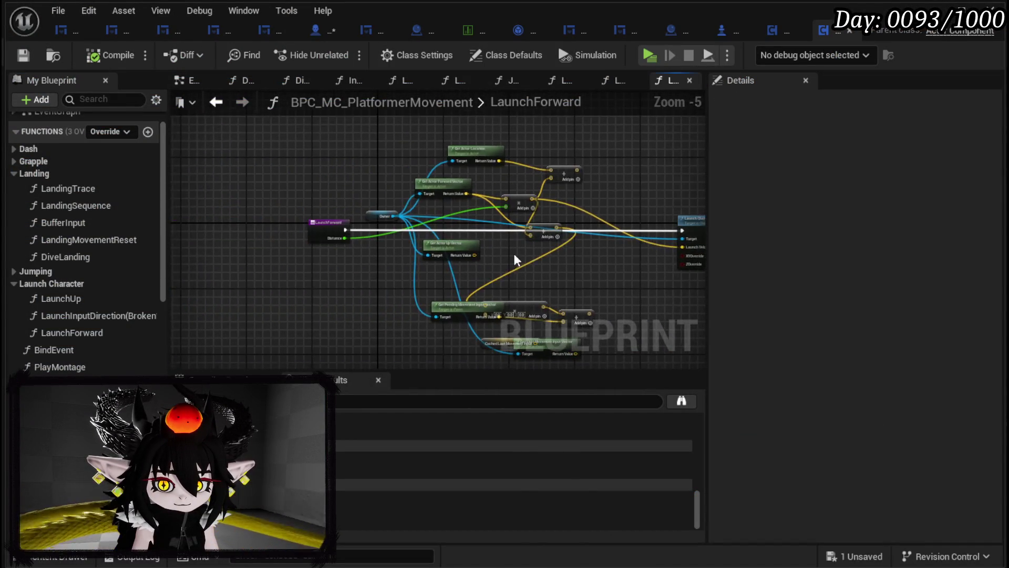
- In Jump_Bounce, rearrange Launch Forward and Launch Up and wire the function entry into Launch Forward
{"action": "scroll", "coordinate": [517, 261], "scroll_direction": "up", "scroll_amount": 1}
{"action": "left_click", "coordinate": [226, 107]}
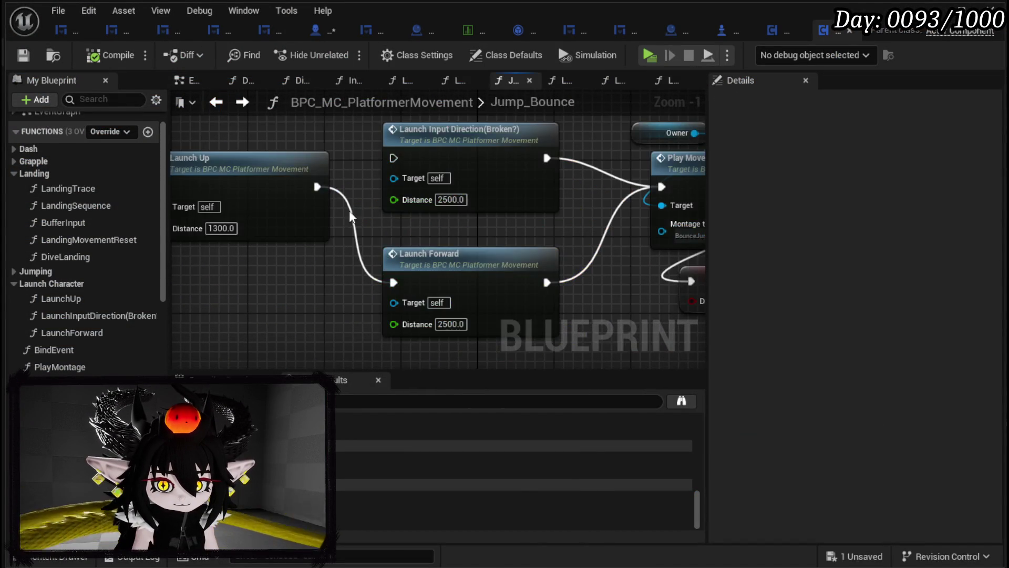
{"action": "mouse_move", "coordinate": [383, 247]}
{"action": "left_mouse_down"}
{"action": "mouse_move", "coordinate": [577, 203]}
{"action": "mouse_move", "coordinate": [273, 226]}
{"action": "left_mouse_up"}
{"action": "left_click", "coordinate": [457, 213]}
{"action": "left_click_drag", "start_coordinate": [457, 213], "coordinate": [666, 257]}
{"action": "left_click_drag", "start_coordinate": [282, 152], "coordinate": [336, 270]}
{"action": "left_click_drag", "start_coordinate": [389, 240], "coordinate": [389, 201]}
- Chain Launch Forward into Launch Up, then Play Movement Montage, moving Launch Input Direction aside
{"action": "mouse_move", "coordinate": [521, 240]}
{"action": "left_mouse_down"}
{"action": "mouse_move", "coordinate": [357, 266]}
{"action": "mouse_move", "coordinate": [452, 256]}
{"action": "left_mouse_up"}
{"action": "mouse_move", "coordinate": [548, 249]}
{"action": "left_mouse_down"}
{"action": "mouse_move", "coordinate": [398, 269]}
{"action": "mouse_move", "coordinate": [533, 207]}
{"action": "left_mouse_up"}
{"action": "mouse_move", "coordinate": [325, 196]}
{"action": "left_mouse_down"}
{"action": "mouse_move", "coordinate": [342, 151]}
{"action": "mouse_move", "coordinate": [410, 190]}
{"action": "mouse_move", "coordinate": [505, 199]}
{"action": "mouse_move", "coordinate": [370, 149]}
{"action": "left_mouse_up"}
{"action": "left_click", "coordinate": [505, 199]}
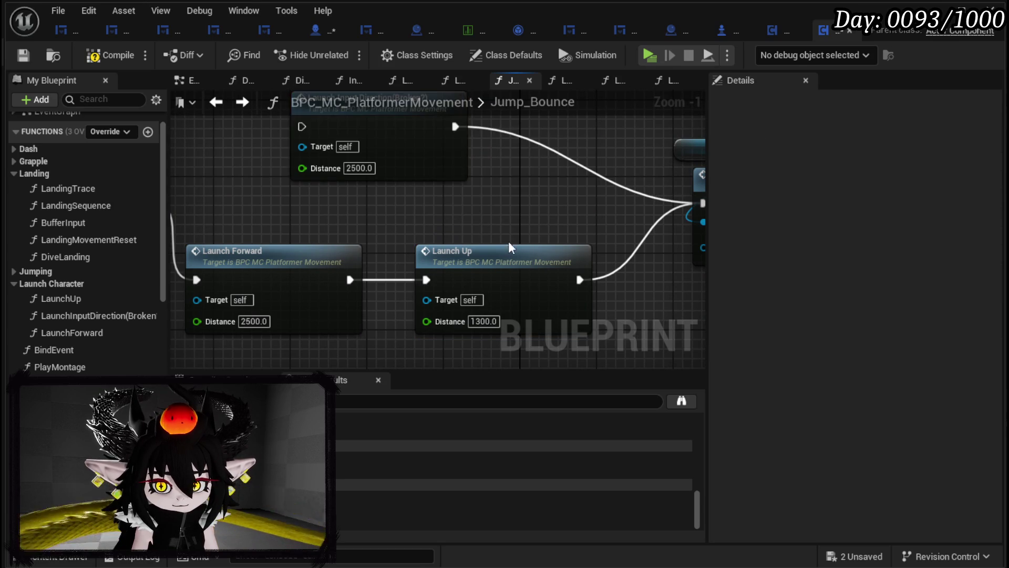
{"action": "left_click_drag", "start_coordinate": [519, 249], "coordinate": [490, 195]}
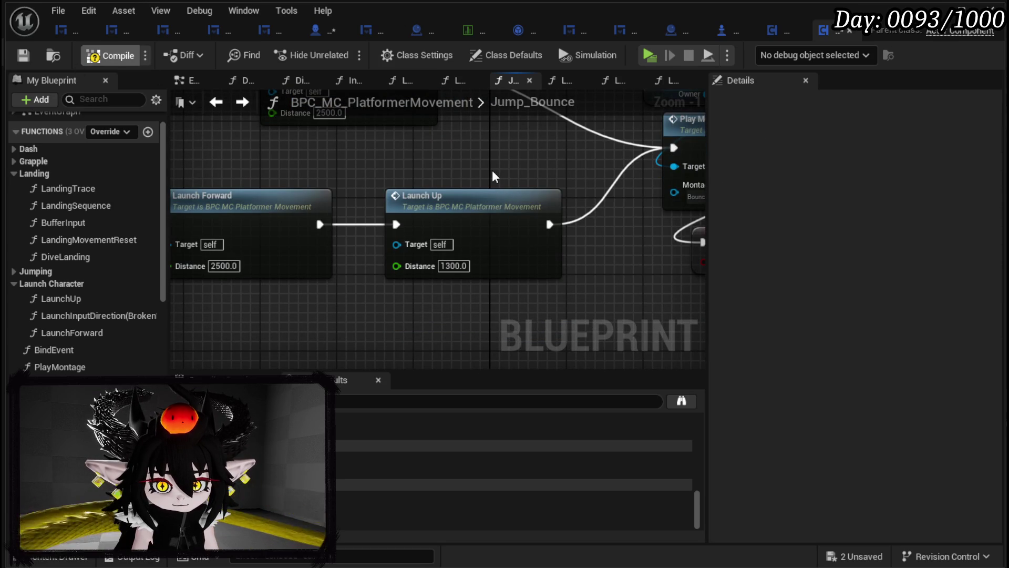
{"action": "double_click", "coordinate": [470, 208]}
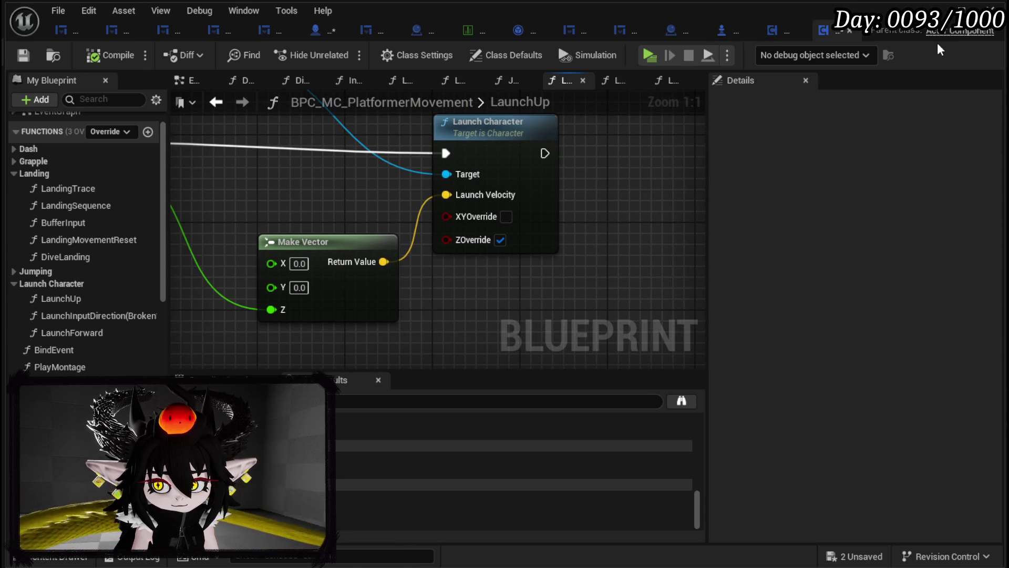
{"action": "left_click", "coordinate": [993, 8]}
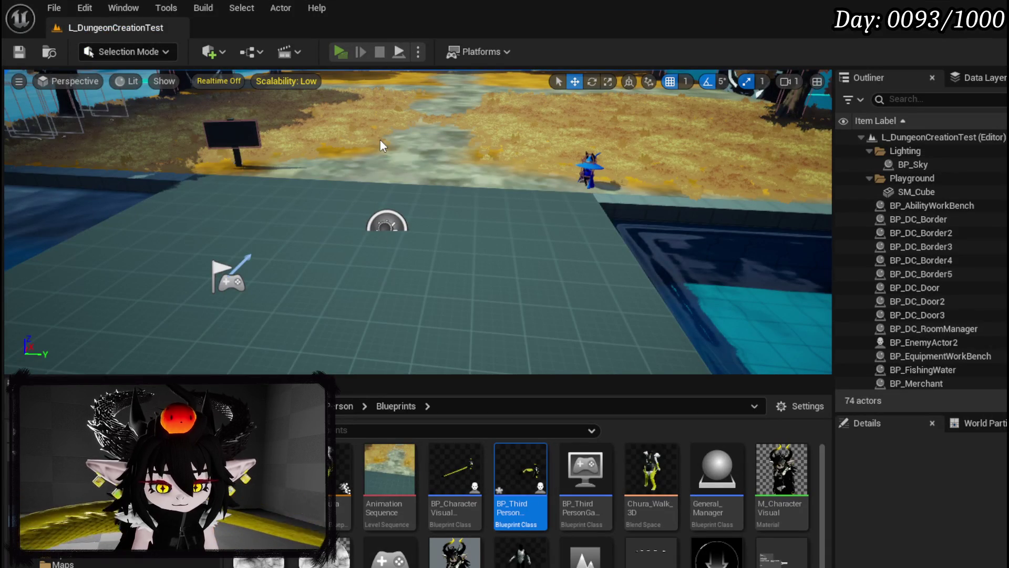
- Playtest the reordered Launch Forward-then-Launch Up bounce in Play-in-Editor, then stop the preview
{"action": "key", "text": "alt+p"}
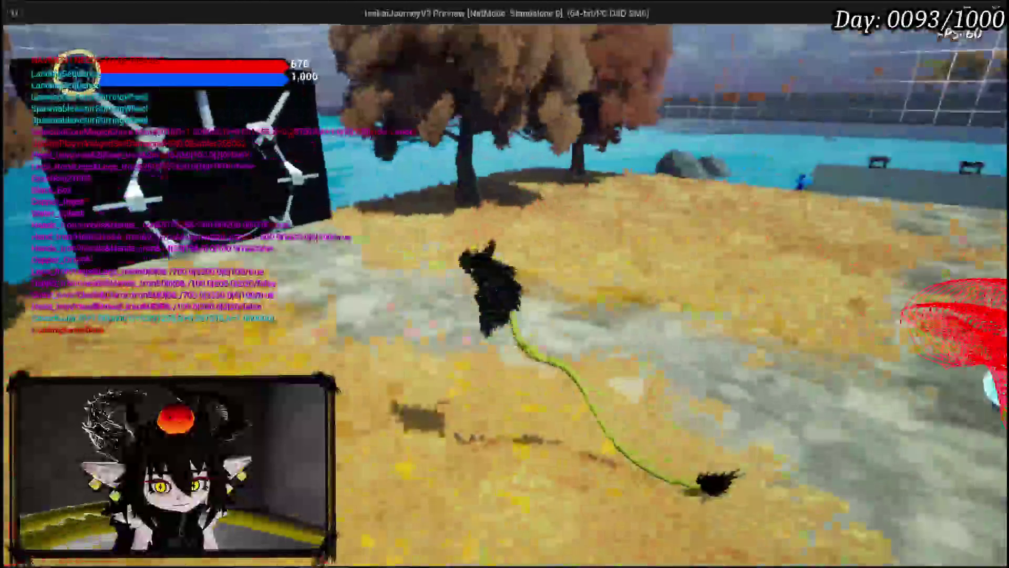
{"action": "key", "text": "Escape"}
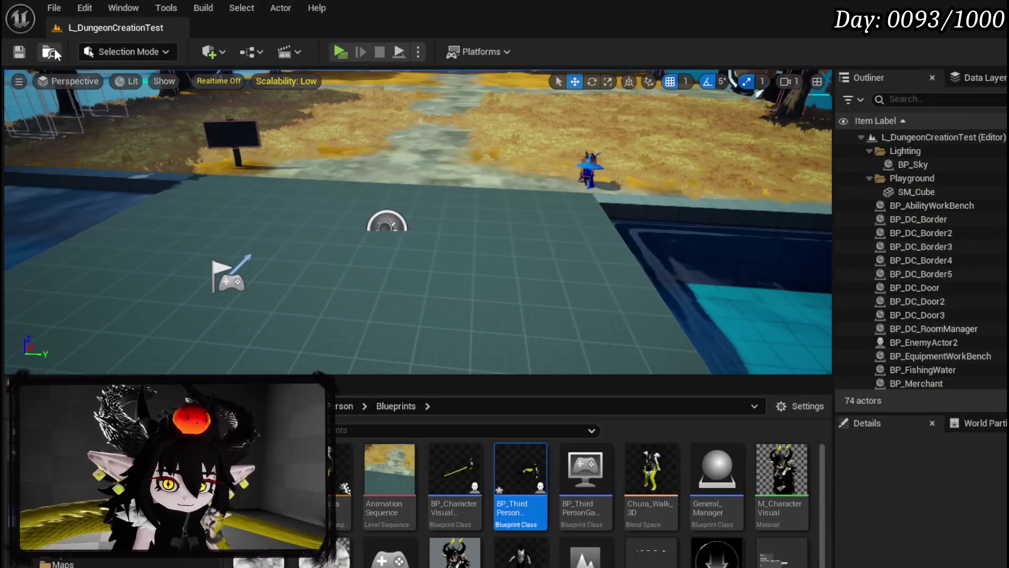
- Save the level and return from LaunchUp to the Jump_Bounce graph
{"action": "left_click", "coordinate": [19, 51]}
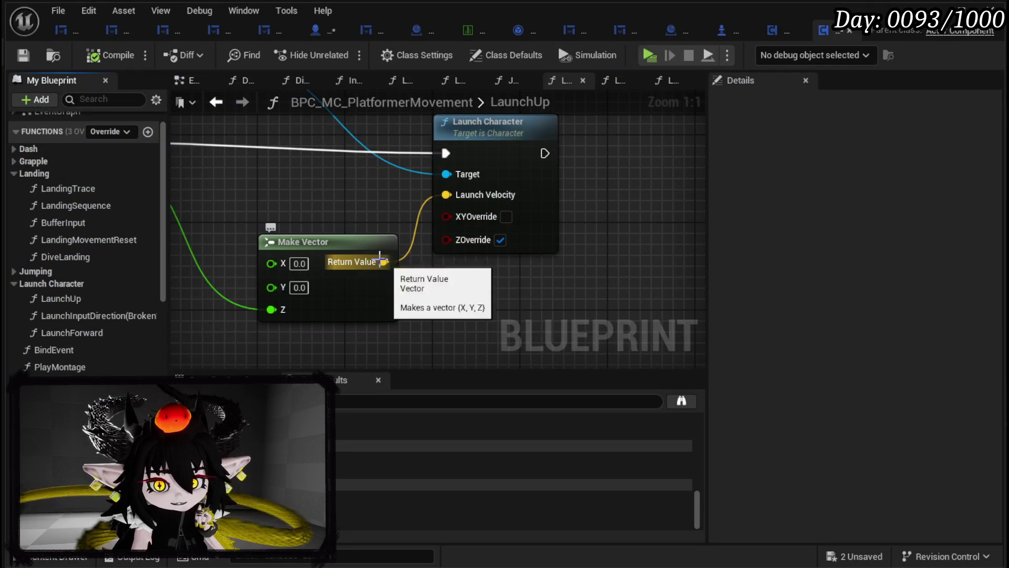
{"action": "scroll", "coordinate": [381, 261], "scroll_direction": "down", "scroll_amount": 4}
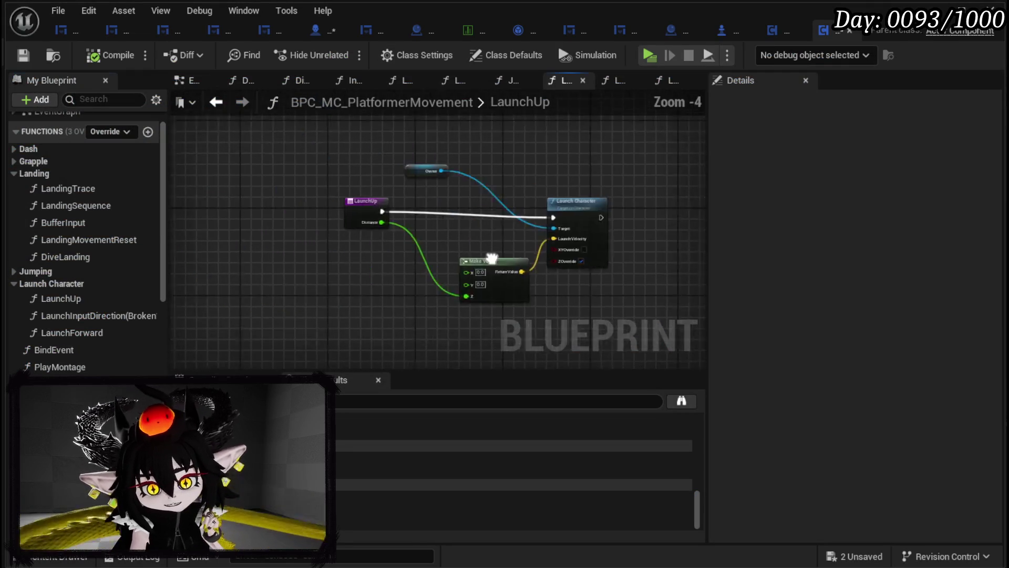
{"action": "left_click", "coordinate": [217, 102]}
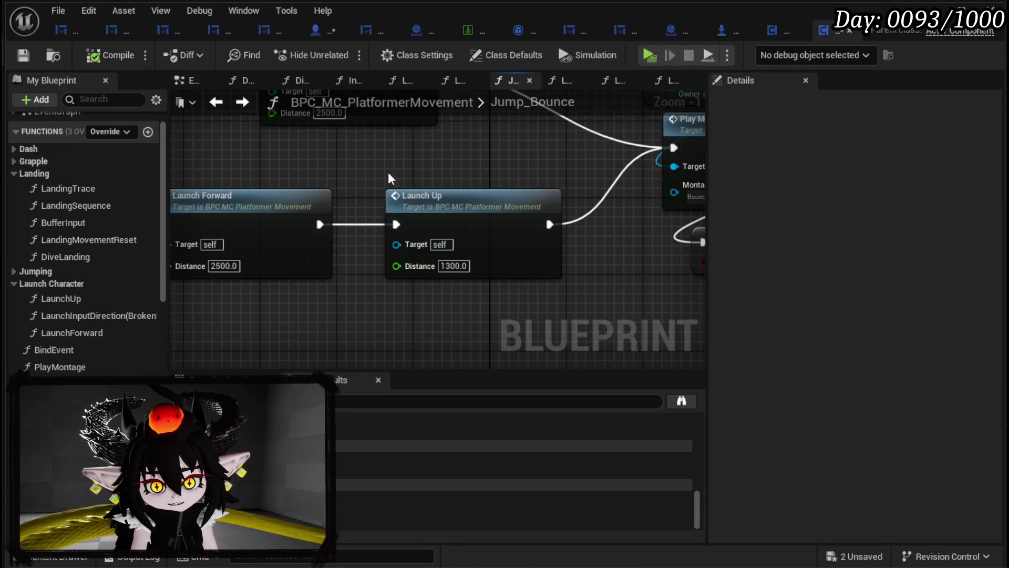
- Open and inspect the LaunchForward function's nodes, then return to Jump_Bounce
{"action": "mouse_move", "coordinate": [336, 219]}
{"action": "left_mouse_down"}
{"action": "mouse_move", "coordinate": [299, 220]}
{"action": "mouse_move", "coordinate": [334, 221]}
{"action": "left_mouse_up"}
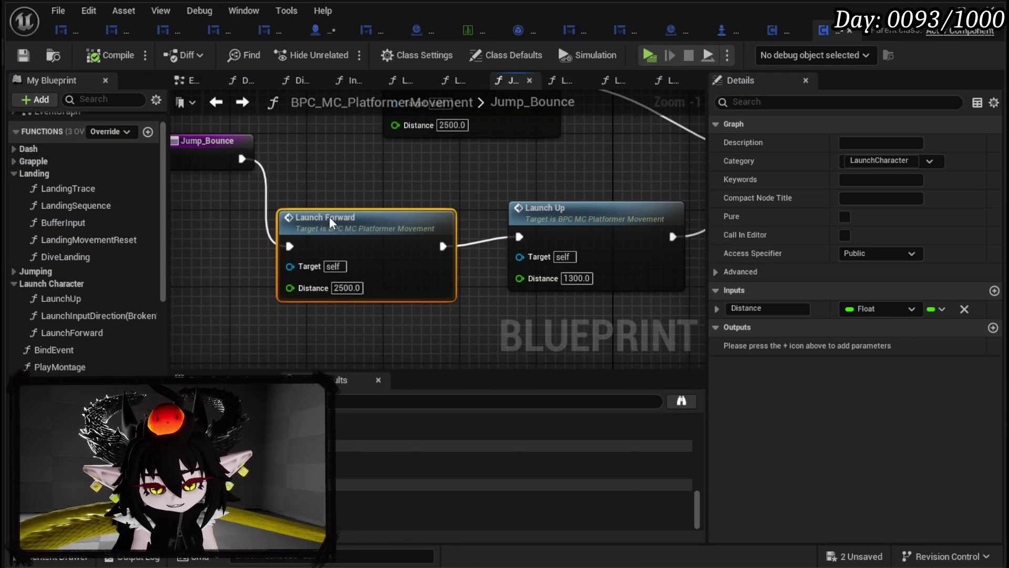
{"action": "double_click", "coordinate": [349, 245]}
{"action": "scroll", "coordinate": [363, 239], "scroll_direction": "up", "scroll_amount": 2}
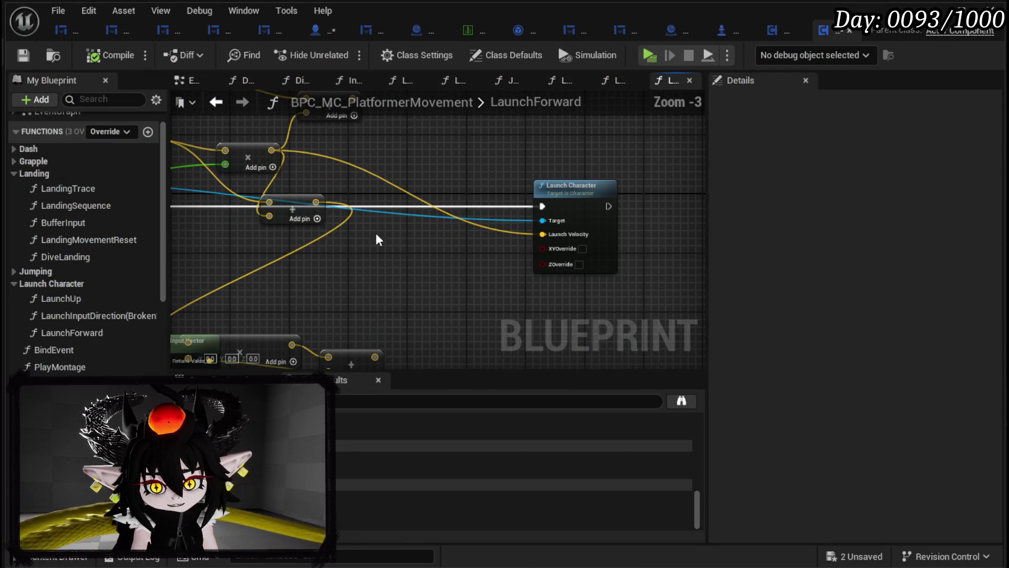
{"action": "scroll", "coordinate": [457, 270], "scroll_direction": "down", "scroll_amount": 1}
{"action": "left_click_drag", "start_coordinate": [457, 271], "coordinate": [532, 221]}
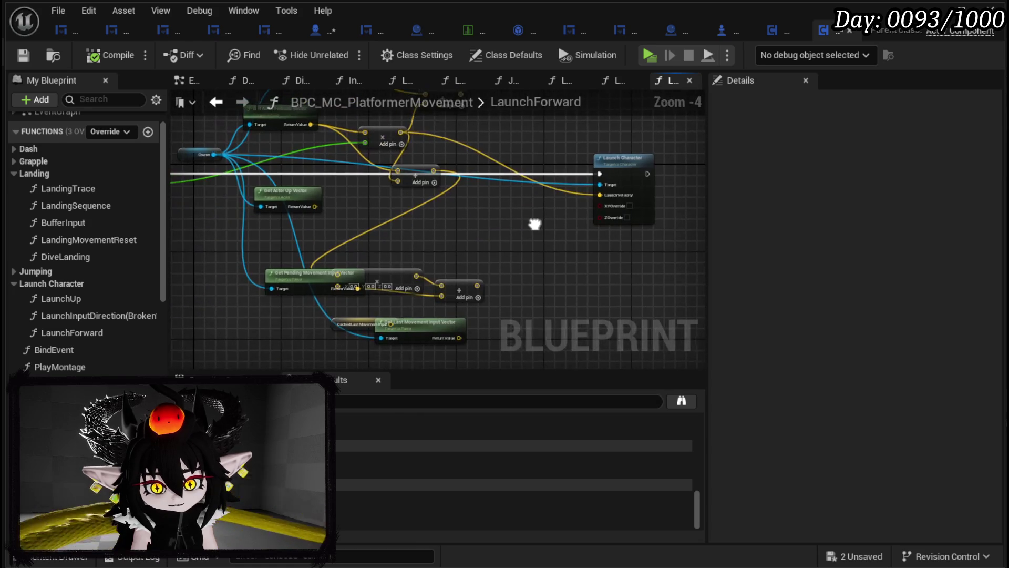
{"action": "left_click", "coordinate": [226, 104]}
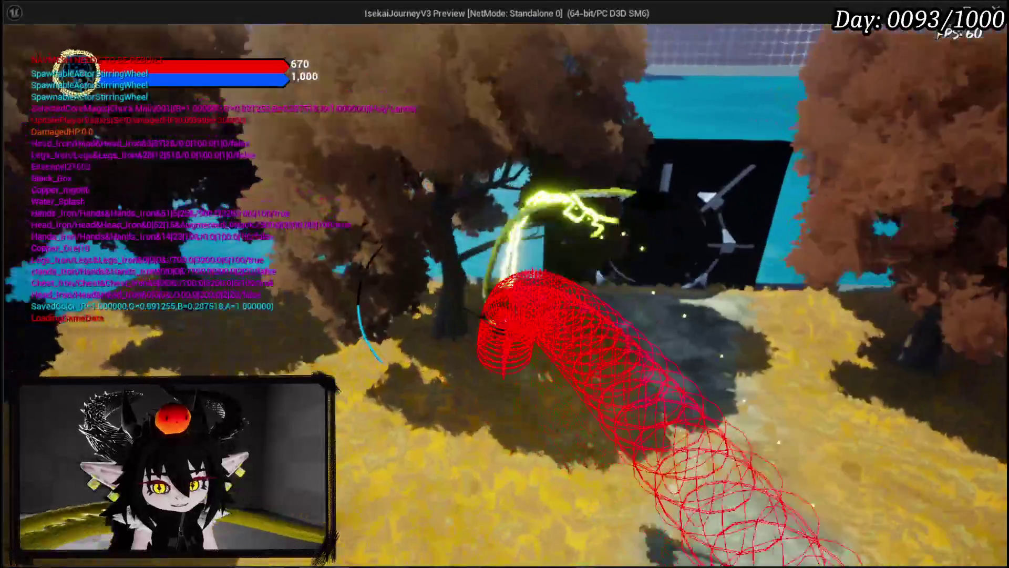
- Stop the jump-bounce playtest and return to the L_DungeonCreationTest level editor
{"action": "key", "text": "Escape"}
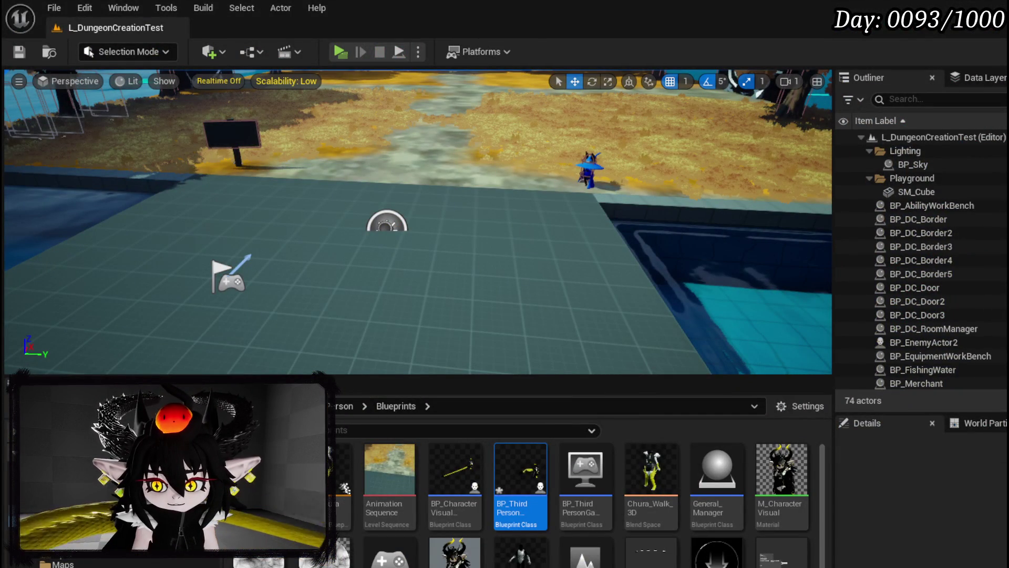
- Save all assets, delete Launch Forward so Jump_Bounce feeds Launch Up directly, and save
{"action": "key", "text": "ctrl+shift+s"}
{"action": "left_click", "coordinate": [790, 519]}
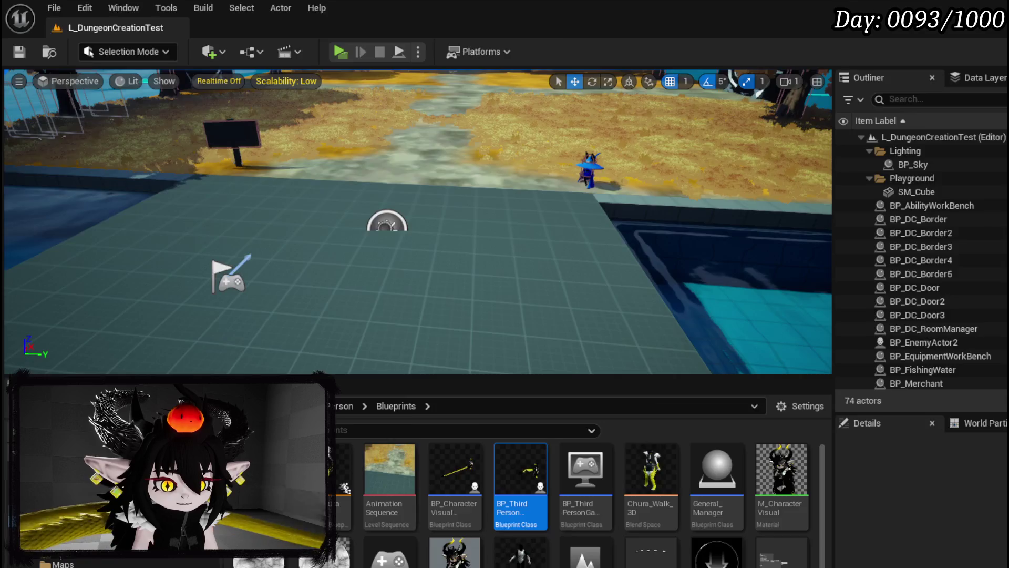
{"action": "key", "text": "alt+Tab"}
{"action": "left_click", "coordinate": [383, 289]}
{"action": "key", "text": "Delete"}
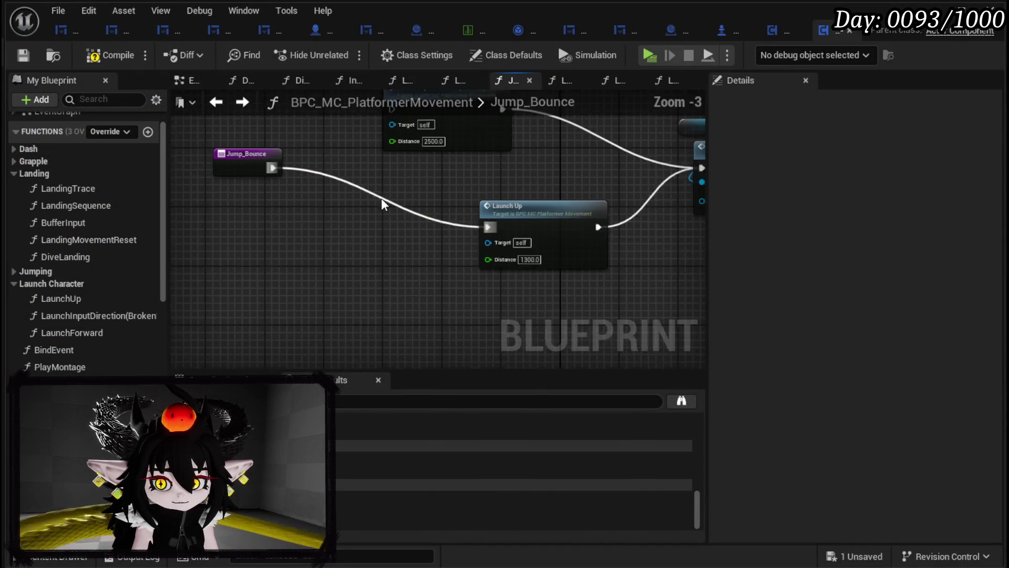
{"action": "key", "text": "Delete"}
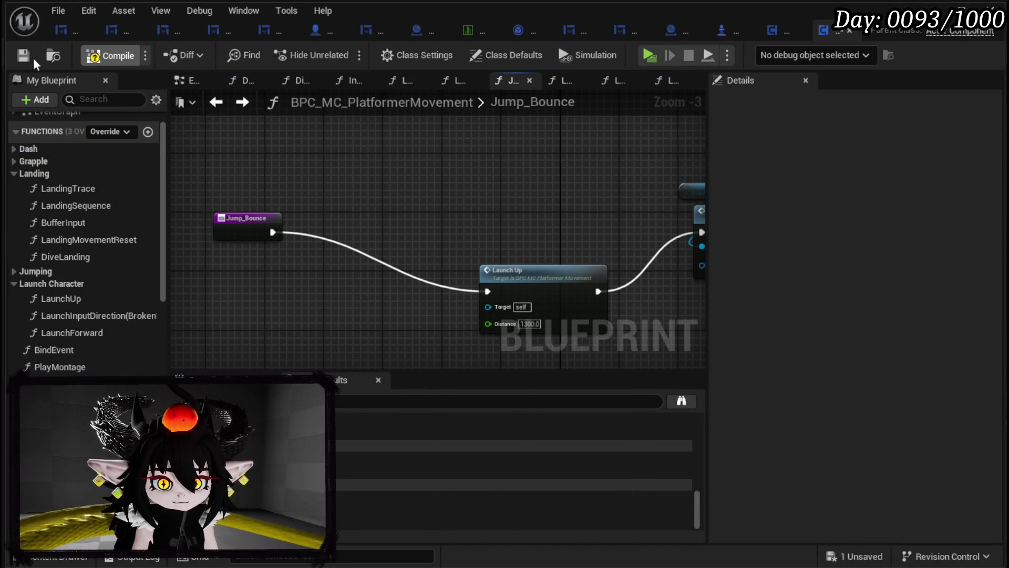
{"action": "left_click", "coordinate": [24, 58]}
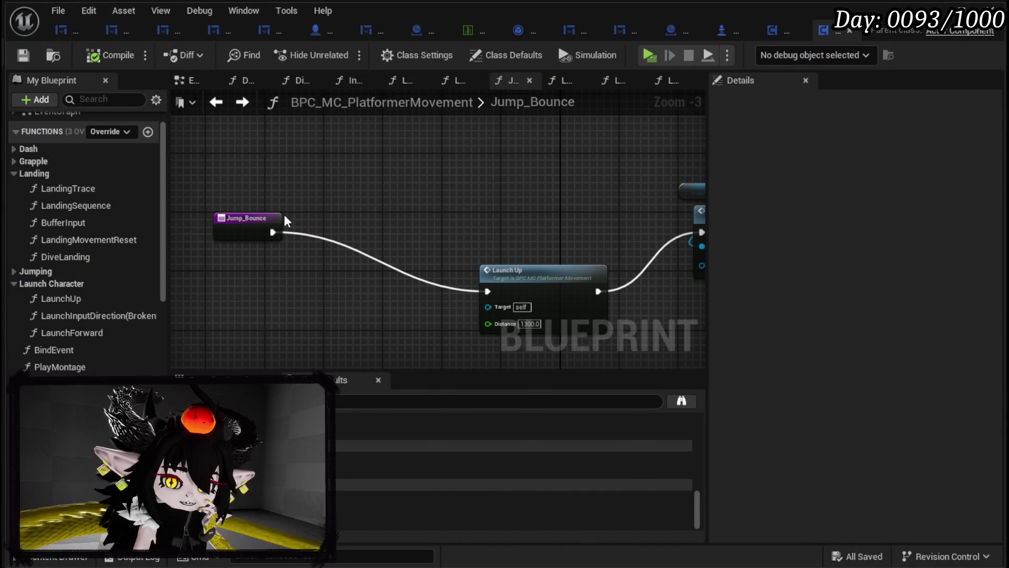
- Set the LandingTrace sphere trace's Draw Debug Type to None
{"action": "double_click", "coordinate": [68, 188]}
{"action": "scroll", "coordinate": [609, 189], "scroll_direction": "down", "scroll_amount": 3}
{"action": "scroll", "coordinate": [443, 243], "scroll_direction": "up", "scroll_amount": 5}
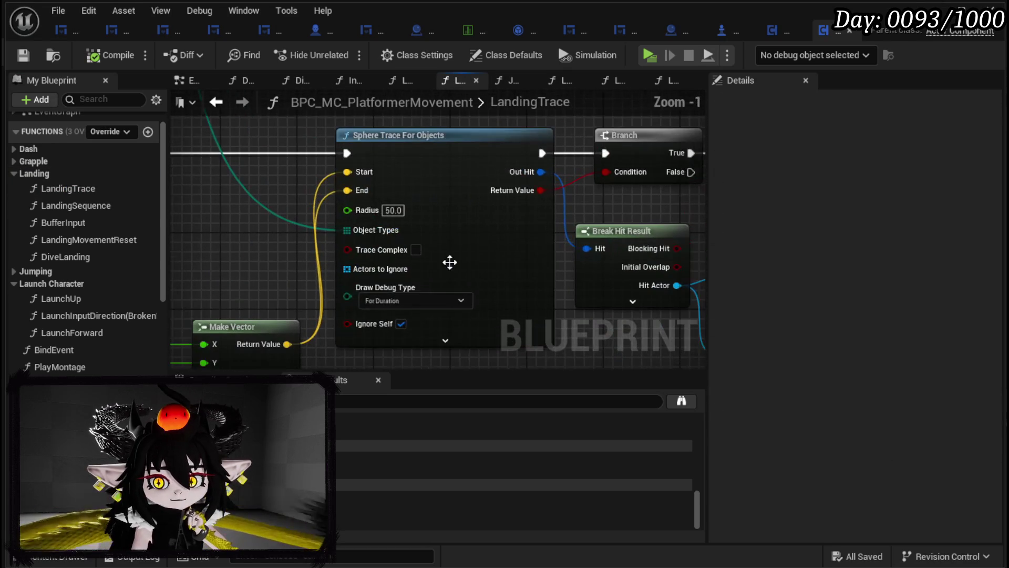
{"action": "left_click", "coordinate": [415, 300]}
{"action": "left_click", "coordinate": [373, 309]}
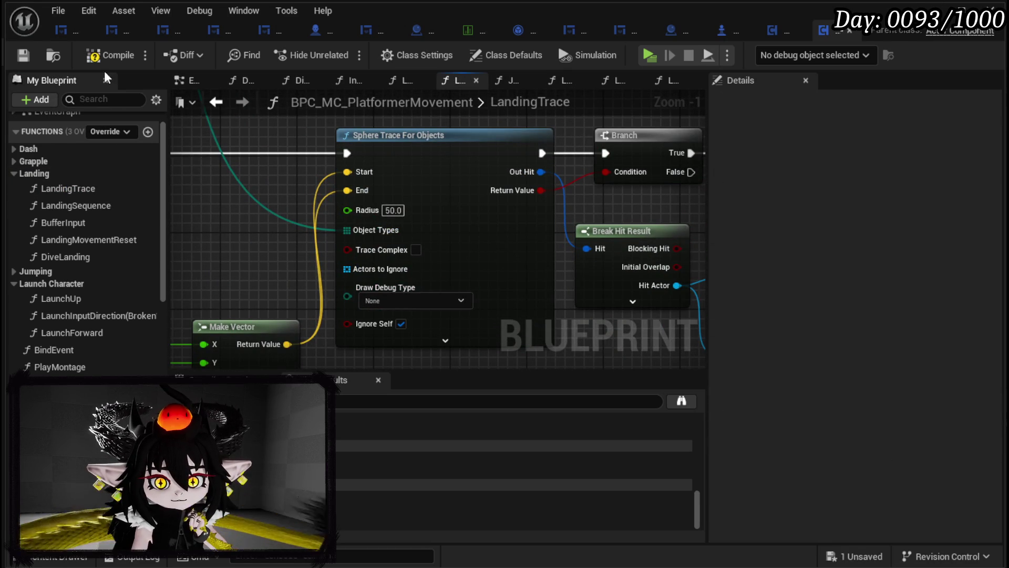
- Compile and save the movement blueprint, then start the game preview
{"action": "left_click", "coordinate": [24, 55]}
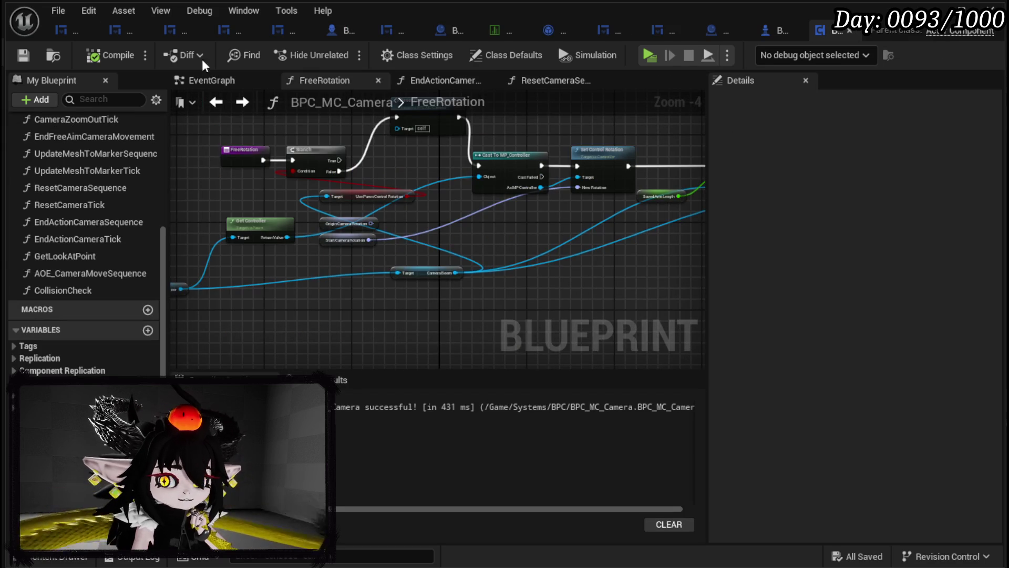
{"action": "left_click", "coordinate": [25, 59]}
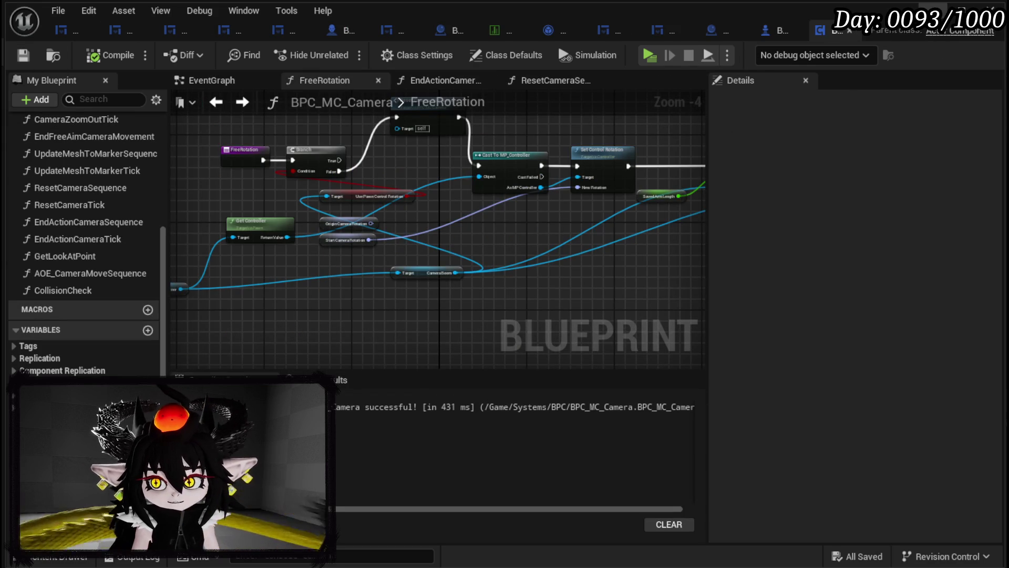
{"action": "left_click", "coordinate": [933, 11]}
{"action": "key", "text": "alt+p"}
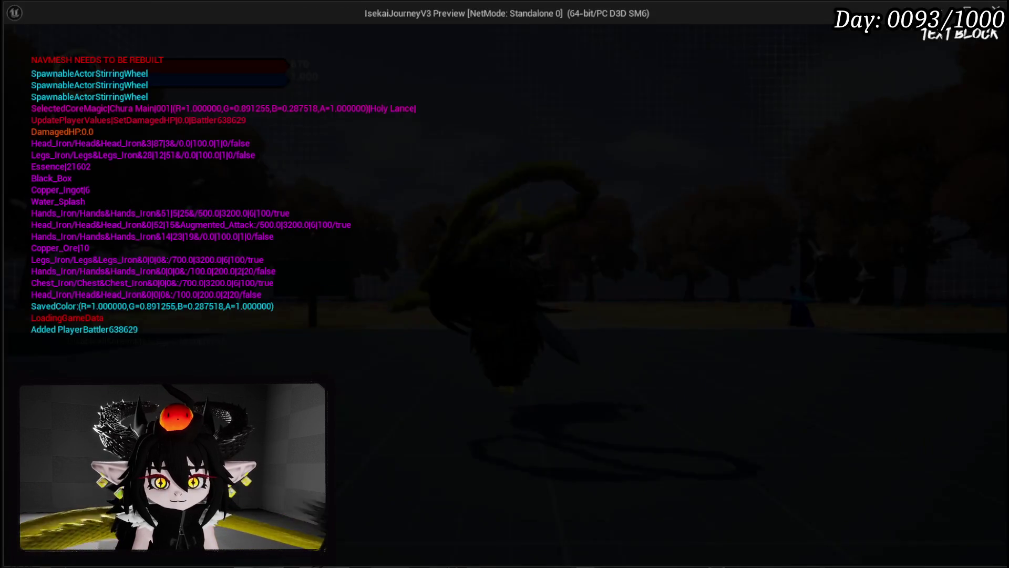
- Browse the in-game Settings > To Do List entries, then close the menu and stop the preview
{"action": "key", "text": "Tab"}
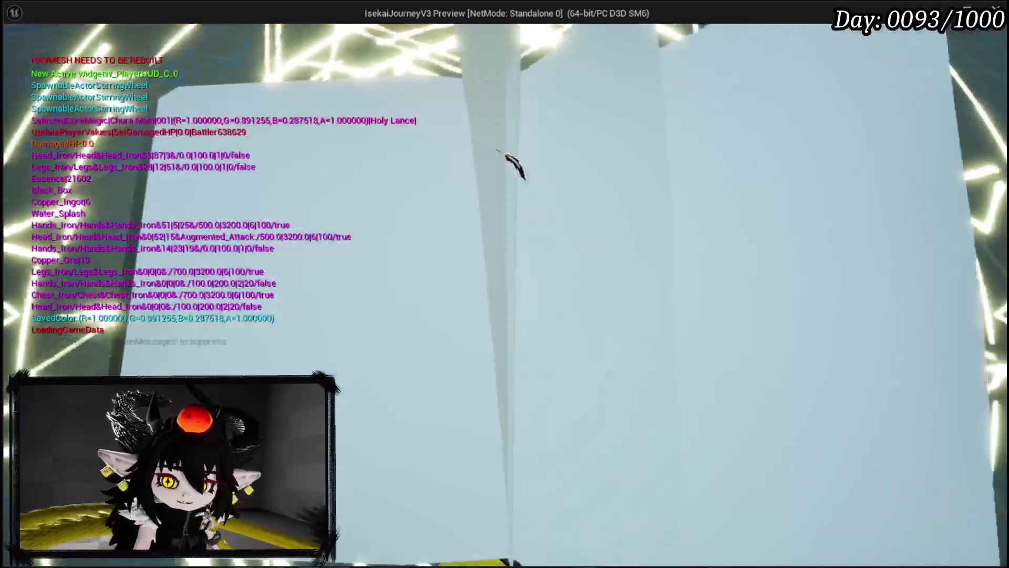
{"action": "left_click", "coordinate": [329, 60]}
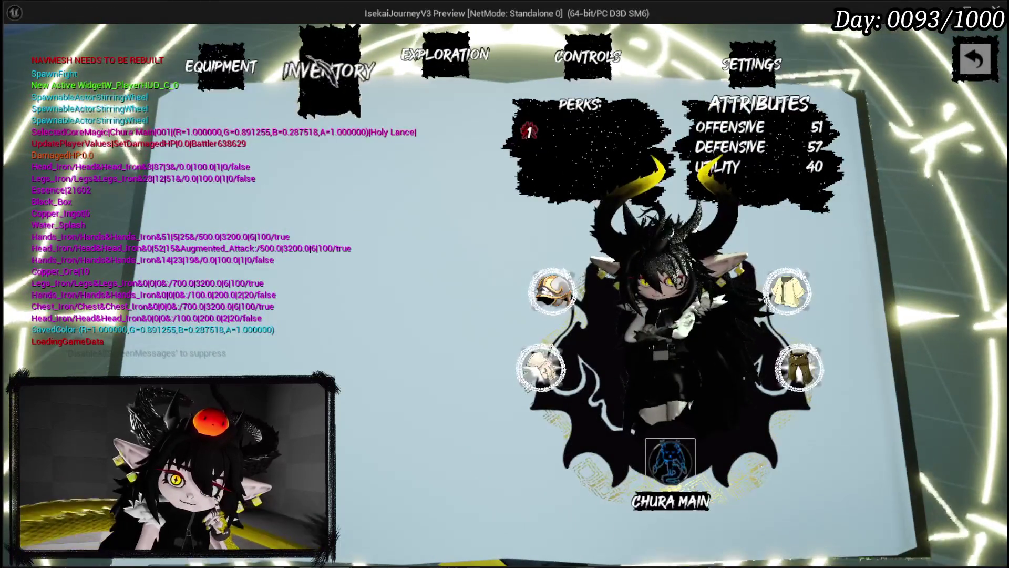
{"action": "left_click", "coordinate": [781, 71]}
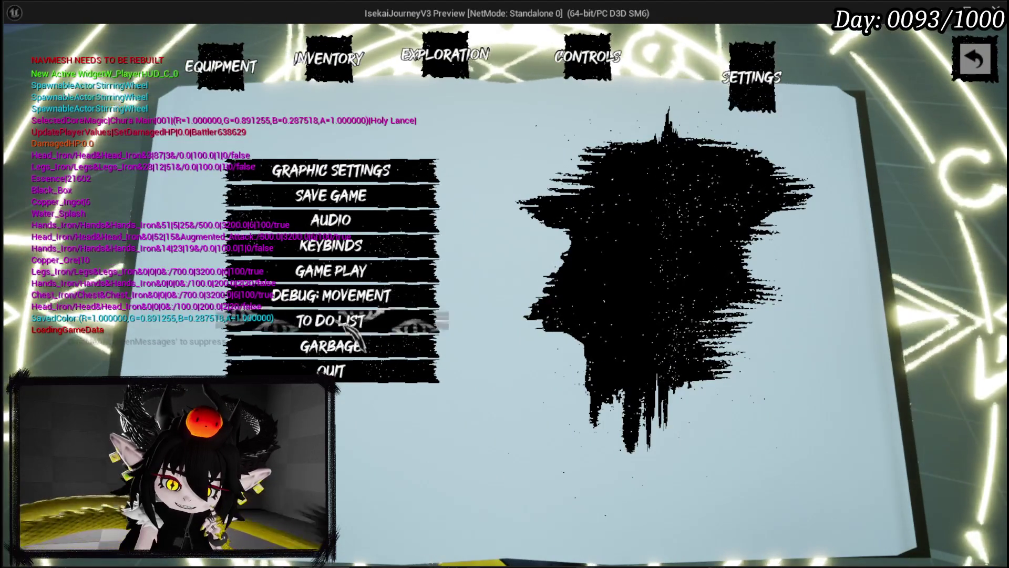
{"action": "left_click", "coordinate": [359, 319]}
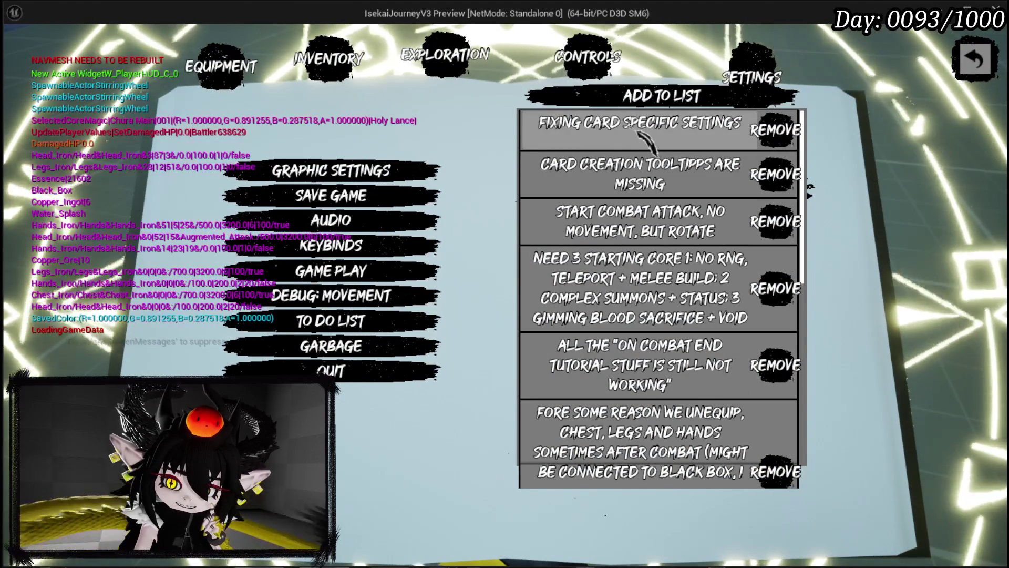
{"action": "scroll", "coordinate": [642, 138], "scroll_direction": "down", "scroll_amount": 2}
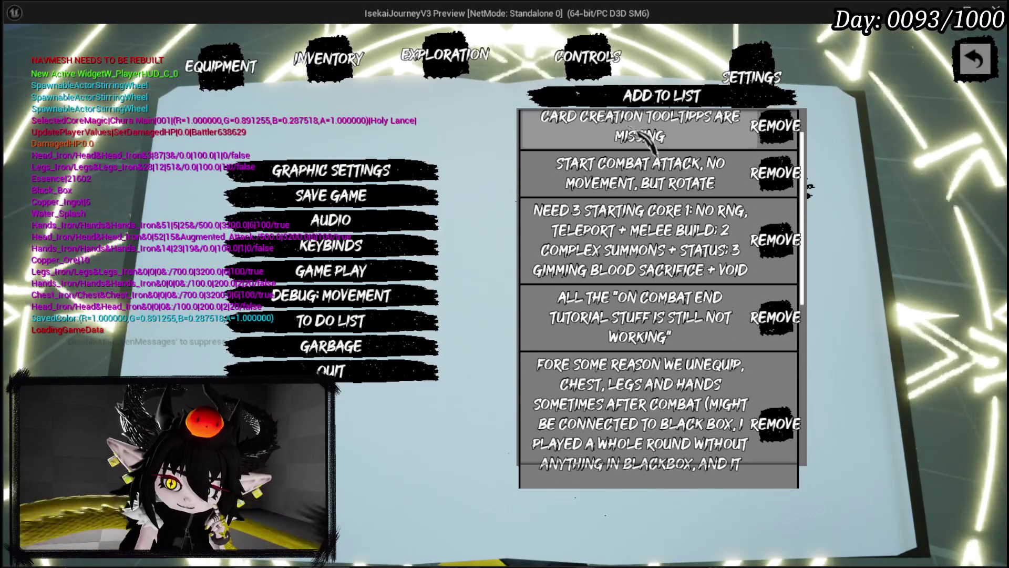
{"action": "scroll", "coordinate": [643, 311], "scroll_direction": "down", "scroll_amount": 1}
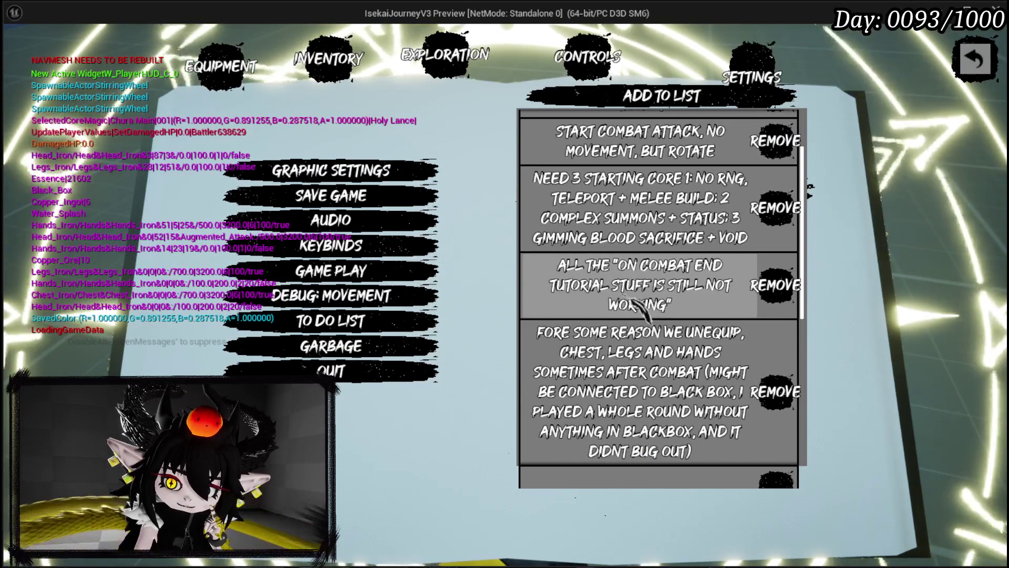
{"action": "left_click", "coordinate": [975, 59]}
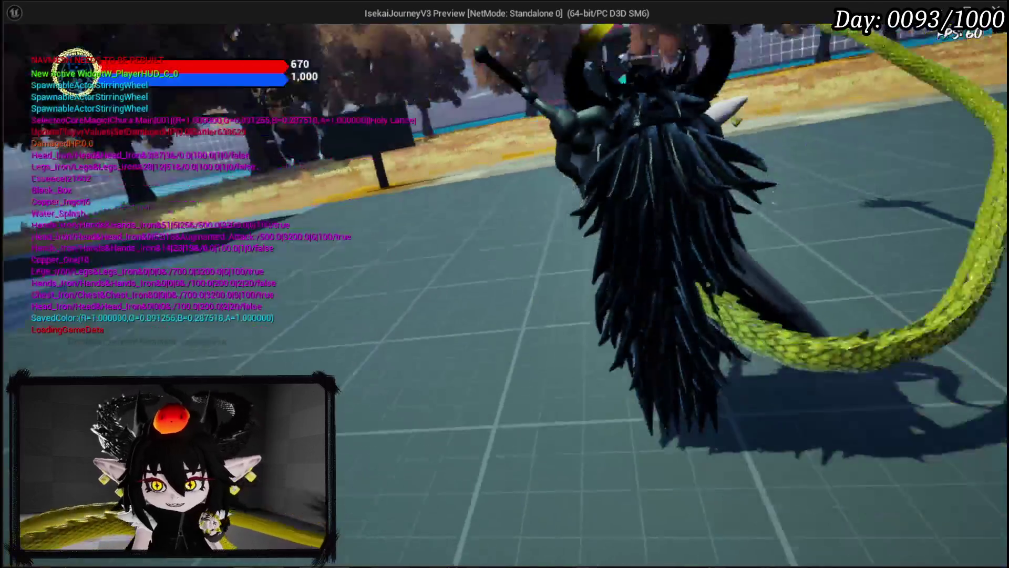
{"action": "key", "text": "Escape"}
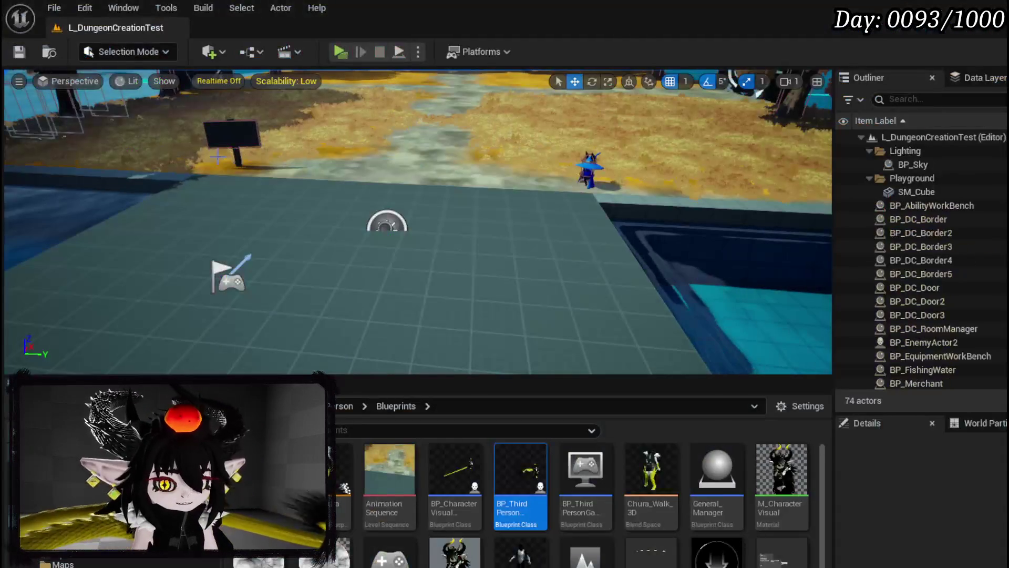
- Save the changed packages and open the BP_Tutorial_Sign blueprint with Ctrl+E
{"action": "key", "text": "ctrl+s"}
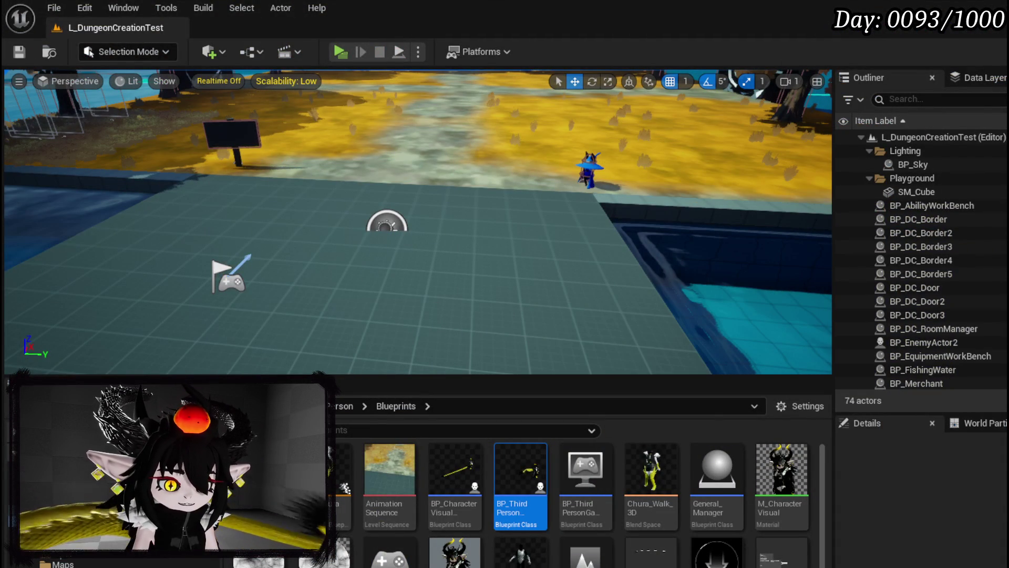
{"action": "key", "text": "alt+Tab"}
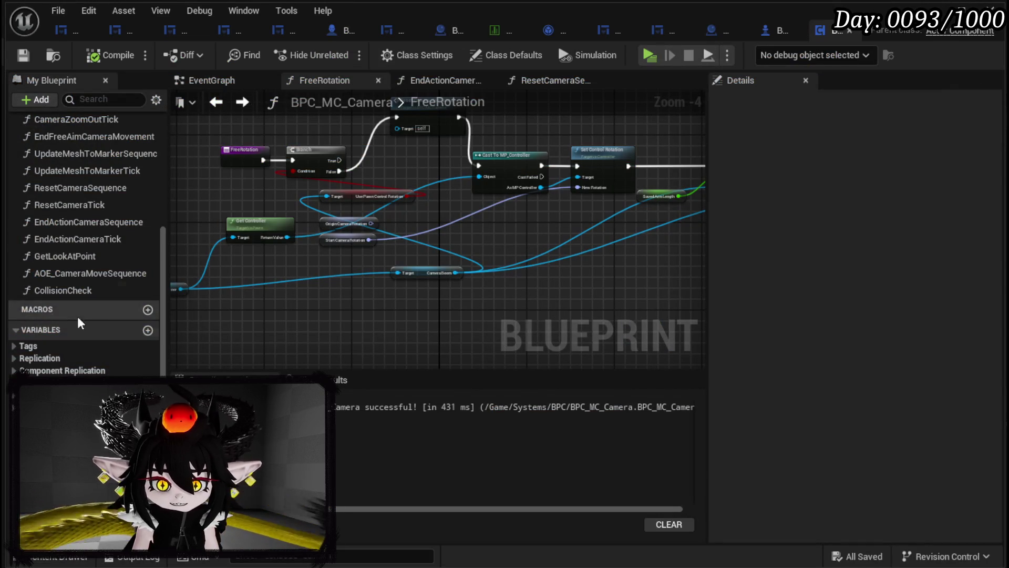
{"action": "key", "text": "alt+Tab"}
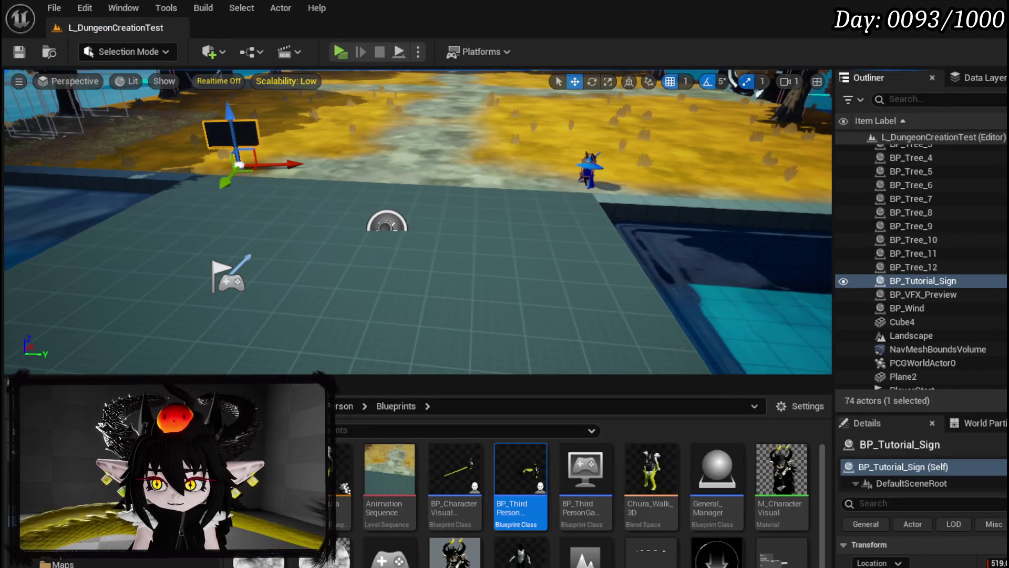
{"action": "key", "text": "ctrl+e"}
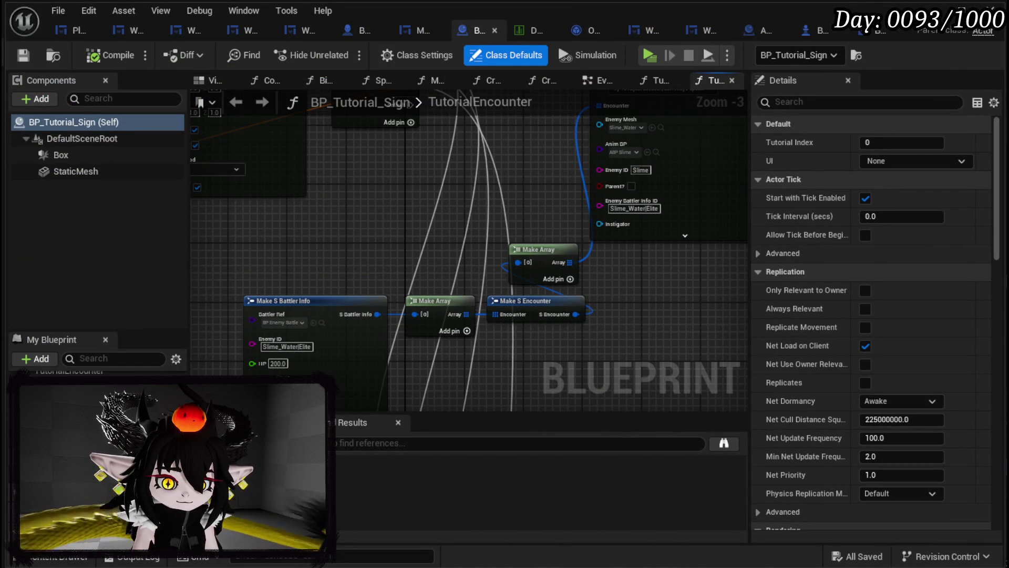
- Open WP_TutorialFightMessage's graph from CreateTutorialWidget and disconnect Event Pre Construct from Set Data
{"action": "left_click", "coordinate": [544, 80]}
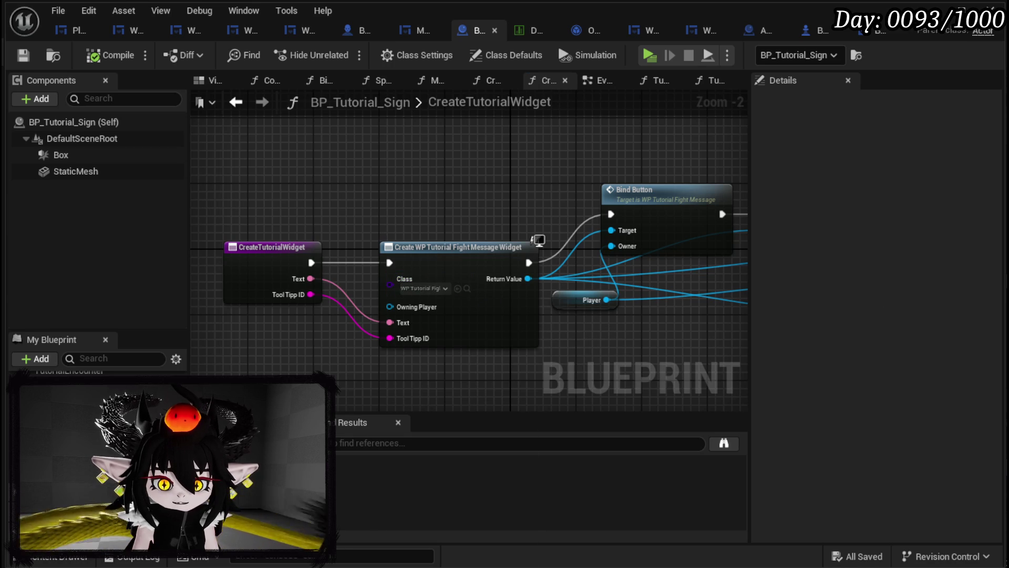
{"action": "double_click", "coordinate": [508, 339]}
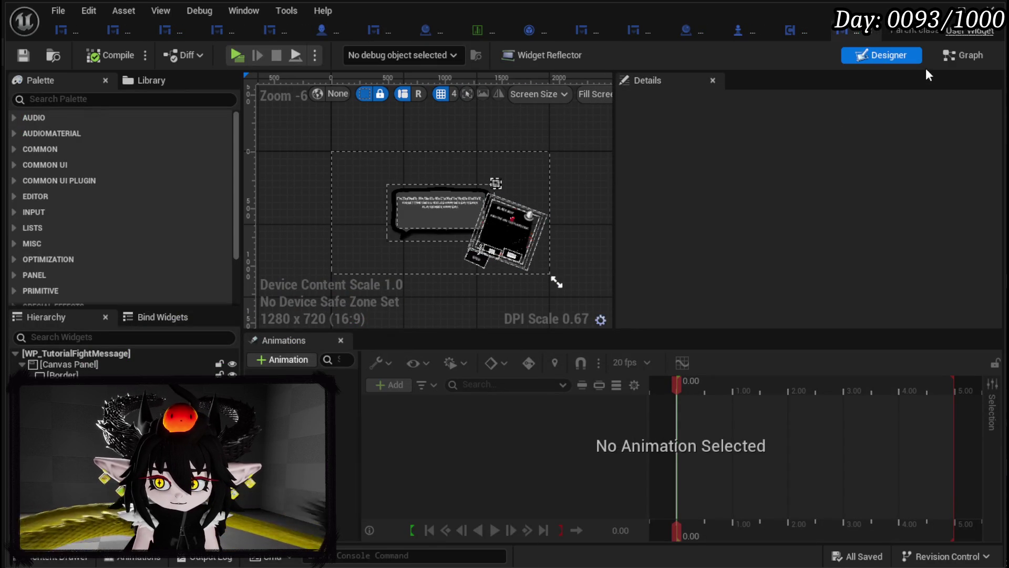
{"action": "left_click", "coordinate": [964, 56]}
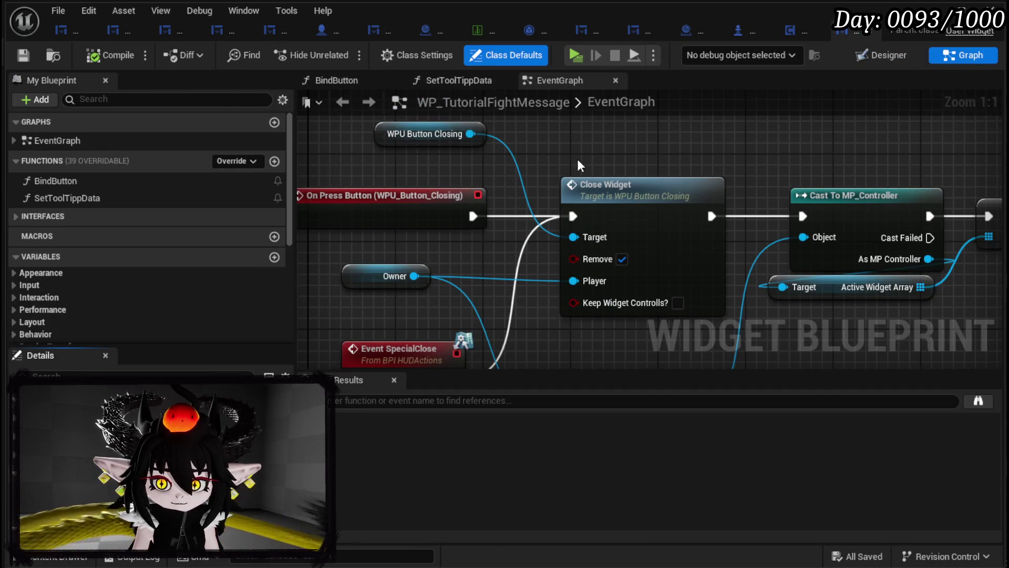
{"action": "scroll", "coordinate": [577, 159], "scroll_direction": "down", "scroll_amount": 2}
{"action": "mouse_move", "coordinate": [577, 158]}
{"action": "left_mouse_down"}
{"action": "mouse_move", "coordinate": [536, 360]}
{"action": "mouse_move", "coordinate": [516, 340]}
{"action": "left_mouse_up"}
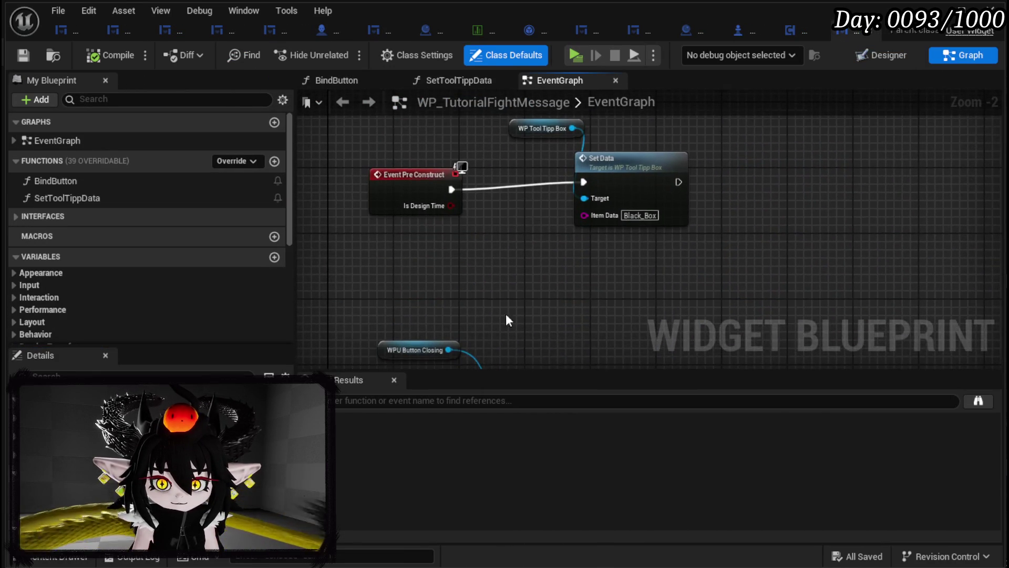
{"action": "key", "text": "Home"}
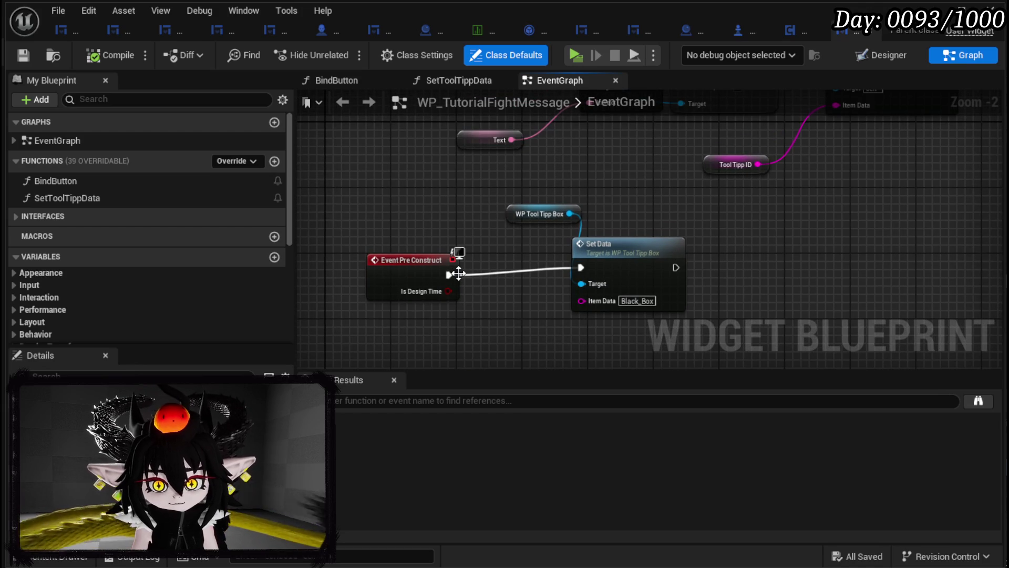
{"action": "left_click", "coordinate": [451, 273], "text": "alt"}
- Compile the widget and inspect the SetToolTippData function before returning to the EventGraph
{"action": "mouse_move", "coordinate": [480, 202]}
{"action": "left_mouse_down"}
{"action": "mouse_move", "coordinate": [538, 220]}
{"action": "mouse_move", "coordinate": [515, 204]}
{"action": "mouse_move", "coordinate": [514, 152]}
{"action": "mouse_move", "coordinate": [602, 243]}
{"action": "left_mouse_up"}
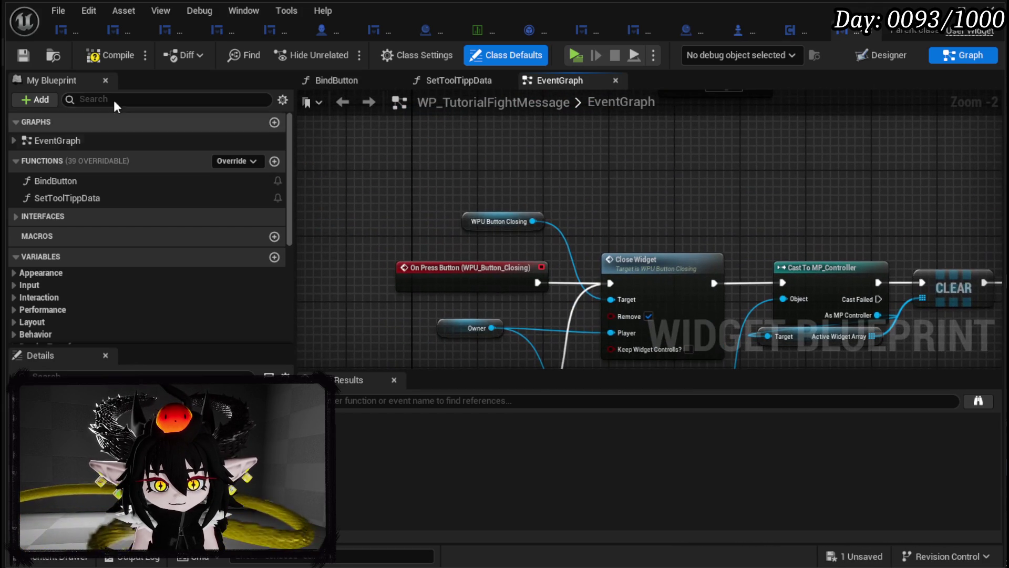
{"action": "left_click", "coordinate": [100, 55]}
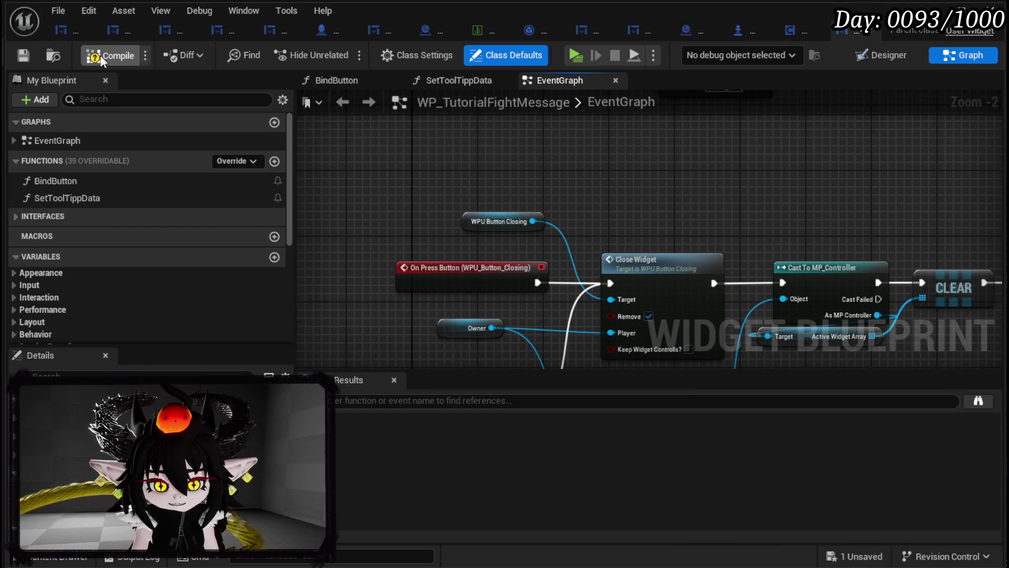
{"action": "left_click", "coordinate": [140, 203]}
{"action": "double_click", "coordinate": [141, 203]}
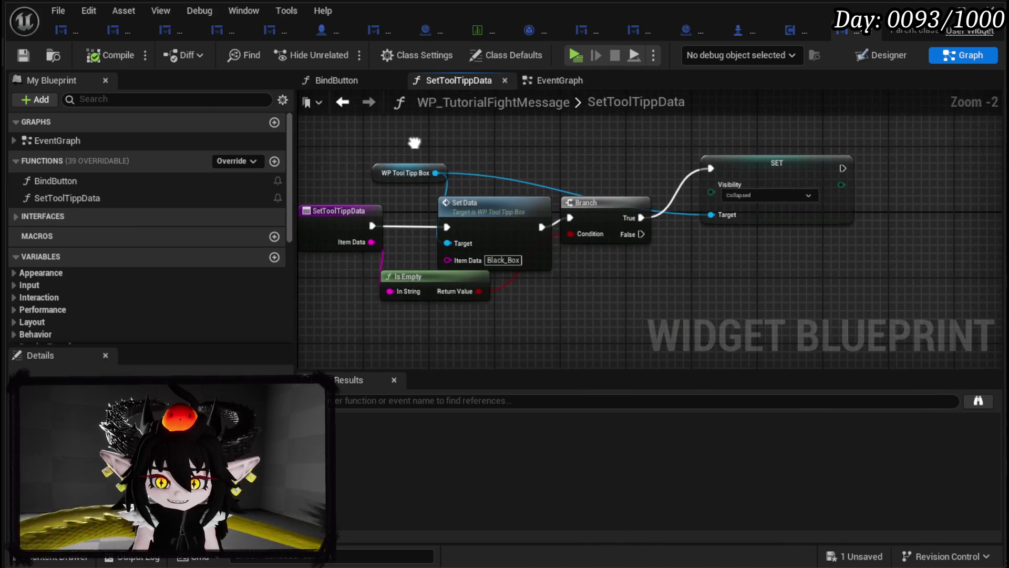
{"action": "left_click_drag", "start_coordinate": [415, 143], "coordinate": [551, 161]}
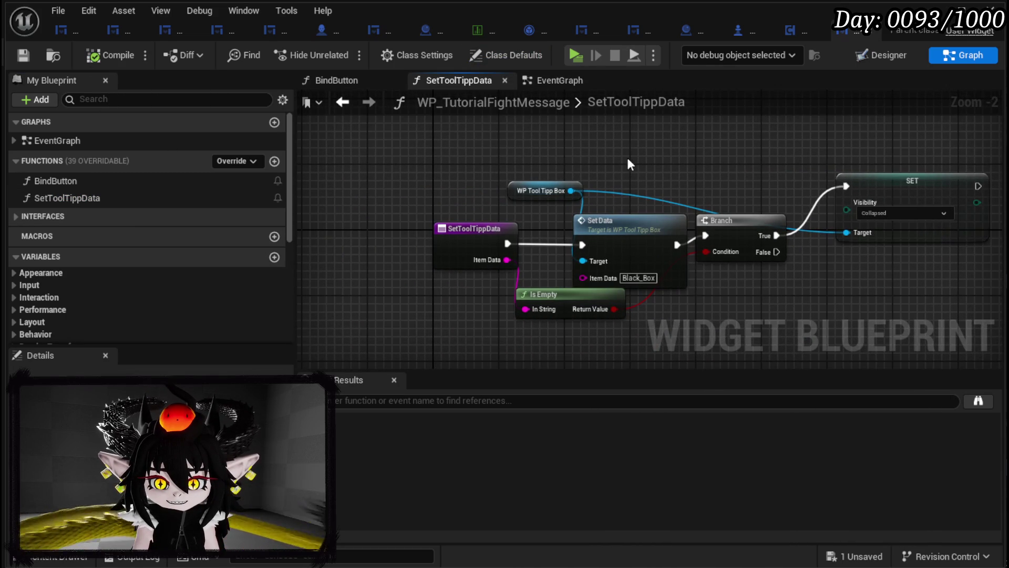
{"action": "left_click", "coordinate": [343, 103]}
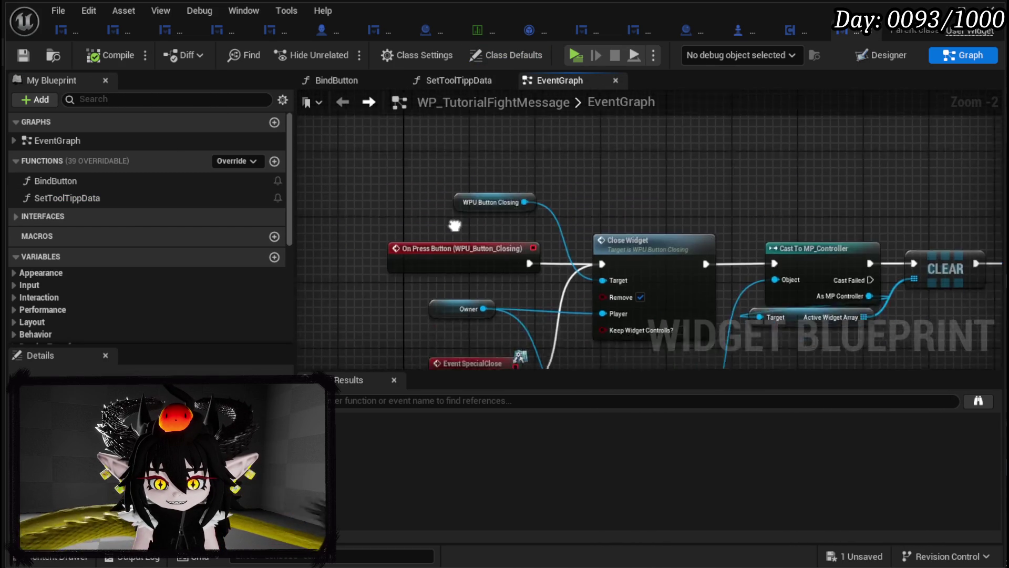
- Move Event SpecialClose above the close logic and save the widget blueprint
{"action": "left_click_drag", "start_coordinate": [445, 295], "coordinate": [352, 124]}
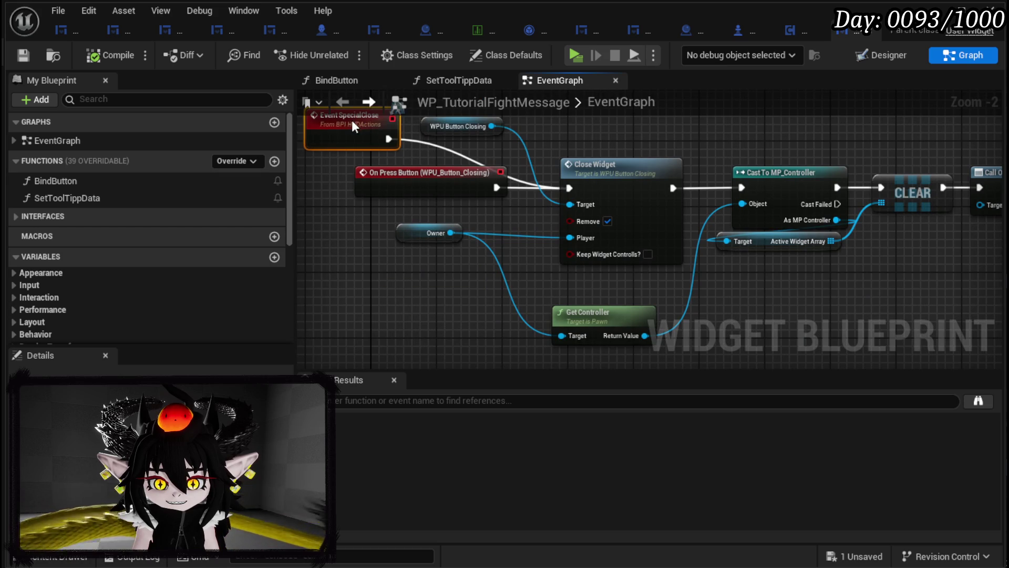
{"action": "mouse_move", "coordinate": [566, 174]}
{"action": "left_mouse_down"}
{"action": "mouse_move", "coordinate": [552, 247]}
{"action": "mouse_move", "coordinate": [576, 208]}
{"action": "mouse_move", "coordinate": [497, 128]}
{"action": "mouse_move", "coordinate": [277, 148]}
{"action": "mouse_move", "coordinate": [645, 179]}
{"action": "left_mouse_up"}
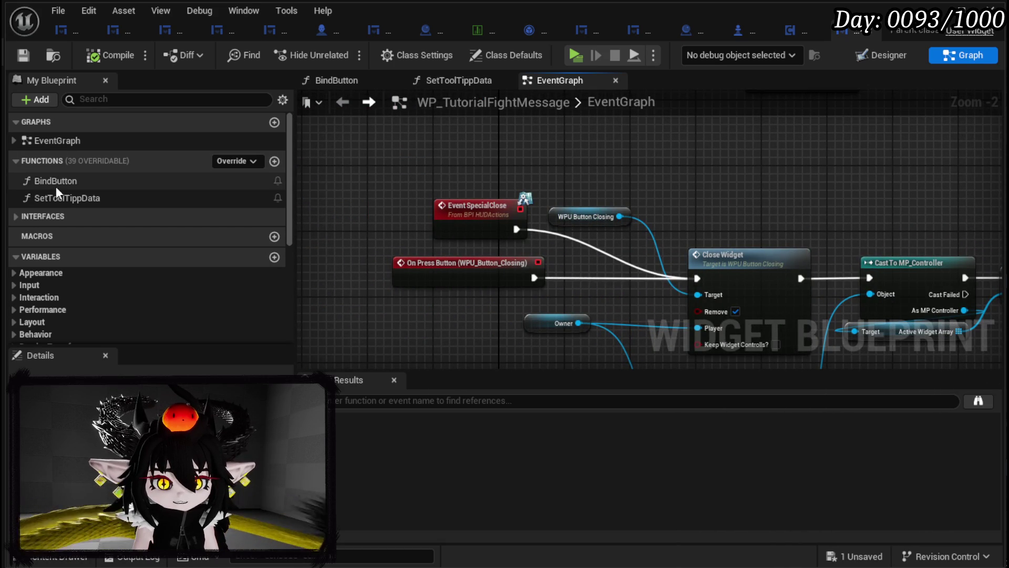
{"action": "left_click", "coordinate": [23, 54]}
{"action": "mouse_move", "coordinate": [704, 220]}
{"action": "left_mouse_down"}
{"action": "mouse_move", "coordinate": [464, 93]}
{"action": "mouse_move", "coordinate": [484, 113]}
{"action": "mouse_move", "coordinate": [484, 142]}
{"action": "mouse_move", "coordinate": [647, 185]}
{"action": "mouse_move", "coordinate": [521, 158]}
{"action": "mouse_move", "coordinate": [554, 167]}
{"action": "mouse_move", "coordinate": [674, 246]}
{"action": "left_mouse_up"}
{"action": "scroll", "coordinate": [667, 243], "scroll_direction": "down", "scroll_amount": 10}
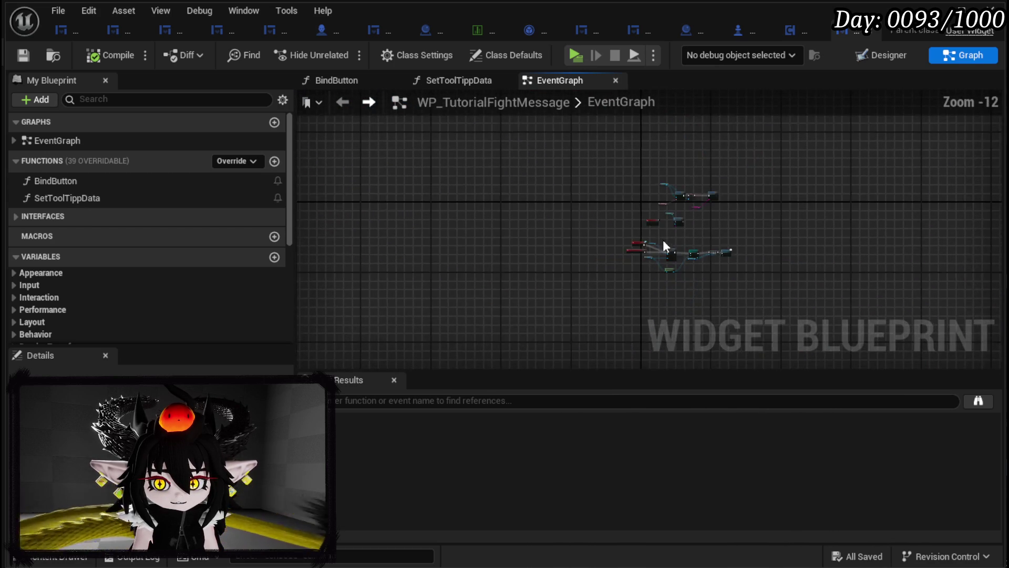
- Add an Event Construct node to the left of WP_TutorialFightMessage's Set Text chain
{"action": "scroll", "coordinate": [578, 253], "scroll_direction": "up", "scroll_amount": 8}
{"action": "scroll", "coordinate": [575, 197], "scroll_direction": "up", "scroll_amount": 1}
{"action": "mouse_move", "coordinate": [576, 196]}
{"action": "left_mouse_down"}
{"action": "mouse_move", "coordinate": [669, 218]}
{"action": "mouse_move", "coordinate": [578, 326]}
{"action": "mouse_move", "coordinate": [503, 284]}
{"action": "left_mouse_up"}
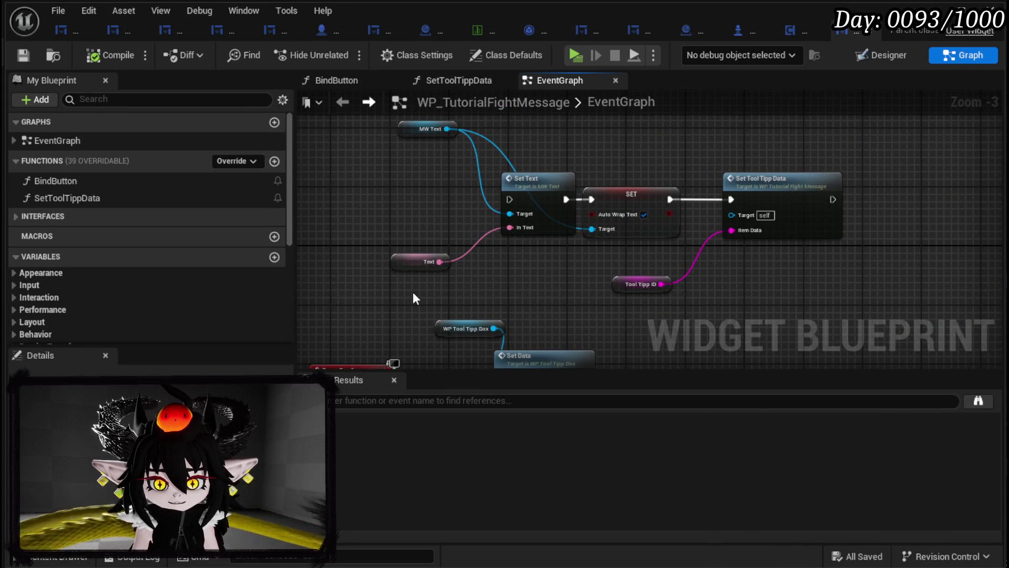
{"action": "left_click_drag", "start_coordinate": [324, 222], "coordinate": [364, 185]}
{"action": "right_click", "coordinate": [321, 181]}
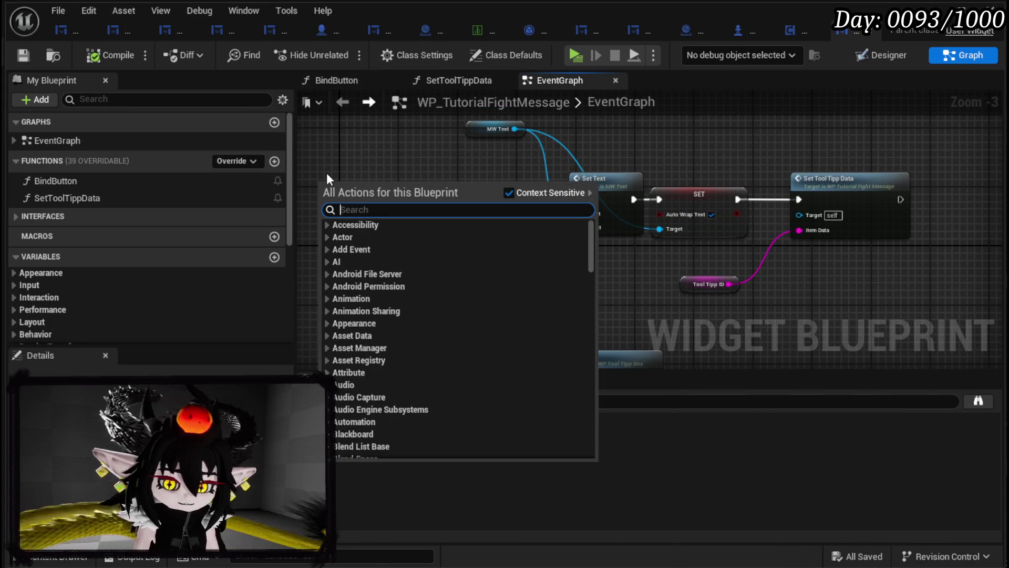
{"action": "type", "text": "event constru"}
{"action": "left_click", "coordinate": [405, 253]}
- Wire Event Construct's exec pin to Set Text, place it alongside, and compile the widget
{"action": "left_click_drag", "start_coordinate": [382, 200], "coordinate": [591, 199]}
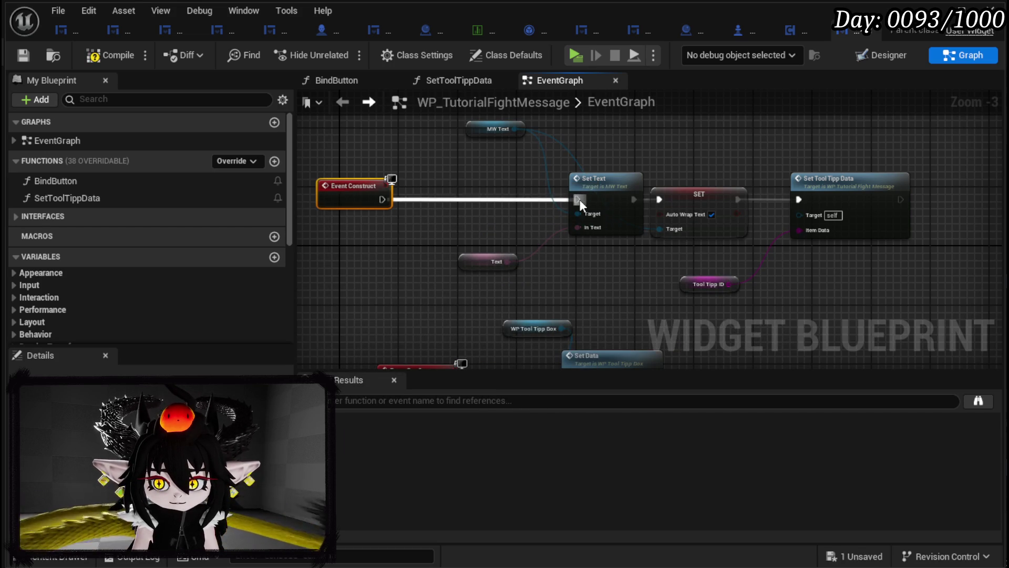
{"action": "left_click_drag", "start_coordinate": [345, 187], "coordinate": [456, 194]}
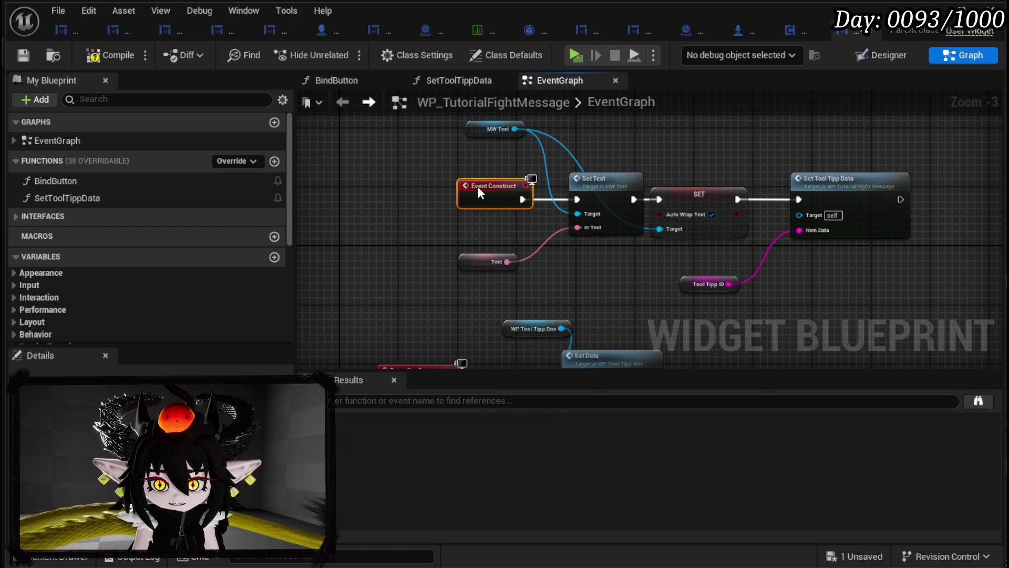
{"action": "left_click", "coordinate": [25, 57]}
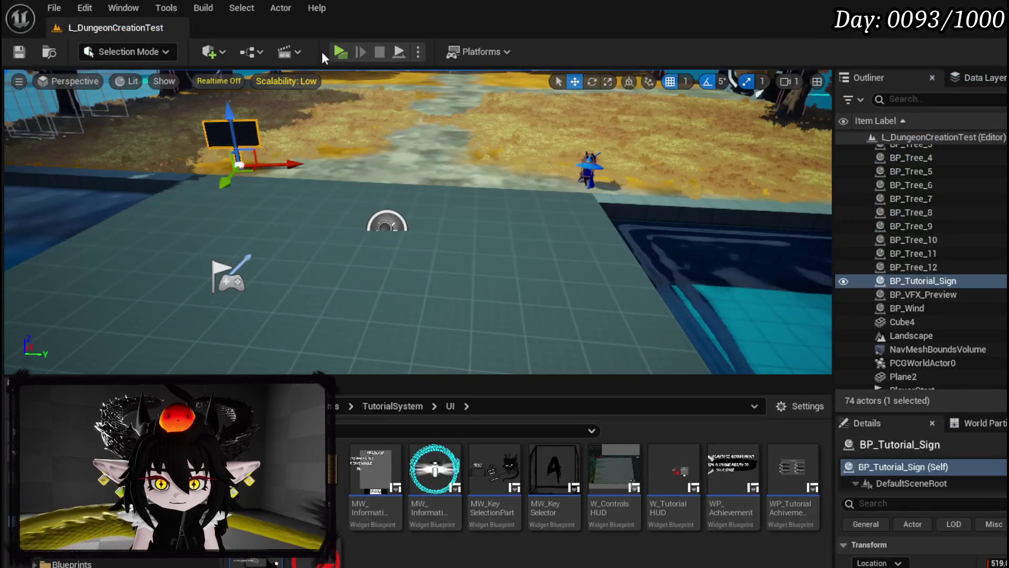
- Launch the preview and fight the water slime with abilities 1, 2, W and the TEST_0 card
{"action": "key", "text": "alt+p"}
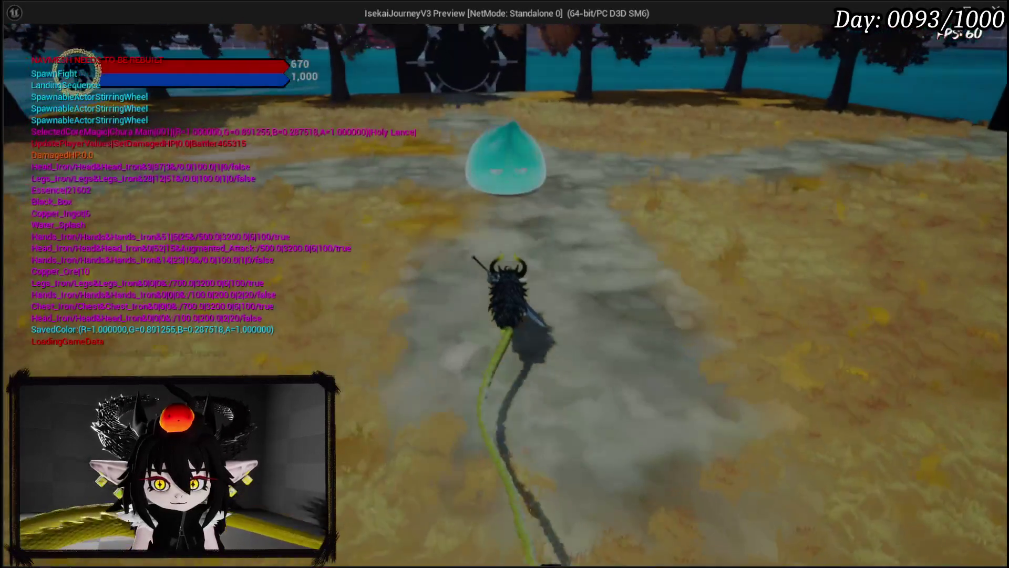
{"action": "key", "text": "1"}
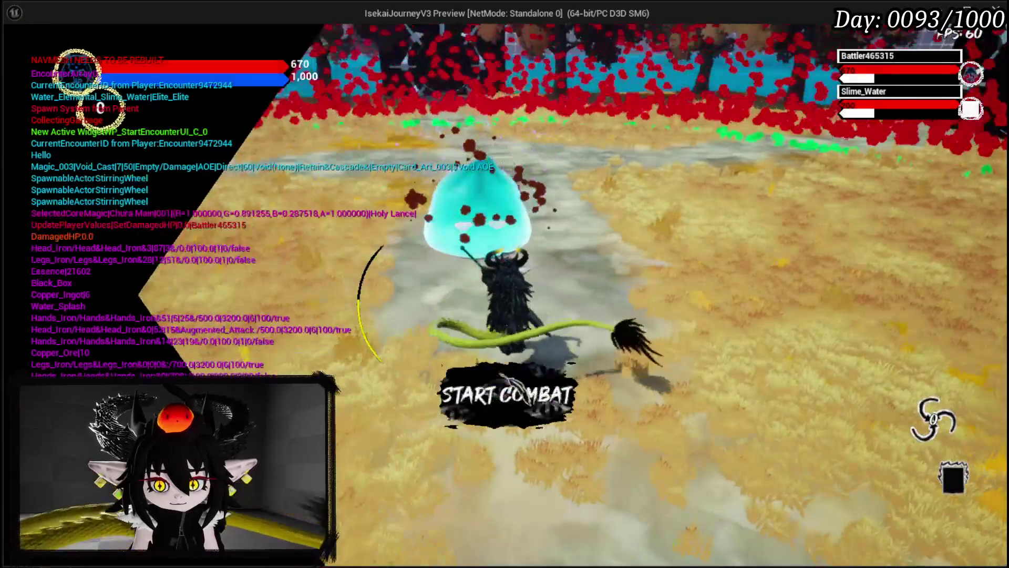
{"action": "key", "text": "2"}
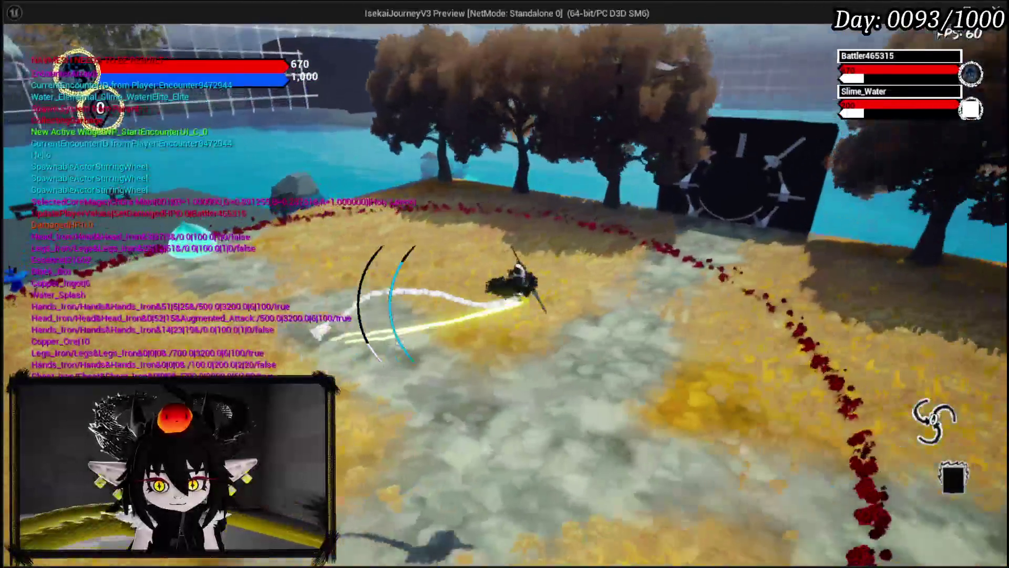
{"action": "key", "text": "w"}
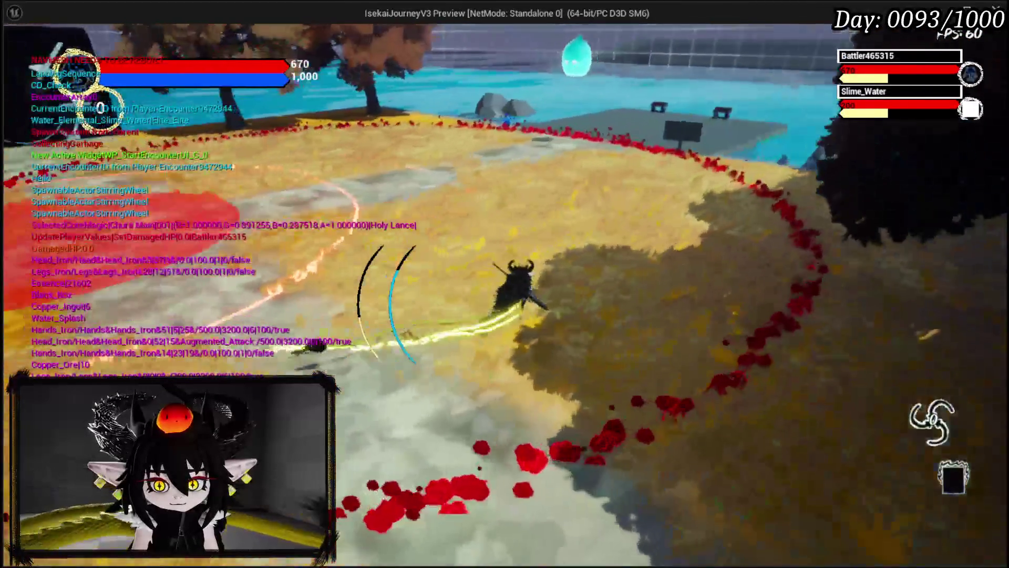
{"action": "key", "text": "w"}
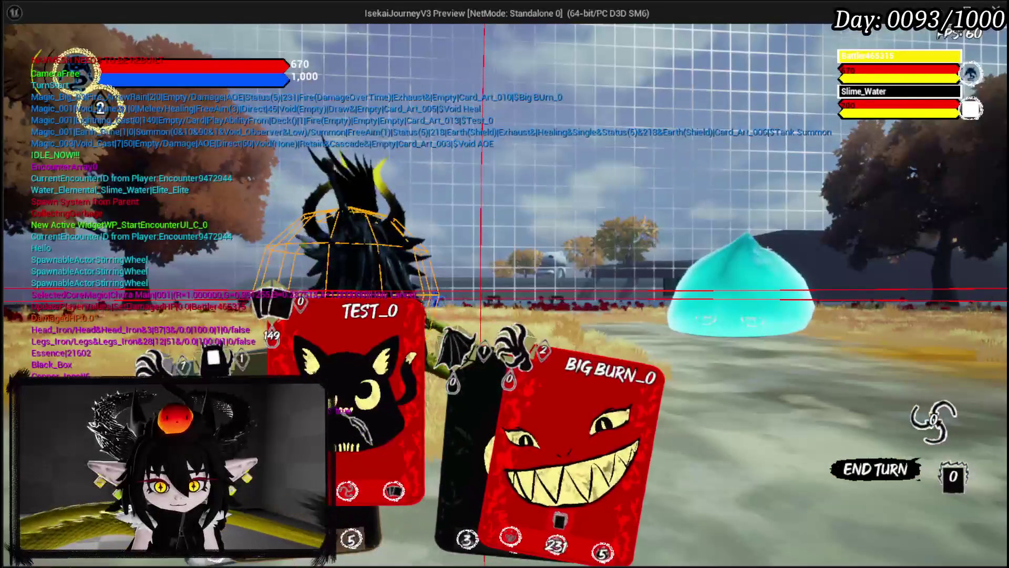
{"action": "key", "text": "Return"}
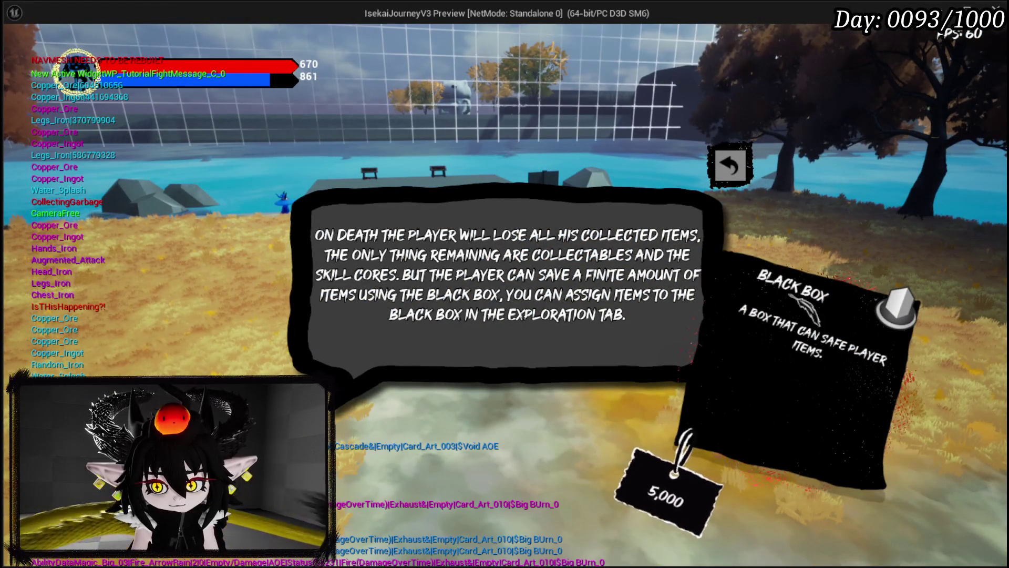
- Close the Black Box tutorial message and resolve Void Heal to finish the battle
{"action": "key", "text": "Escape"}
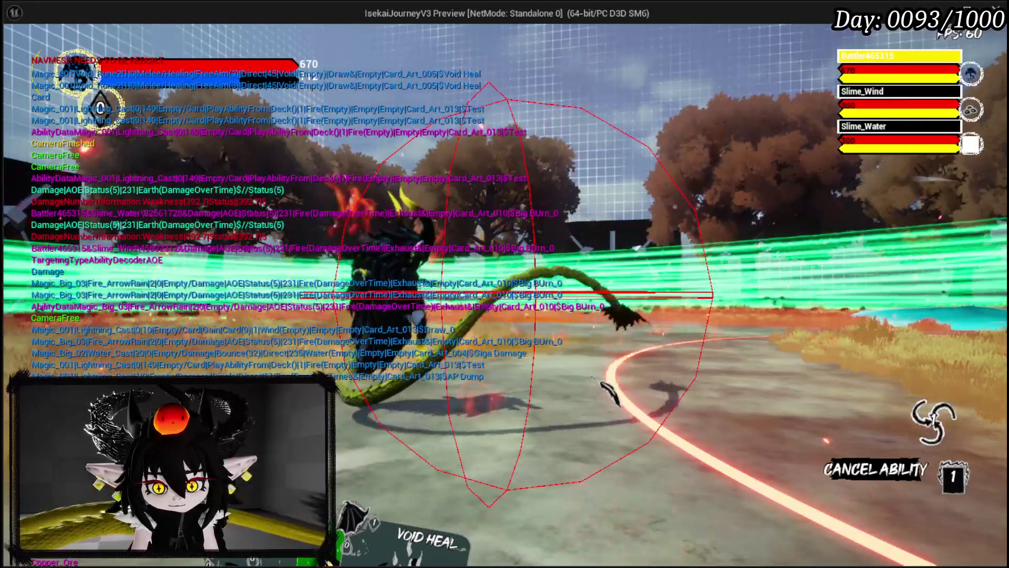
{"action": "left_click", "coordinate": [605, 388]}
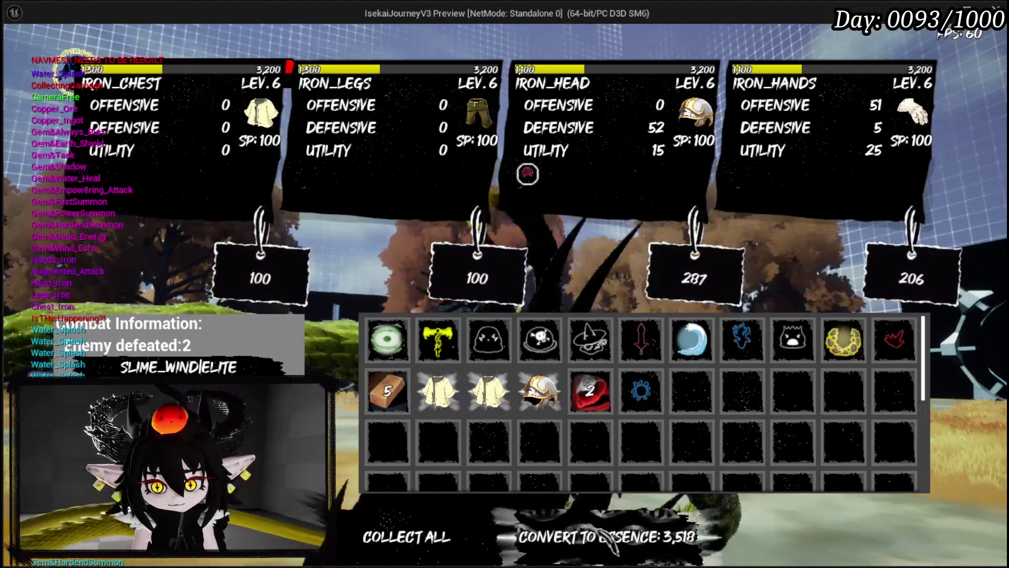
- Convert the loot into essence, dismiss the gear level-up message, and open the settings book
{"action": "left_click", "coordinate": [605, 534]}
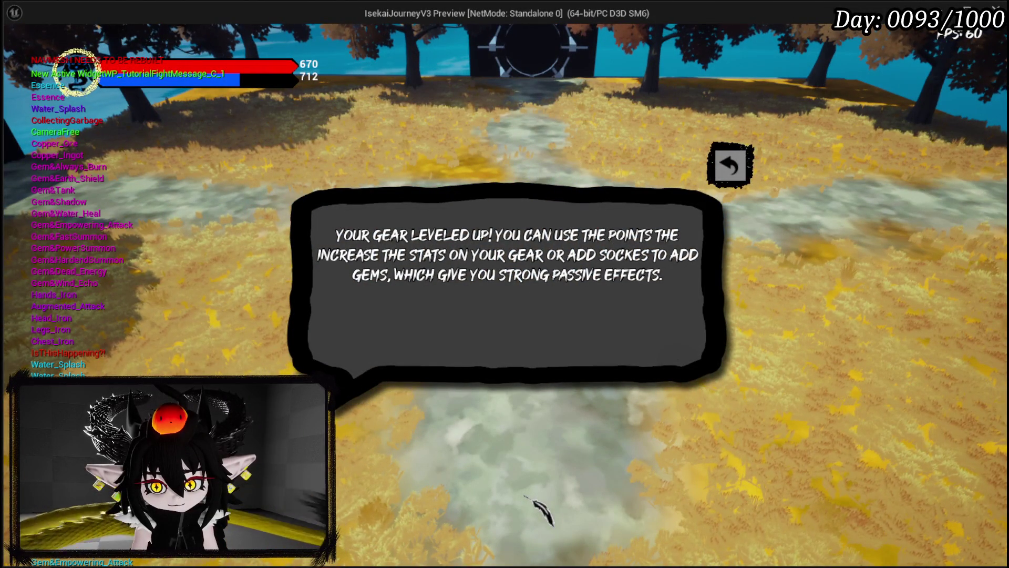
{"action": "left_click", "coordinate": [733, 158]}
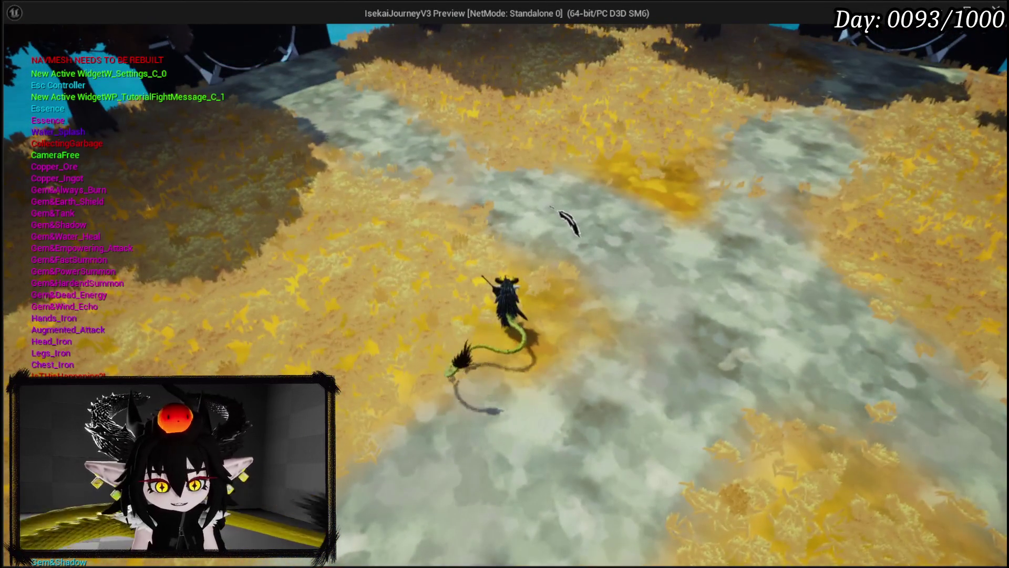
{"action": "key", "text": "Escape"}
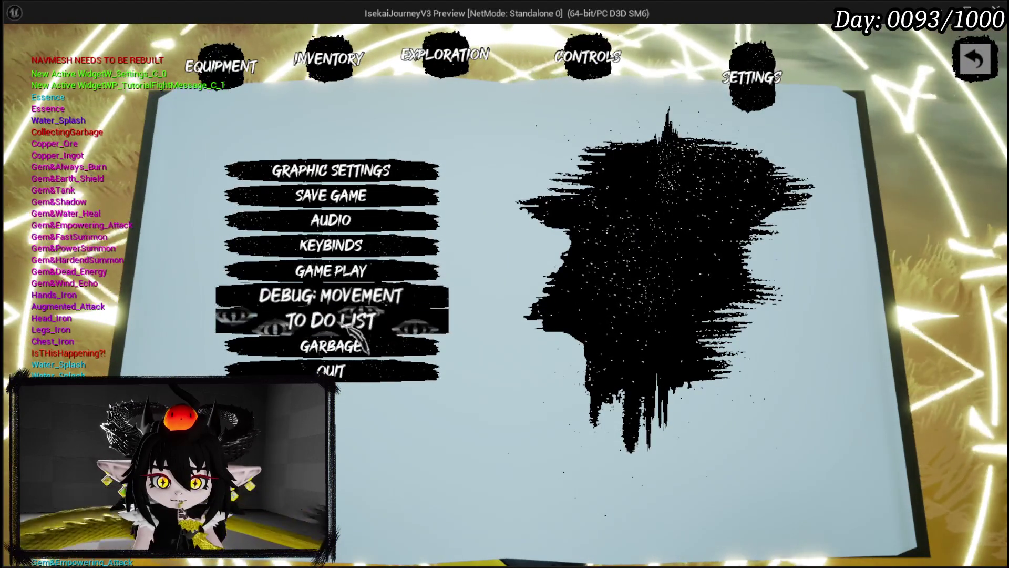
- Remove the 'On combat end tutorial' entry from the To Do List and save the game
{"action": "left_click", "coordinate": [399, 327]}
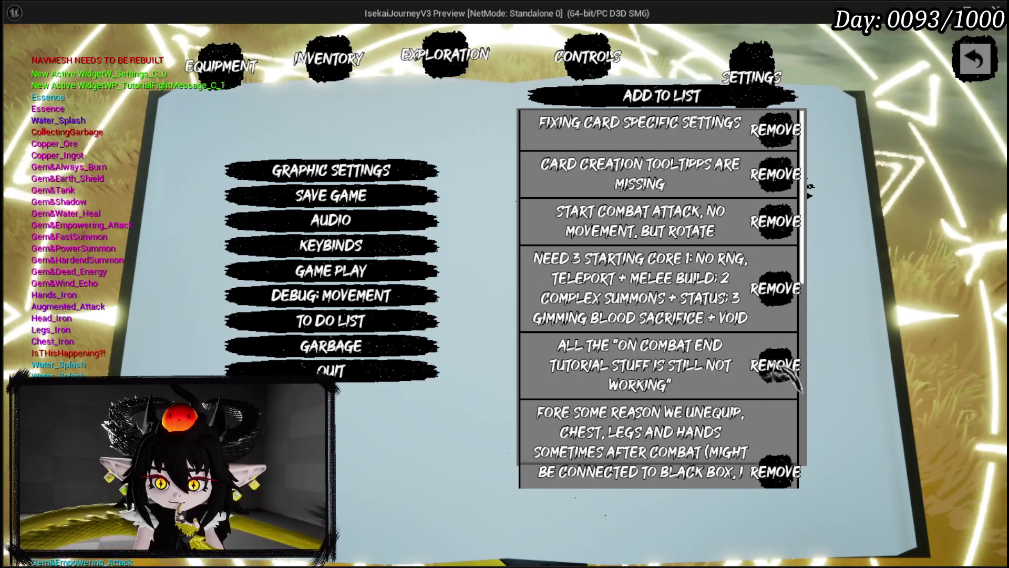
{"action": "left_click", "coordinate": [781, 367]}
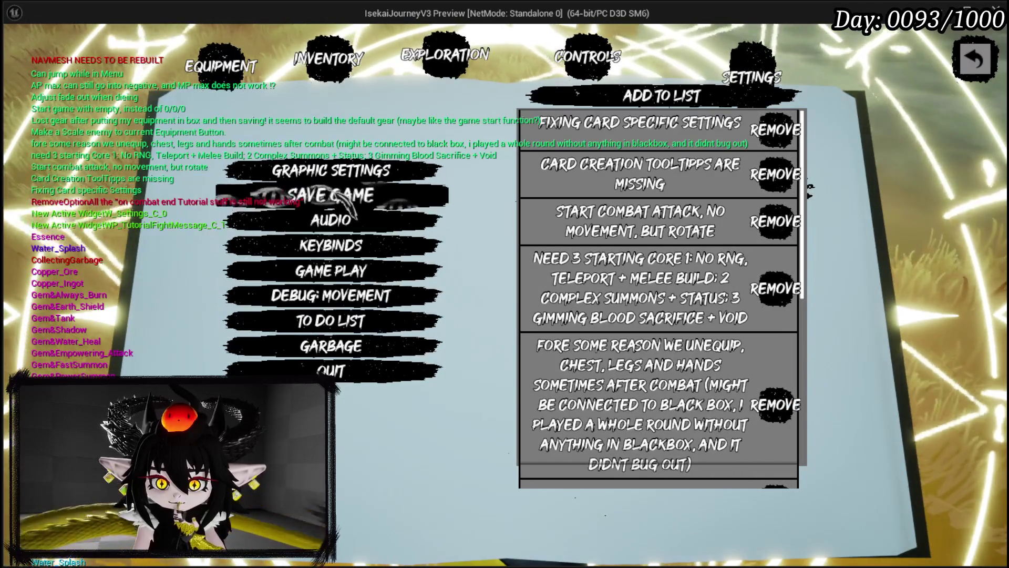
{"action": "left_click", "coordinate": [349, 209]}
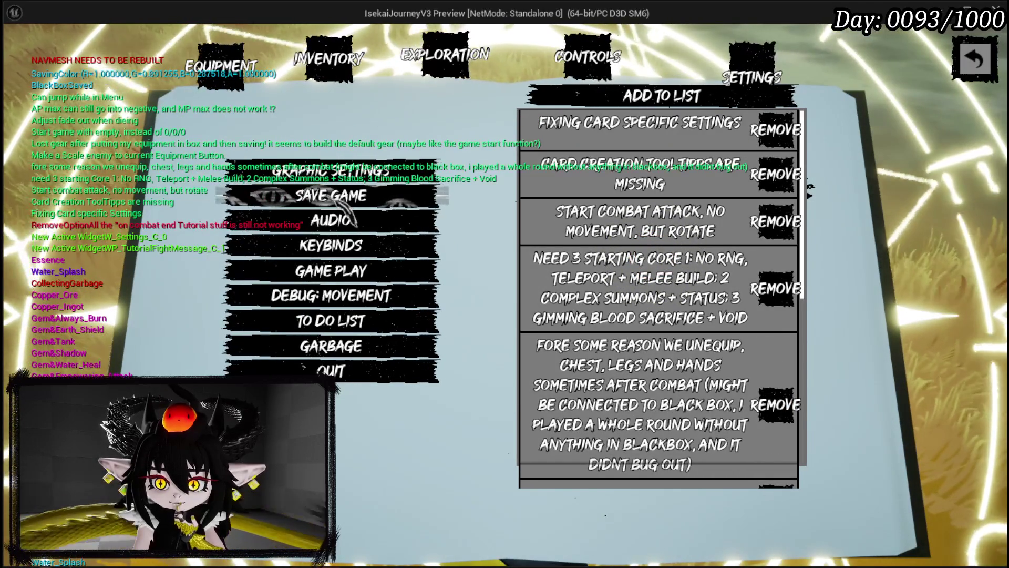
- Scroll through the remaining to-do entries, then close the settings book to resume play
{"action": "scroll", "coordinate": [736, 310], "scroll_direction": "down", "scroll_amount": 1}
{"action": "scroll", "coordinate": [723, 298], "scroll_direction": "down", "scroll_amount": 4}
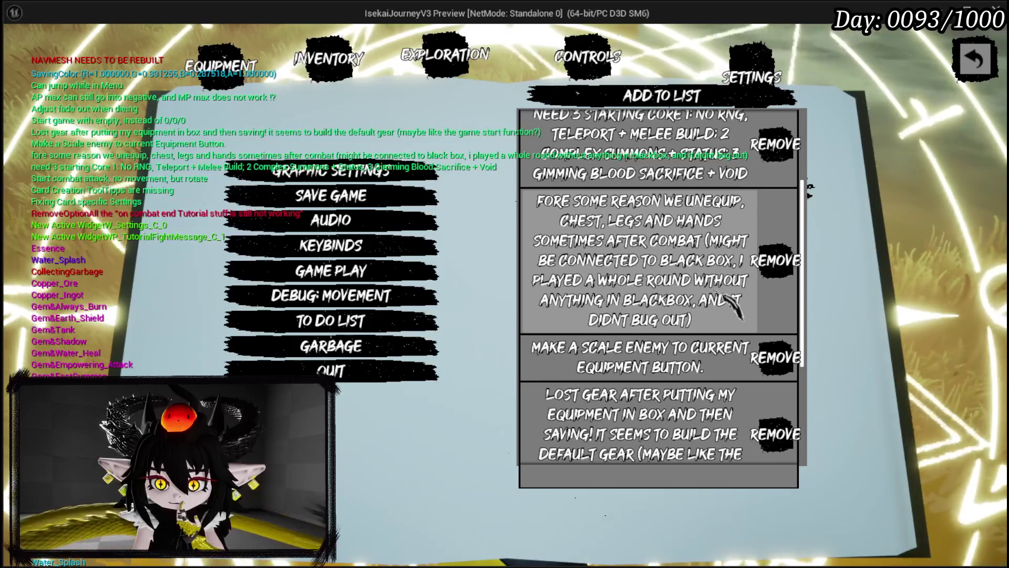
{"action": "scroll", "coordinate": [734, 305], "scroll_direction": "down", "scroll_amount": 2}
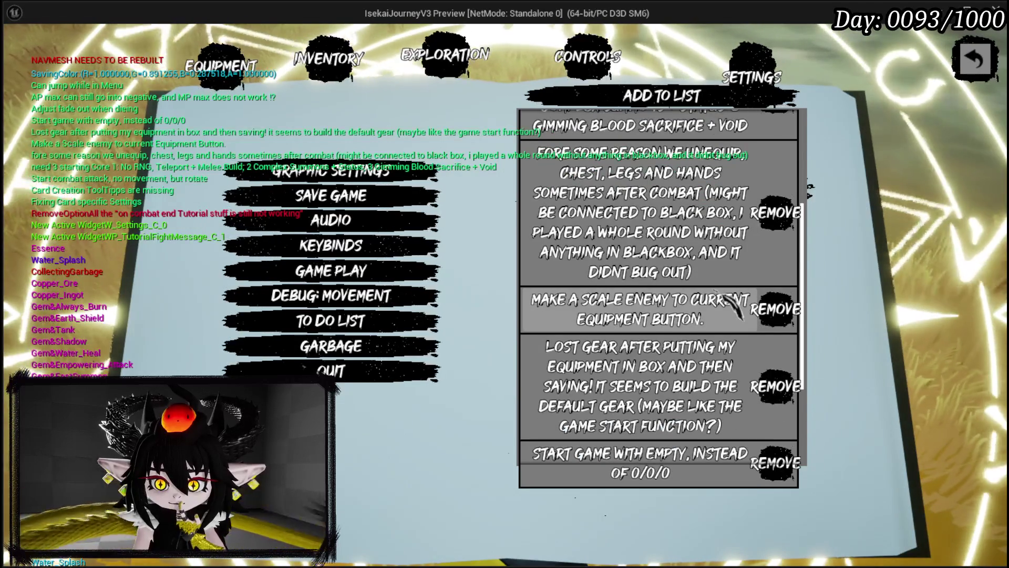
{"action": "scroll", "coordinate": [733, 305], "scroll_direction": "down", "scroll_amount": 2}
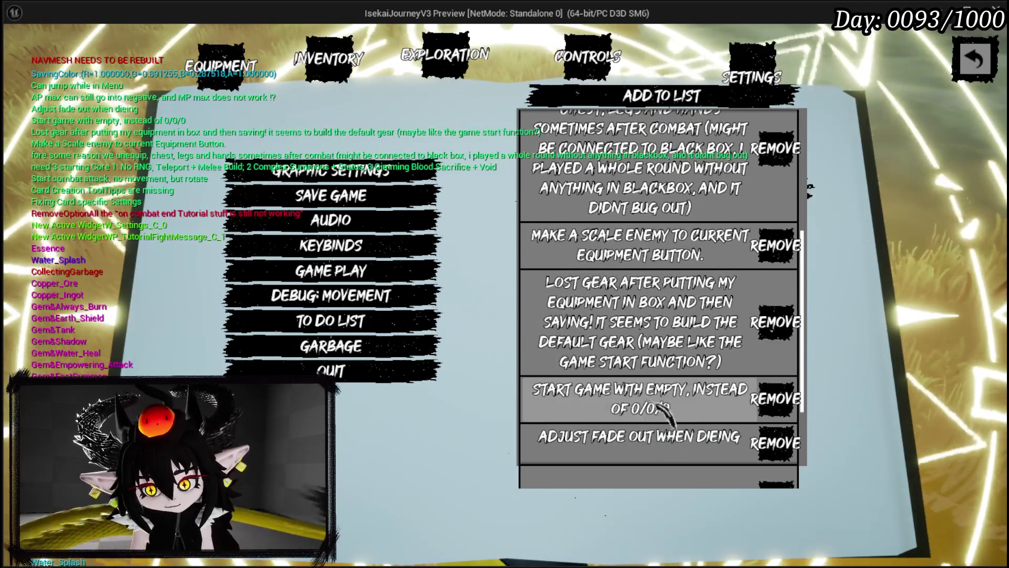
{"action": "scroll", "coordinate": [652, 399], "scroll_direction": "down", "scroll_amount": 2}
{"action": "scroll", "coordinate": [634, 347], "scroll_direction": "down", "scroll_amount": 2}
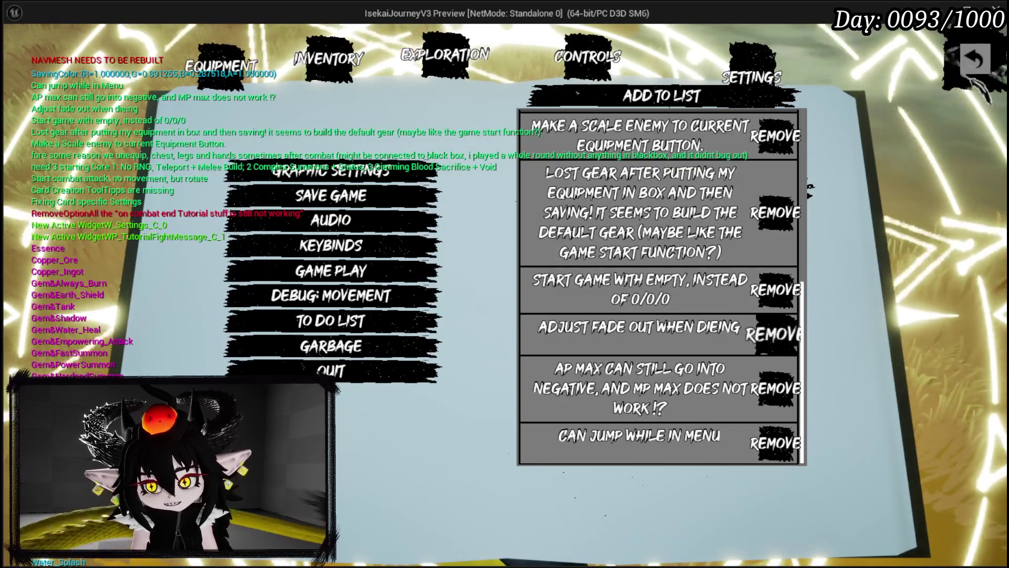
{"action": "key", "text": "Escape"}
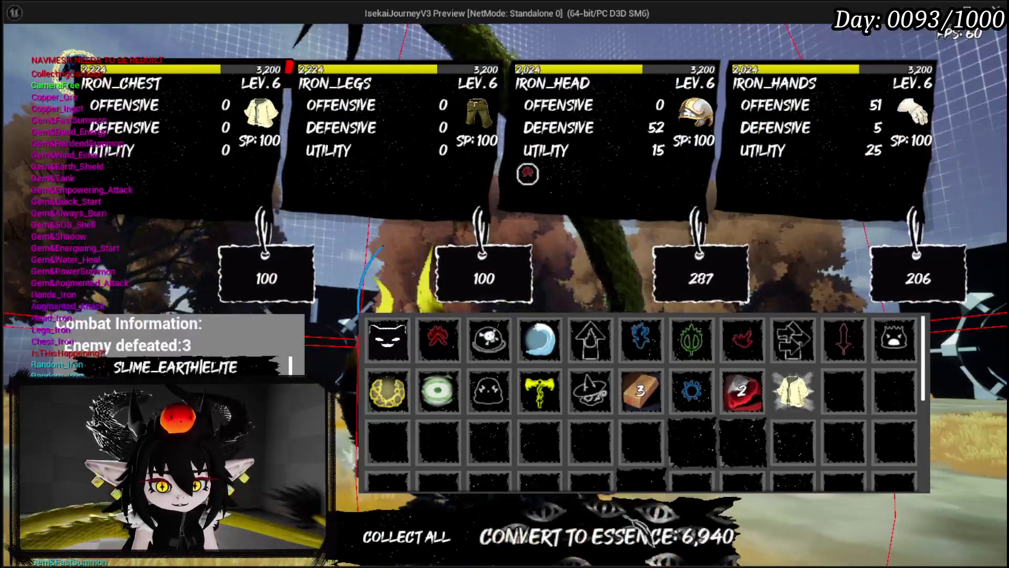
- Collect all loot, play Big Burn, cast Void AOE to win, and close the loot screen
{"action": "left_click", "coordinate": [446, 524]}
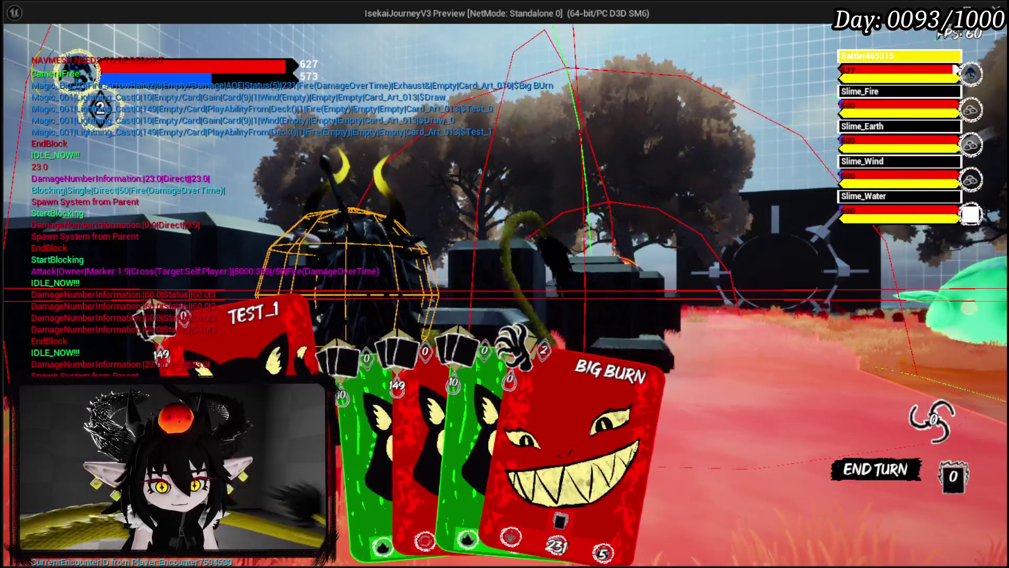
{"action": "left_click", "coordinate": [523, 404]}
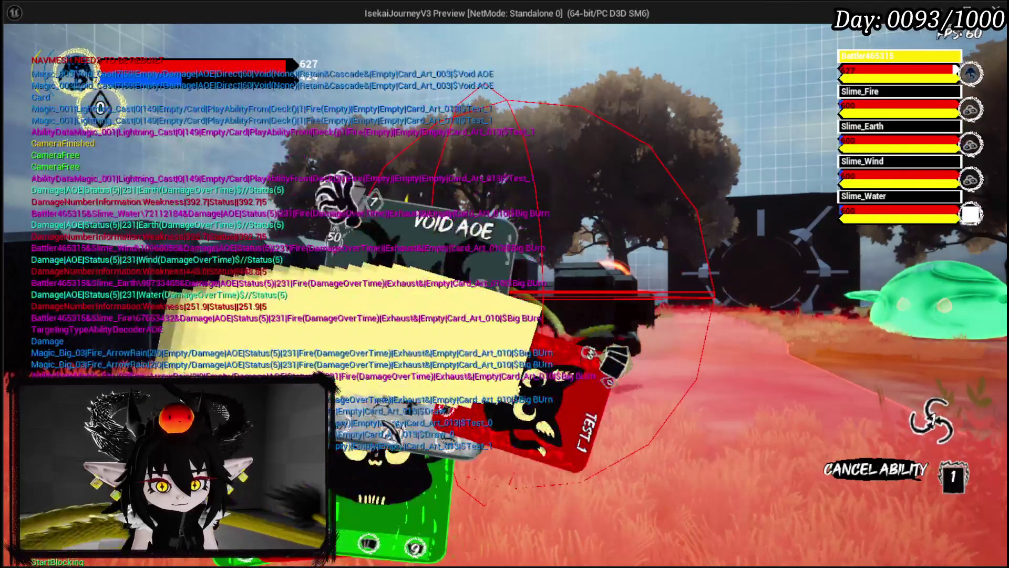
{"action": "left_click", "coordinate": [651, 416]}
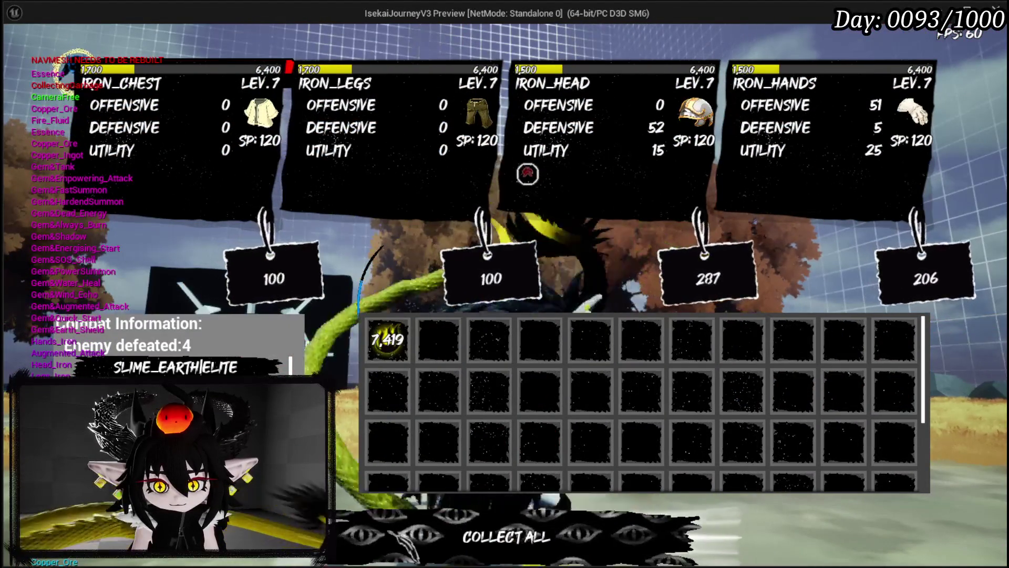
{"action": "left_click", "coordinate": [403, 535]}
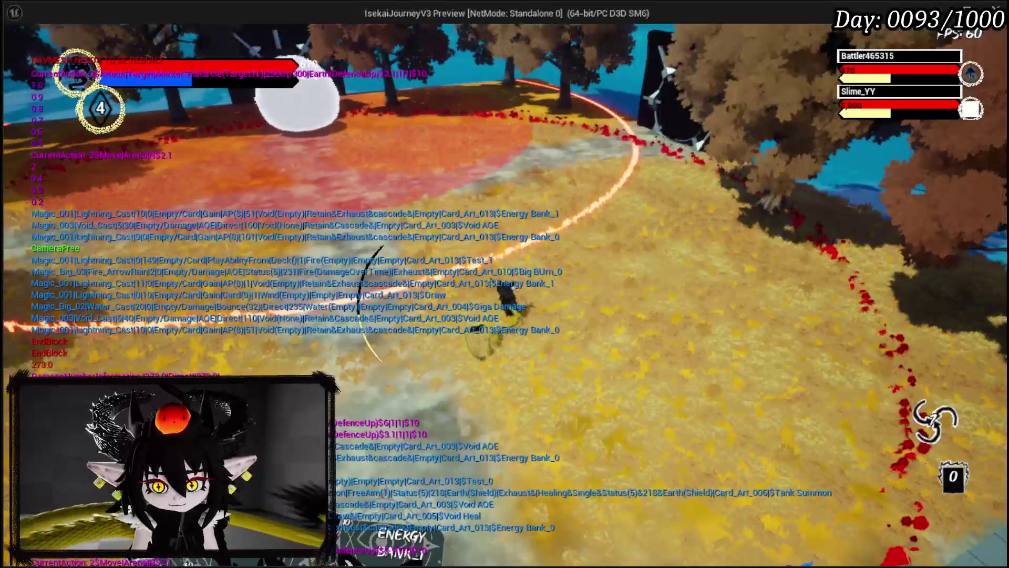
- Stop the play session and return to the L_DungeonCreationTest level editor
{"action": "key", "text": "Escape"}
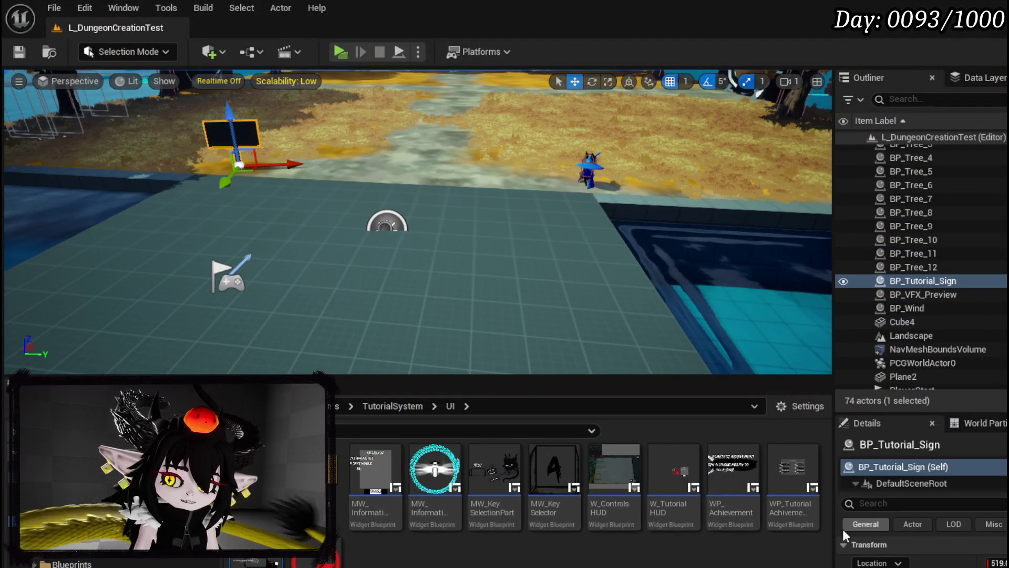
- Save the level and open BP_EnemyBoss_SlimeYY from CombatSystem > Actors > BossEnemys
{"action": "left_click", "coordinate": [18, 52]}
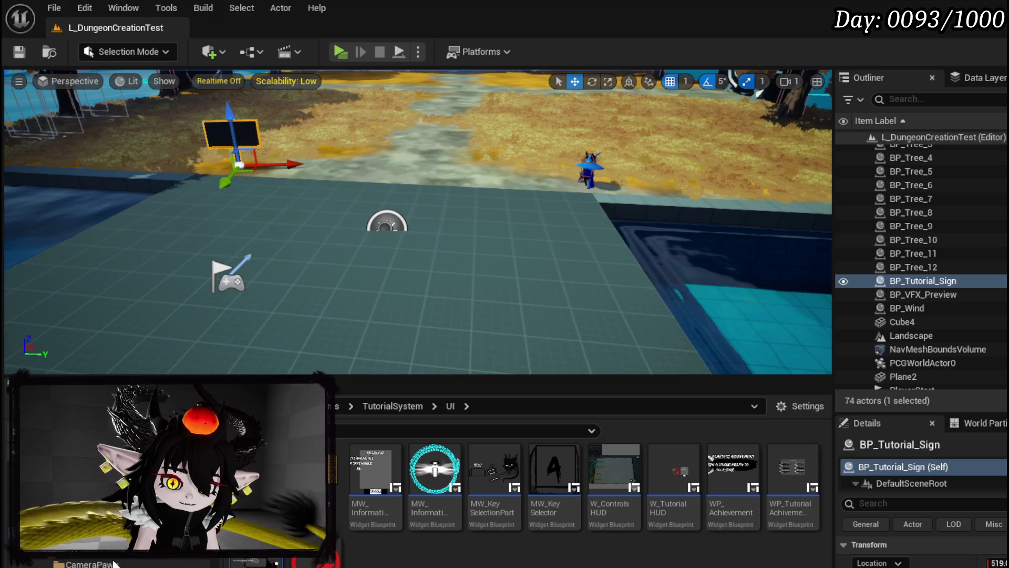
{"action": "left_click", "coordinate": [78, 561]}
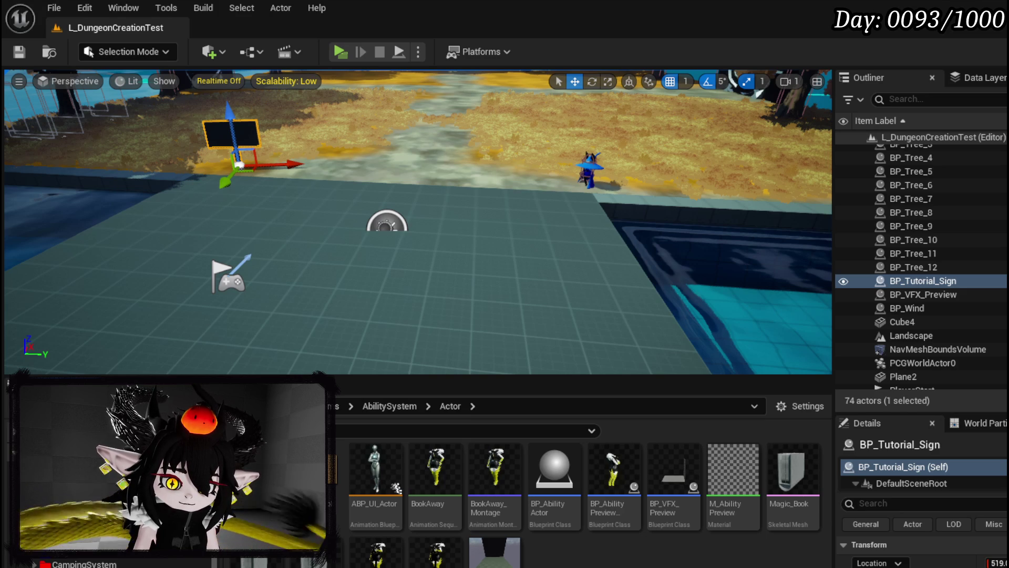
{"action": "key", "text": "alt+Left"}
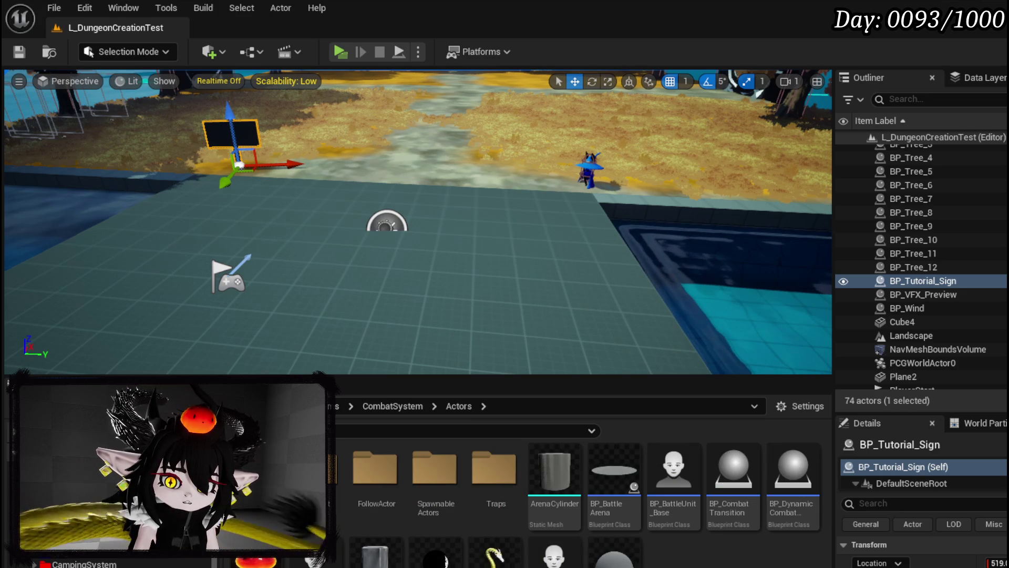
{"action": "double_click", "coordinate": [316, 467]}
{"action": "double_click", "coordinate": [315, 467]}
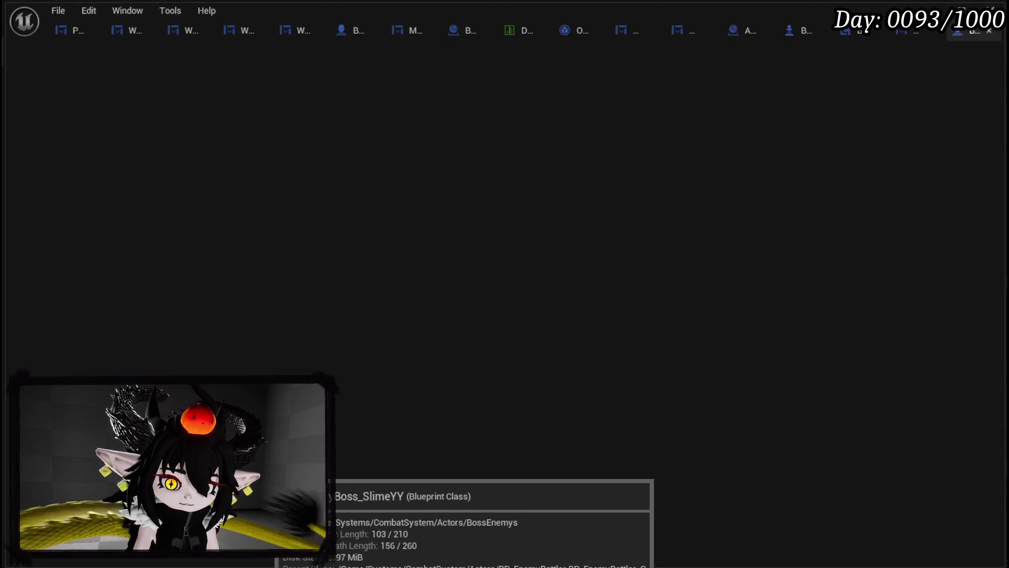
{"action": "scroll", "coordinate": [390, 274], "scroll_direction": "down", "scroll_amount": 6}
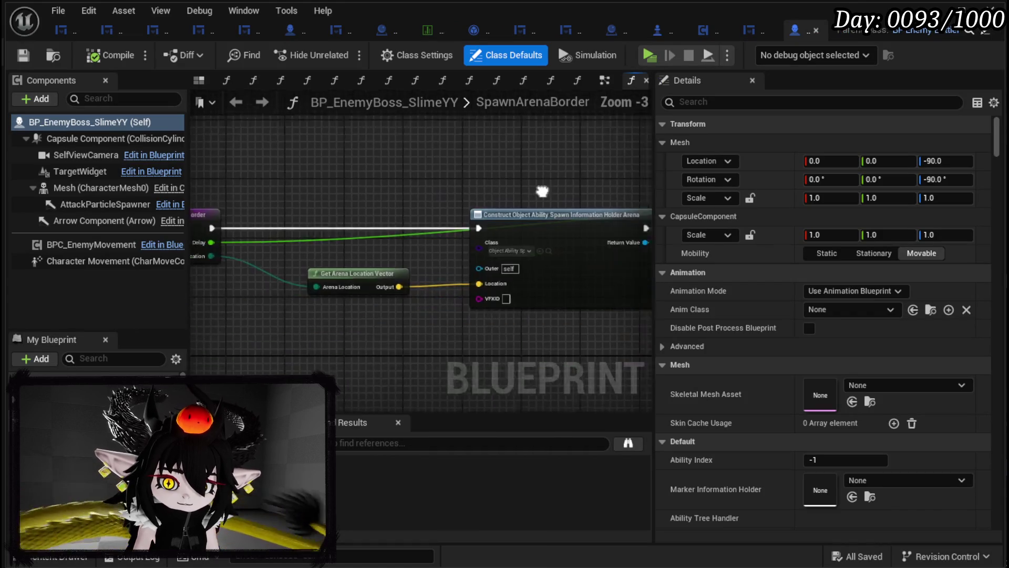
- Open the AbilityTree function graph with its Phase 1–3 Switch on Int and right-click its entry node
{"action": "scroll", "coordinate": [382, 220], "scroll_direction": "up", "scroll_amount": 3}
{"action": "scroll", "coordinate": [257, 210], "scroll_direction": "up", "scroll_amount": 1}
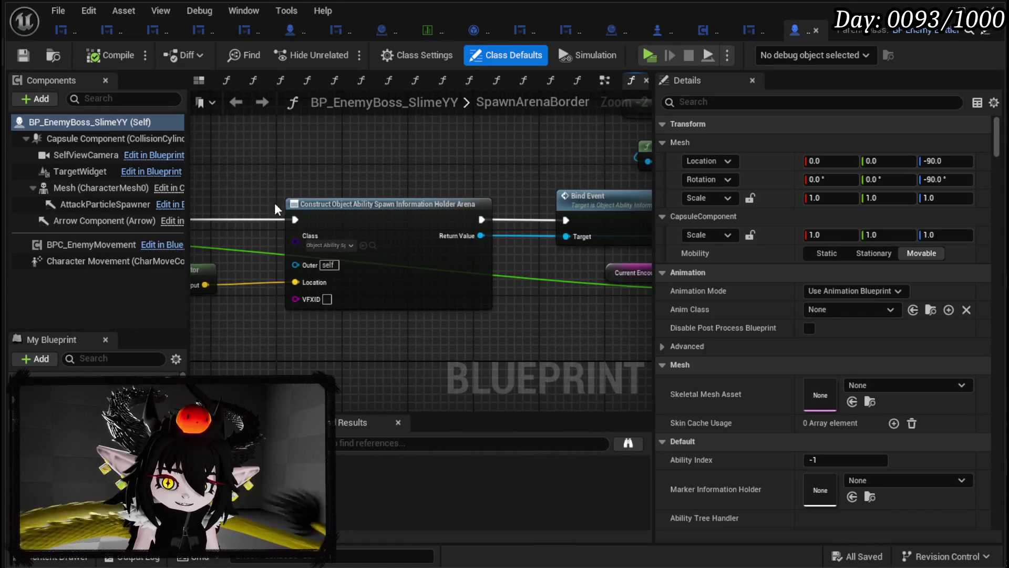
{"action": "scroll", "coordinate": [355, 193], "scroll_direction": "down", "scroll_amount": 3}
{"action": "scroll", "coordinate": [454, 212], "scroll_direction": "up", "scroll_amount": 3}
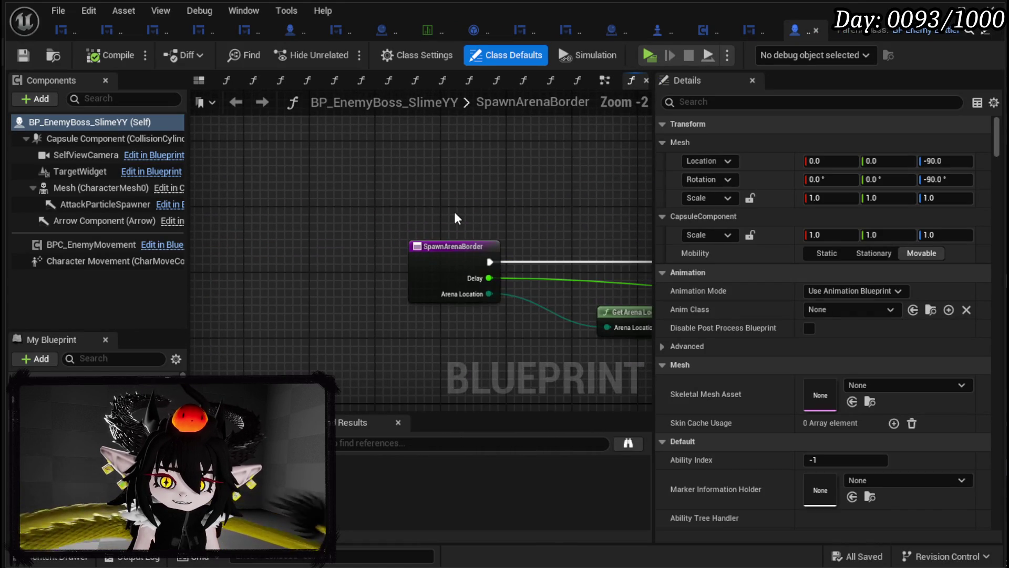
{"action": "left_click_drag", "start_coordinate": [455, 217], "coordinate": [357, 206]}
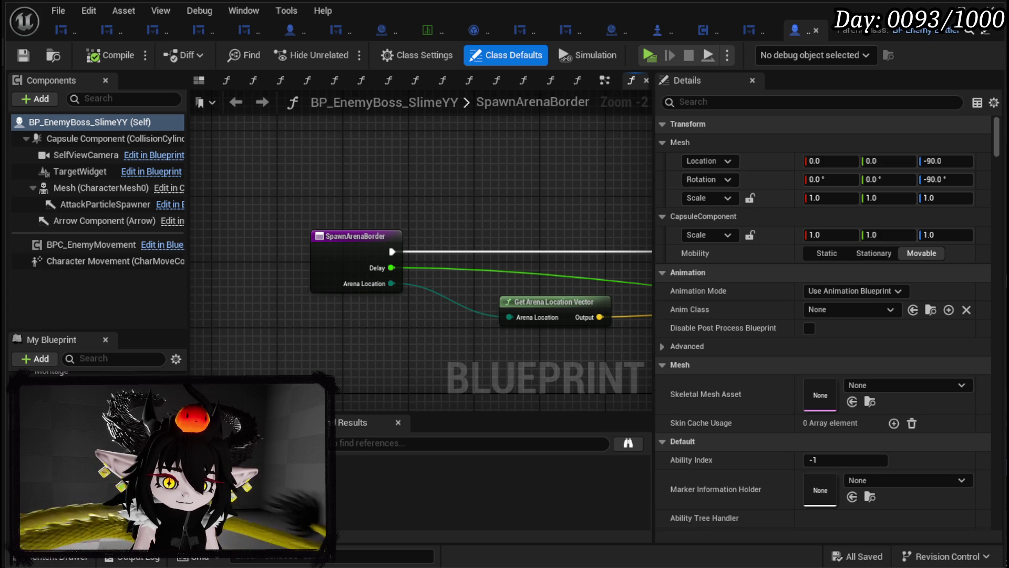
{"action": "double_click", "coordinate": [52, 389]}
{"action": "scroll", "coordinate": [352, 292], "scroll_direction": "down", "scroll_amount": 1}
{"action": "scroll", "coordinate": [294, 283], "scroll_direction": "up", "scroll_amount": 4}
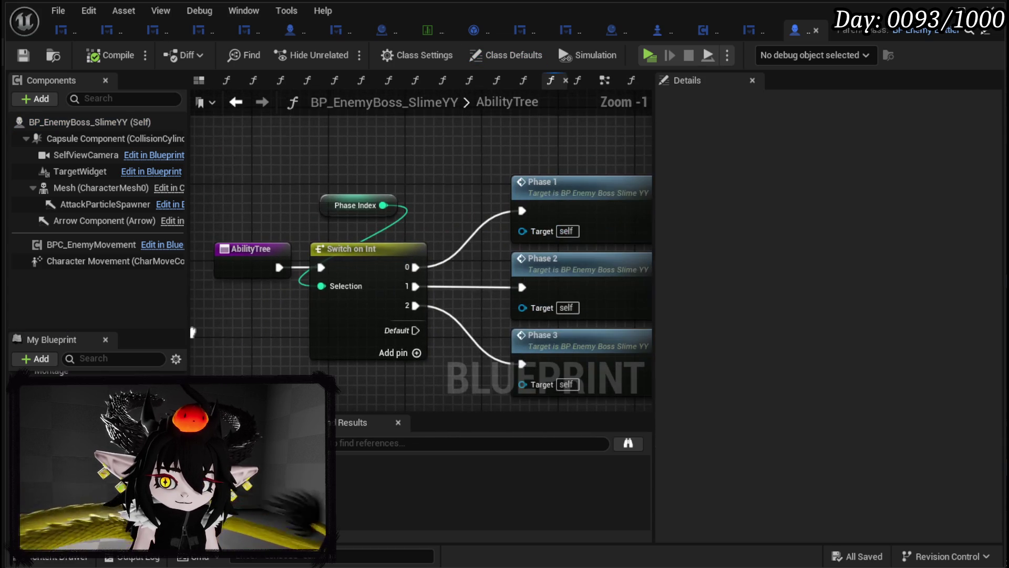
{"action": "mouse_move", "coordinate": [466, 207]}
{"action": "left_mouse_down"}
{"action": "mouse_move", "coordinate": [401, 222]}
{"action": "mouse_move", "coordinate": [504, 223]}
{"action": "left_mouse_up"}
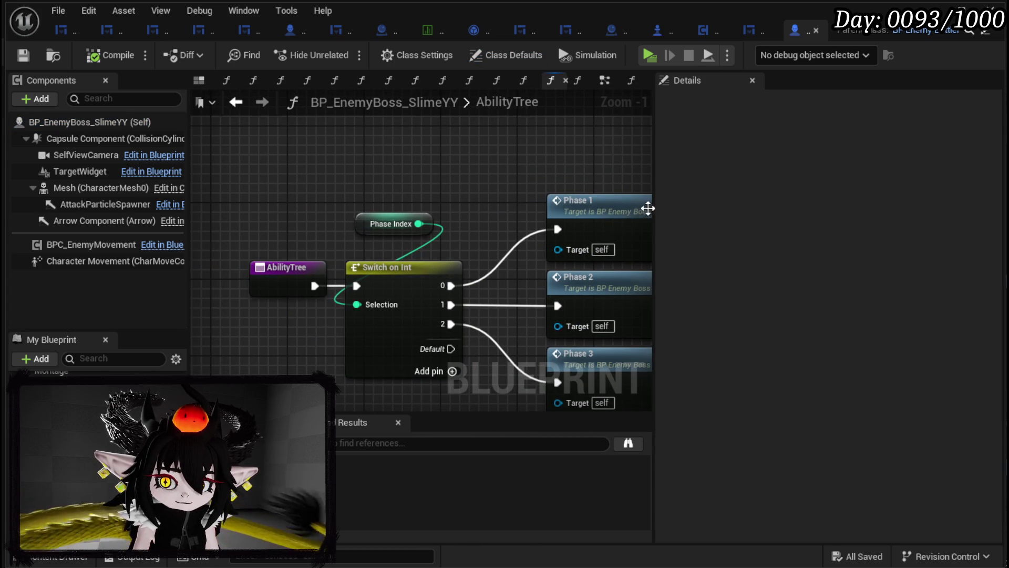
{"action": "right_click", "coordinate": [285, 266]}
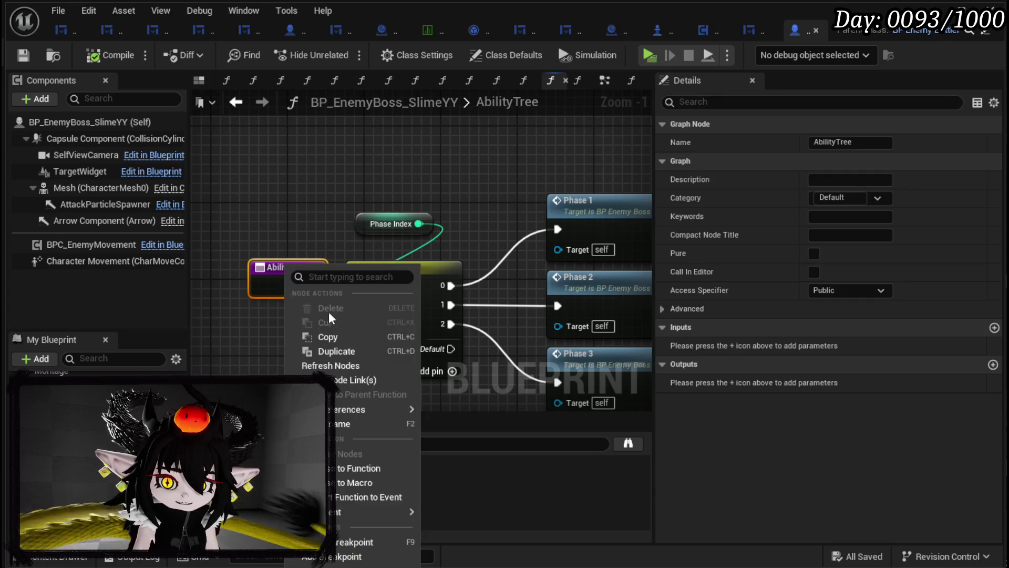
- Save the blueprint and add a breakpoint on the Phase1 function's entry node
{"action": "key", "text": "ctrl+s"}
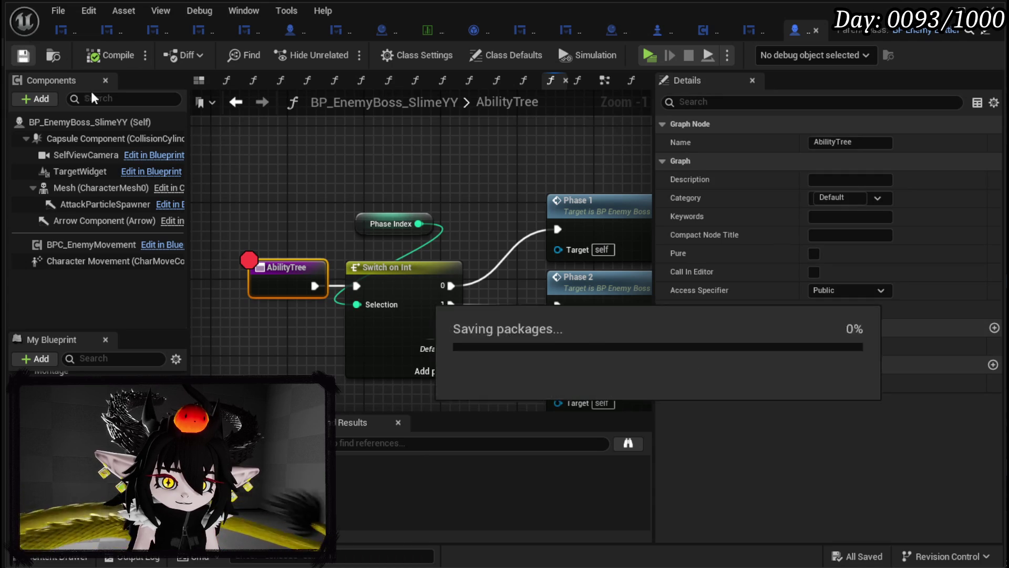
{"action": "double_click", "coordinate": [565, 223]}
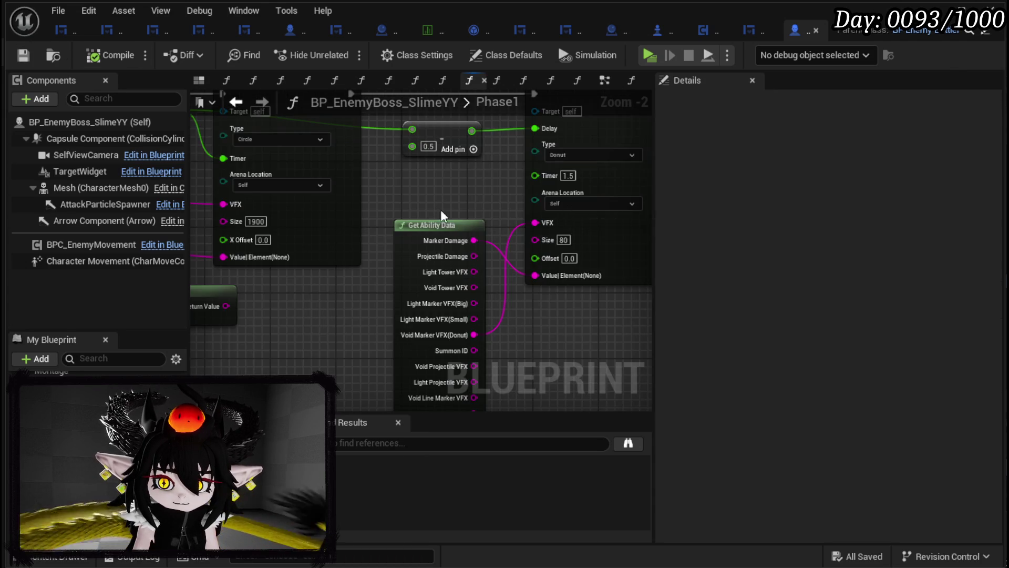
{"action": "scroll", "coordinate": [478, 208], "scroll_direction": "down", "scroll_amount": 6}
{"action": "scroll", "coordinate": [475, 331], "scroll_direction": "down", "scroll_amount": 4}
{"action": "scroll", "coordinate": [365, 232], "scroll_direction": "up", "scroll_amount": 10}
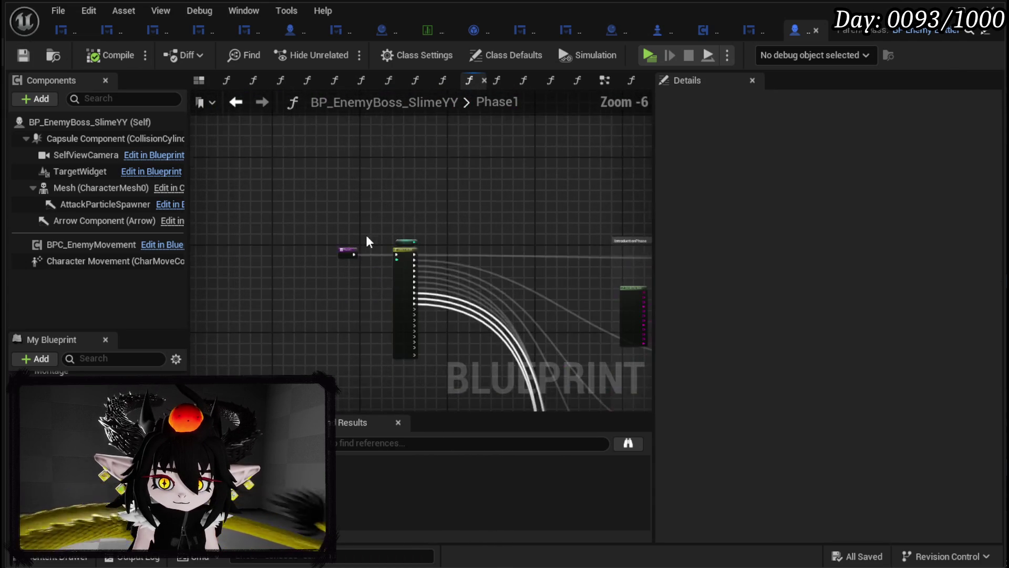
{"action": "right_click", "coordinate": [287, 210]}
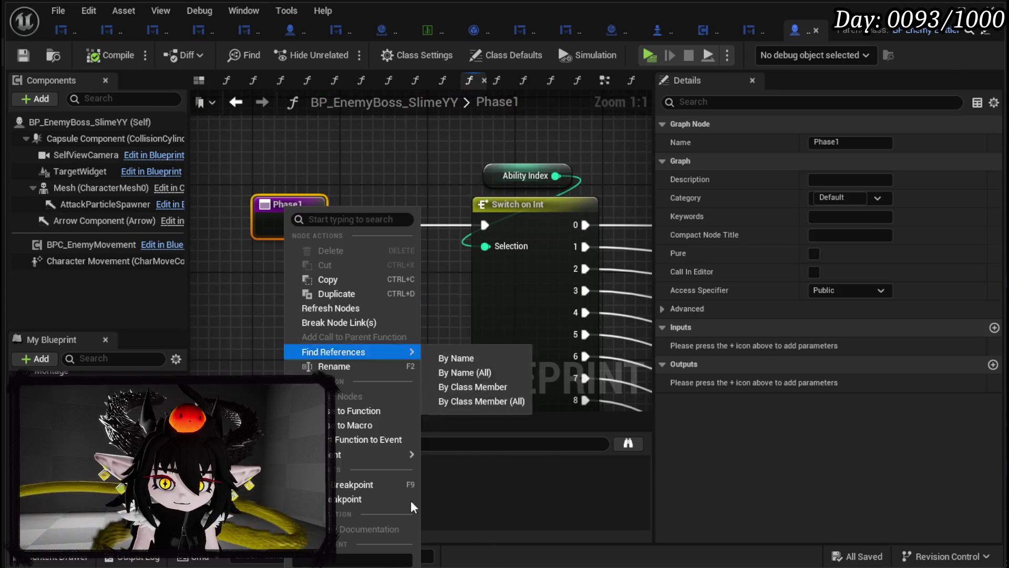
{"action": "left_click", "coordinate": [340, 502]}
{"action": "scroll", "coordinate": [193, 209], "scroll_direction": "down", "scroll_amount": 4}
{"action": "left_click_drag", "start_coordinate": [193, 210], "coordinate": [303, 172]}
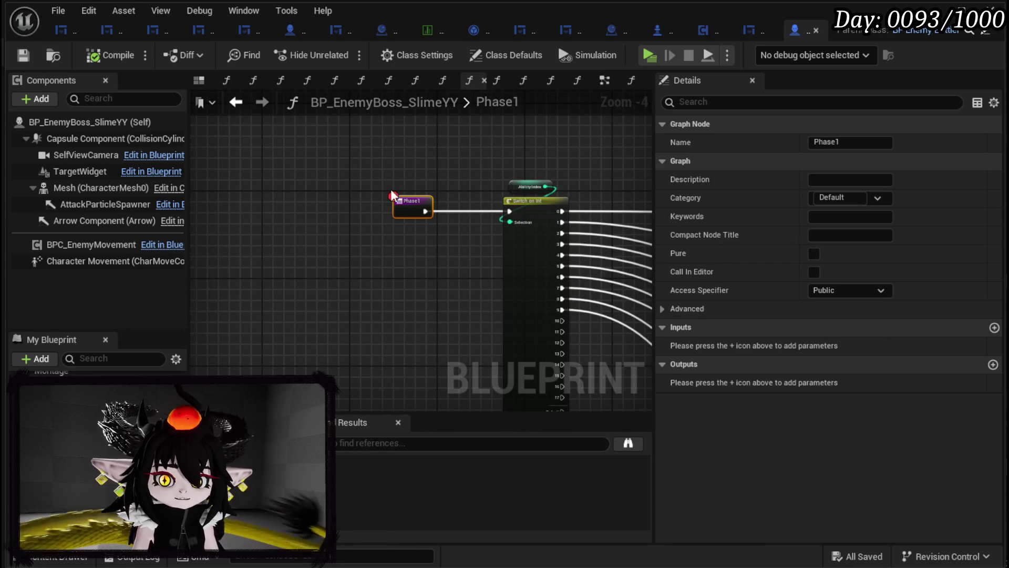
- Add a breakpoint on the SetAbilityTreeTimer event in EventGraph, then close the boss blueprint
{"action": "left_click", "coordinate": [609, 83]}
{"action": "scroll", "coordinate": [424, 275], "scroll_direction": "down", "scroll_amount": 9}
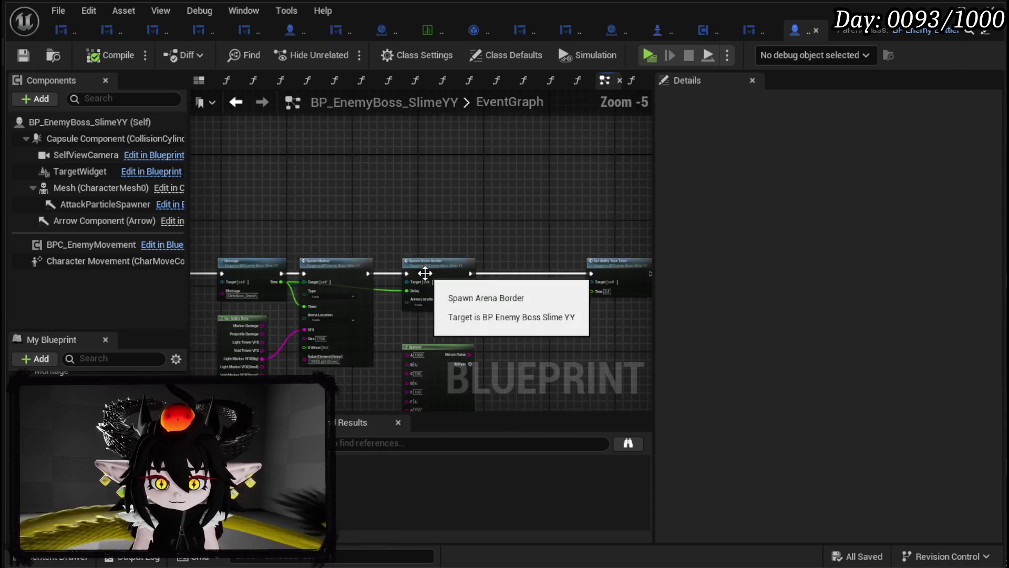
{"action": "scroll", "coordinate": [469, 263], "scroll_direction": "up", "scroll_amount": 6}
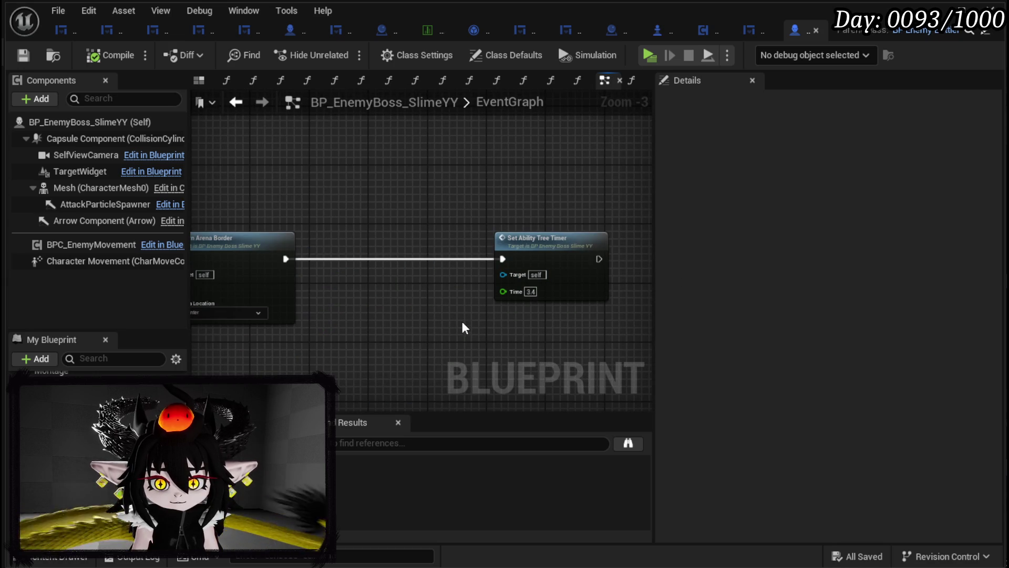
{"action": "double_click", "coordinate": [583, 252]}
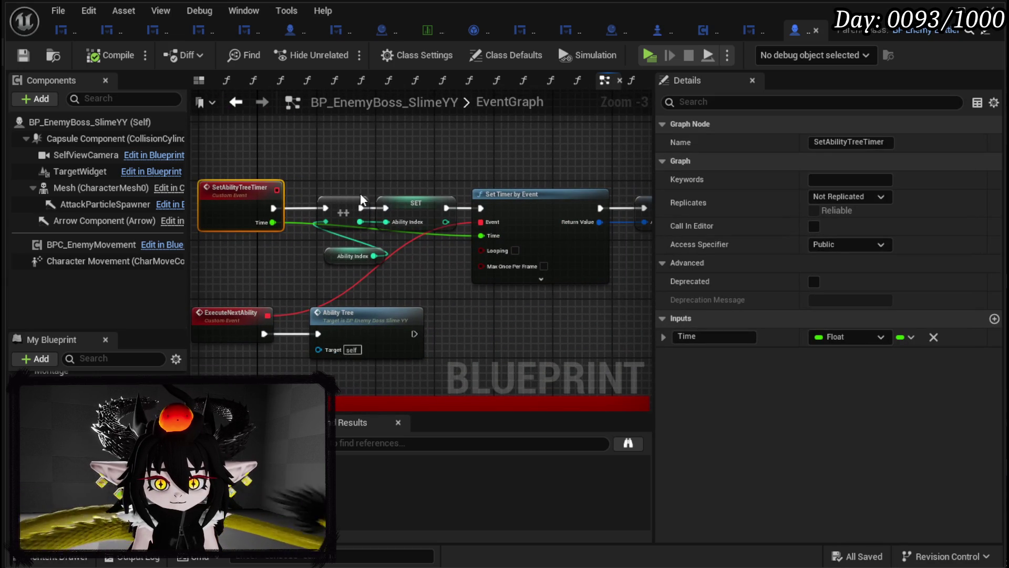
{"action": "mouse_move", "coordinate": [389, 313]}
{"action": "left_mouse_down"}
{"action": "mouse_move", "coordinate": [252, 298]}
{"action": "mouse_move", "coordinate": [504, 283]}
{"action": "left_mouse_up"}
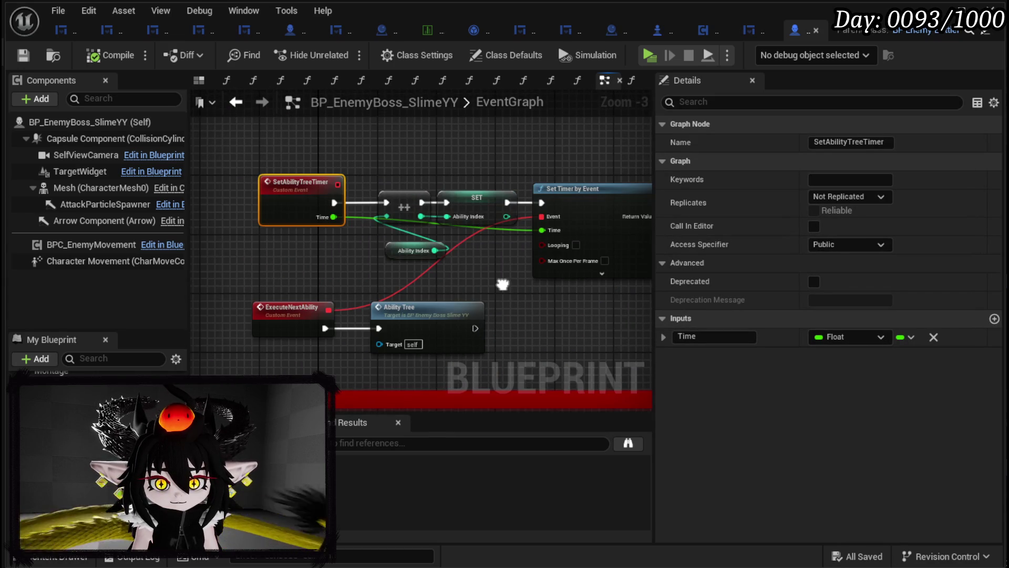
{"action": "right_click", "coordinate": [298, 182]}
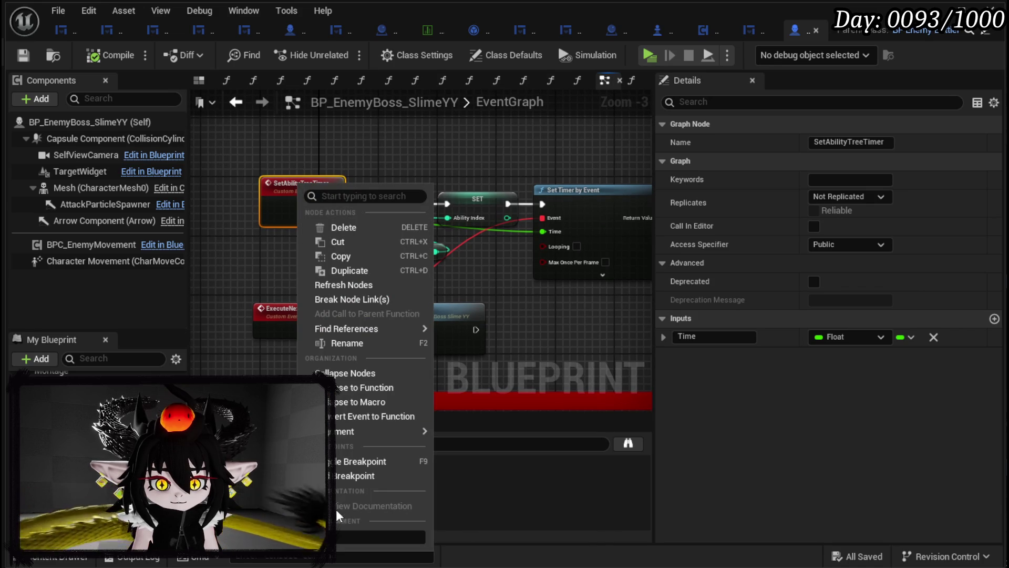
{"action": "left_click", "coordinate": [292, 299]}
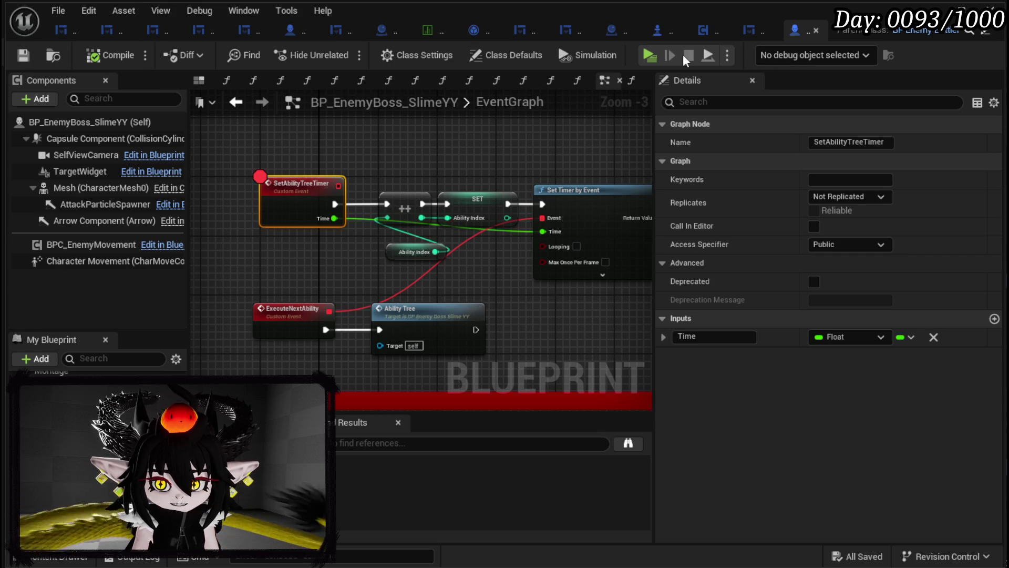
{"action": "middle_click", "coordinate": [657, 36]}
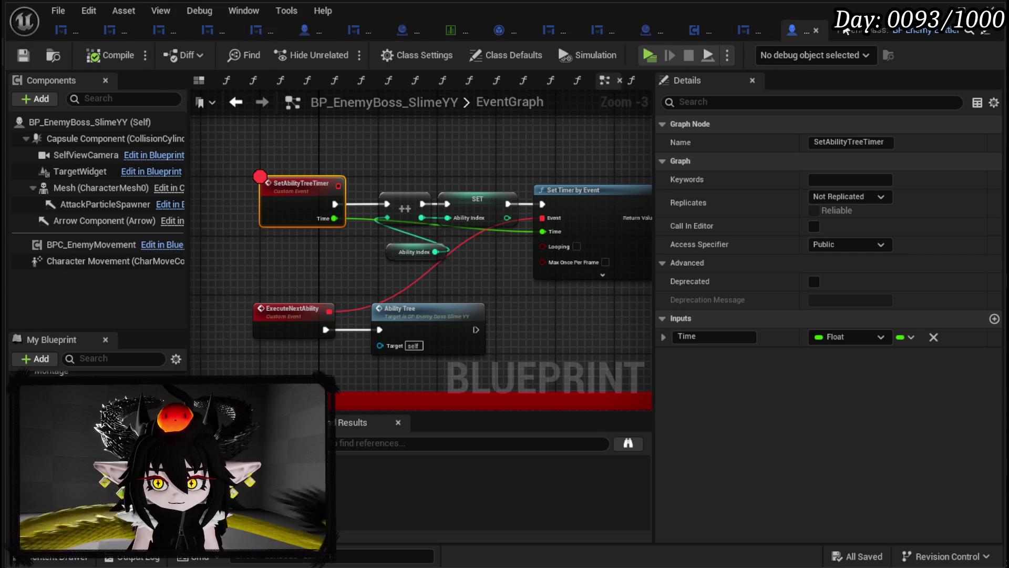
{"action": "middle_click", "coordinate": [794, 30]}
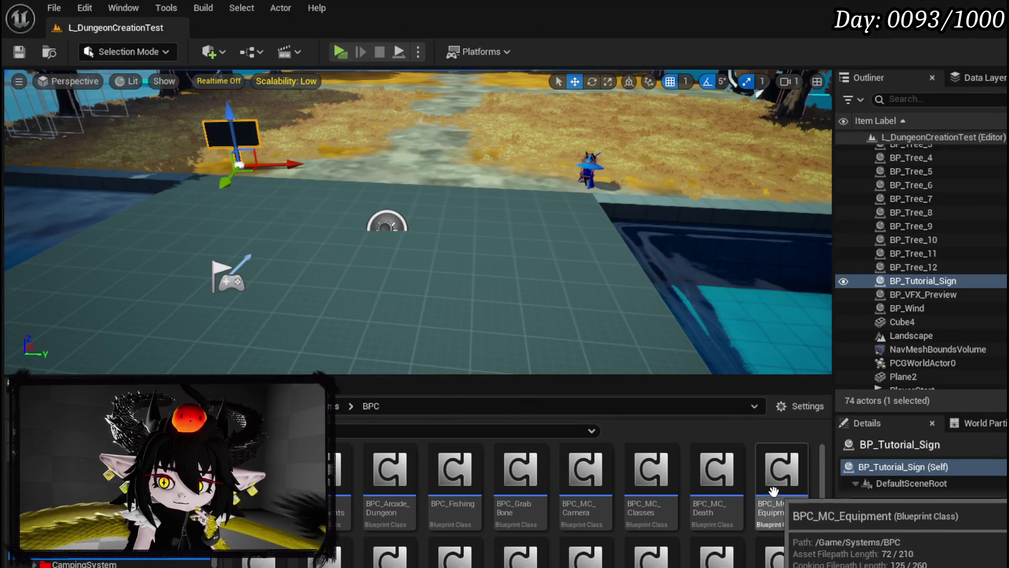
- Open the BPC_MC_Equipment blueprint and breakpoint the BuildEquipmentDefaultString entry node
{"action": "double_click", "coordinate": [781, 470]}
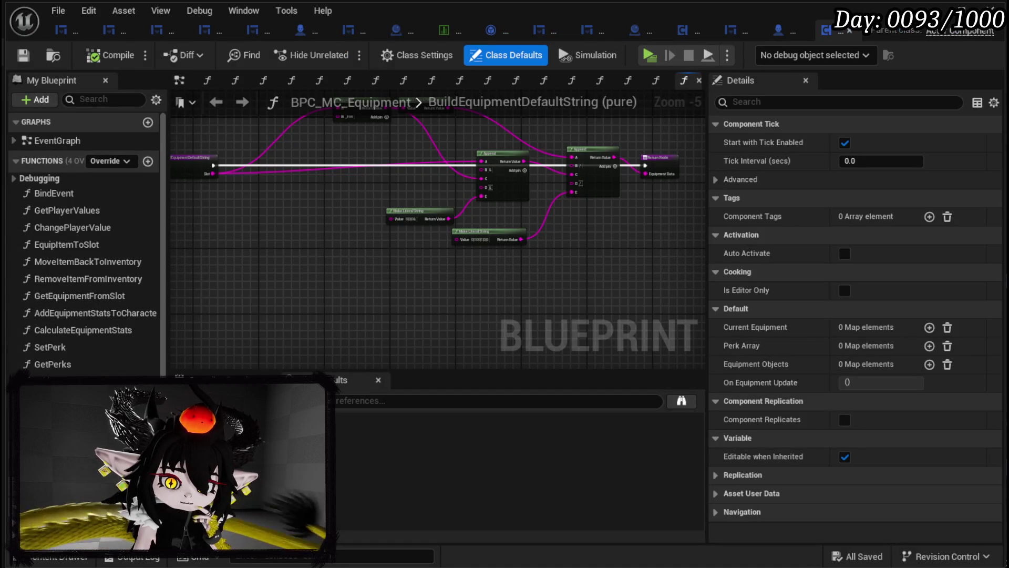
{"action": "scroll", "coordinate": [336, 265], "scroll_direction": "up", "scroll_amount": 3}
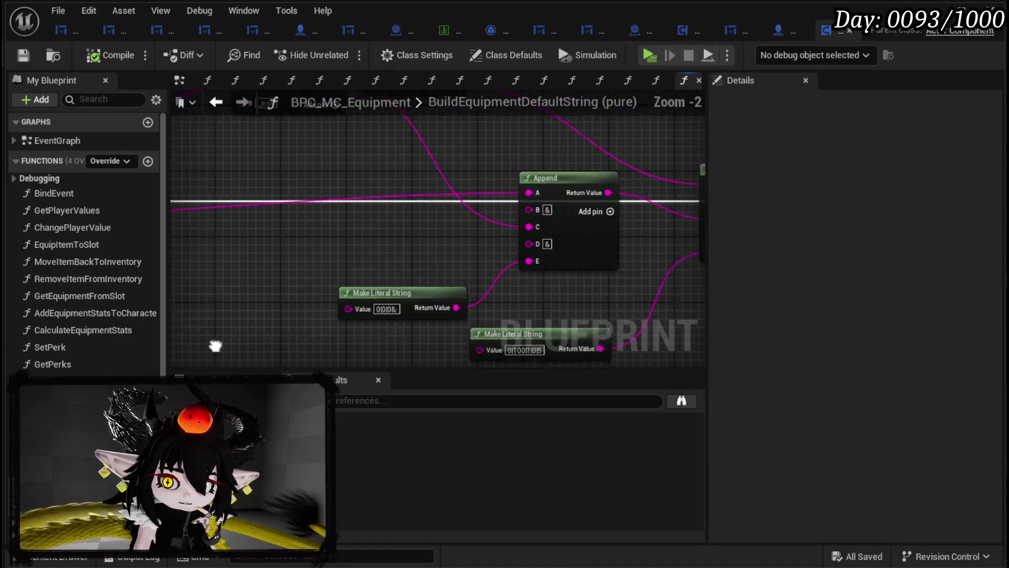
{"action": "scroll", "coordinate": [312, 269], "scroll_direction": "down", "scroll_amount": 1}
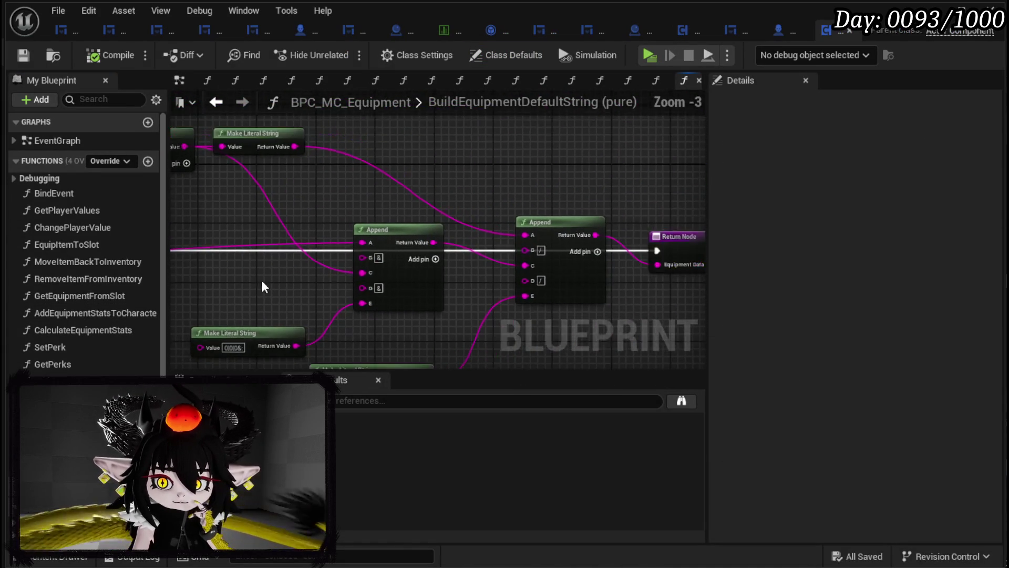
{"action": "scroll", "coordinate": [260, 281], "scroll_direction": "up", "scroll_amount": 1}
{"action": "scroll", "coordinate": [379, 278], "scroll_direction": "down", "scroll_amount": 3}
{"action": "scroll", "coordinate": [281, 288], "scroll_direction": "up", "scroll_amount": 2}
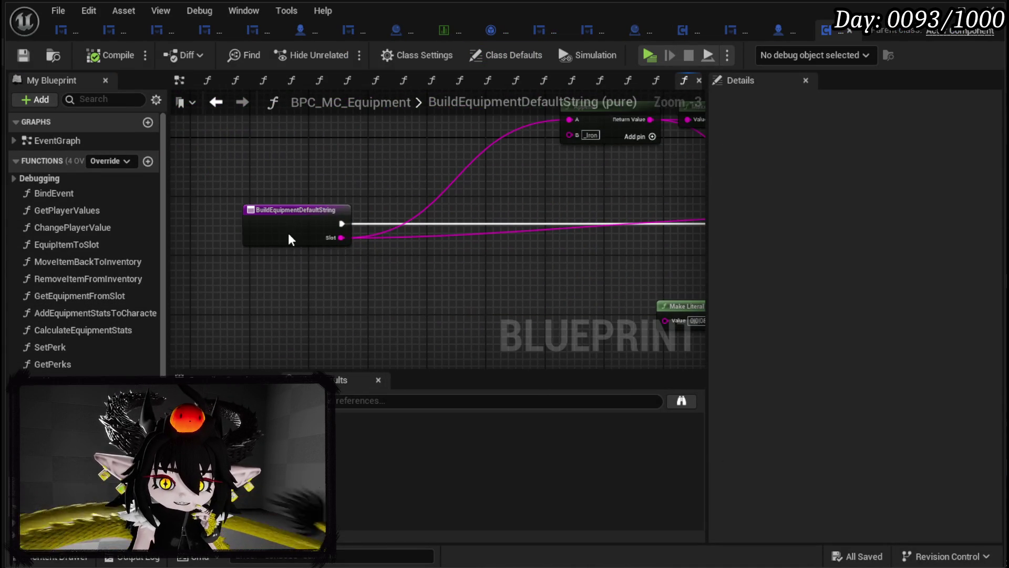
{"action": "right_click", "coordinate": [281, 229]}
{"action": "left_click", "coordinate": [346, 525]}
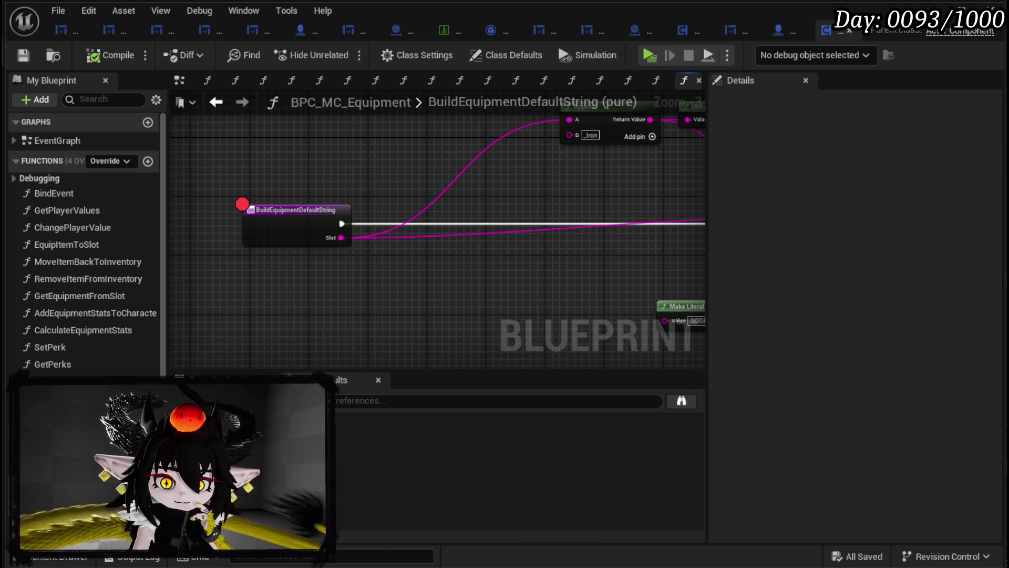
- Pan the BuildDefaultEquipment graph to inspect its entry, For Each Loop, Cast, Owner and Branch nodes
{"action": "left_click", "coordinate": [628, 80]}
{"action": "scroll", "coordinate": [345, 176], "scroll_direction": "down", "scroll_amount": 4}
{"action": "mouse_move", "coordinate": [311, 286]}
{"action": "left_mouse_down"}
{"action": "mouse_move", "coordinate": [500, 316]}
{"action": "mouse_move", "coordinate": [486, 297]}
{"action": "mouse_move", "coordinate": [479, 314]}
{"action": "left_mouse_up"}
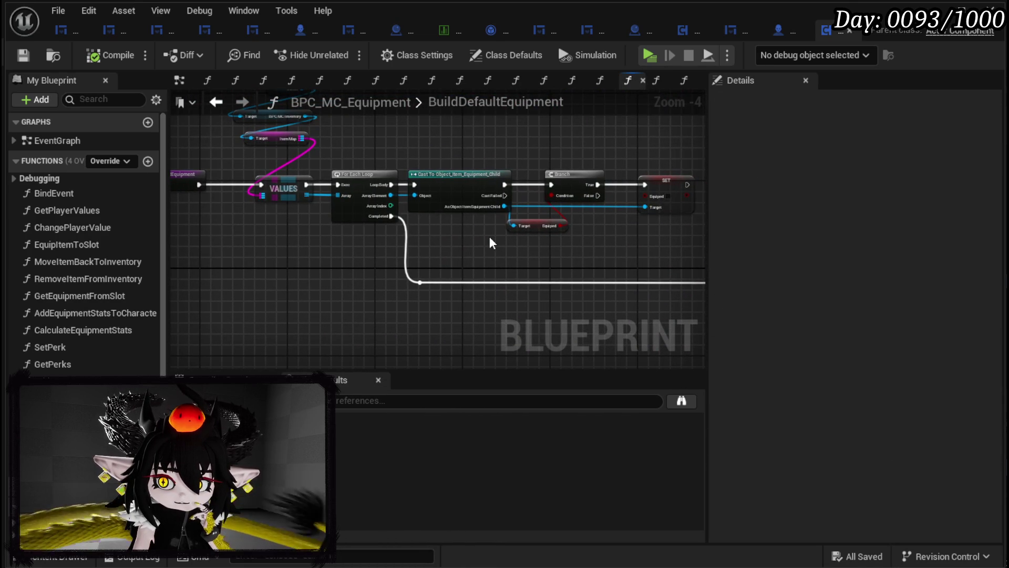
{"action": "scroll", "coordinate": [474, 240], "scroll_direction": "up", "scroll_amount": 2}
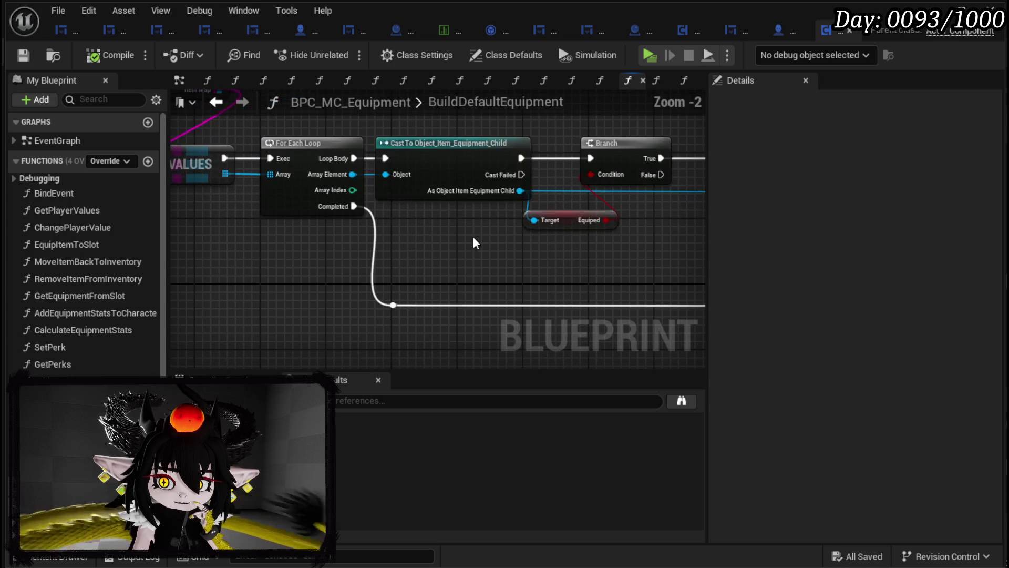
{"action": "scroll", "coordinate": [474, 239], "scroll_direction": "down", "scroll_amount": 1}
{"action": "mouse_move", "coordinate": [474, 240]}
{"action": "left_mouse_down"}
{"action": "mouse_move", "coordinate": [536, 266]}
{"action": "mouse_move", "coordinate": [269, 298]}
{"action": "left_mouse_up"}
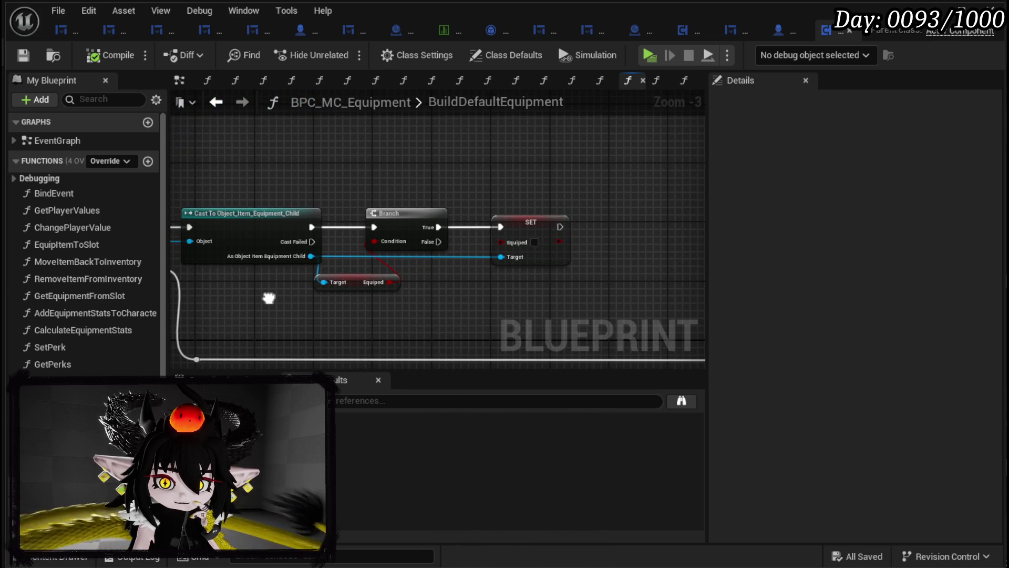
{"action": "left_click_drag", "start_coordinate": [269, 298], "coordinate": [618, 298]}
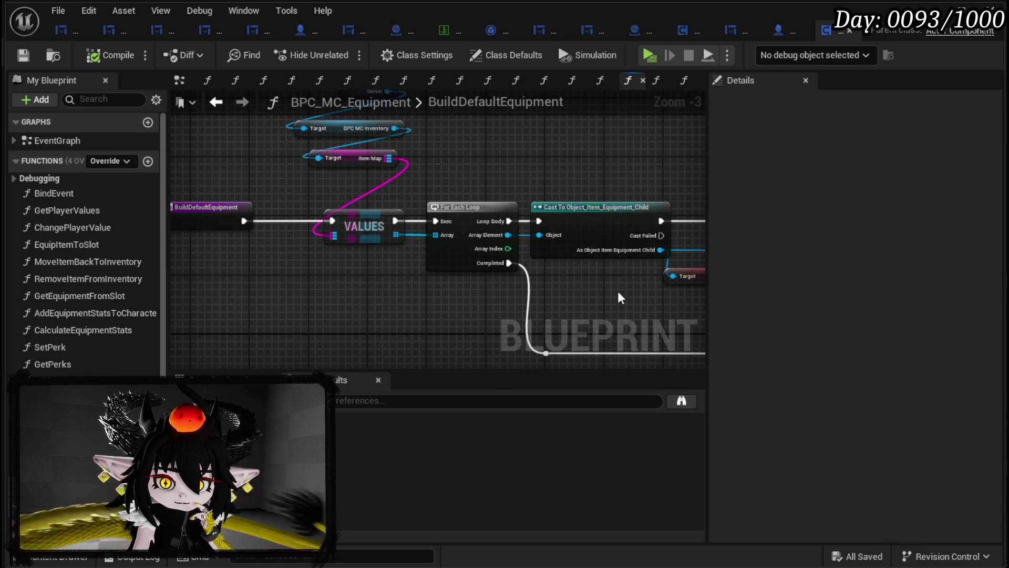
{"action": "scroll", "coordinate": [291, 287], "scroll_direction": "up", "scroll_amount": 1}
{"action": "mouse_move", "coordinate": [291, 287]}
{"action": "left_mouse_down"}
{"action": "mouse_move", "coordinate": [210, 292]}
{"action": "mouse_move", "coordinate": [300, 284]}
{"action": "mouse_move", "coordinate": [626, 122]}
{"action": "mouse_move", "coordinate": [285, 140]}
{"action": "mouse_move", "coordinate": [364, 251]}
{"action": "mouse_move", "coordinate": [435, 260]}
{"action": "left_mouse_up"}
{"action": "scroll", "coordinate": [213, 297], "scroll_direction": "down", "scroll_amount": 2}
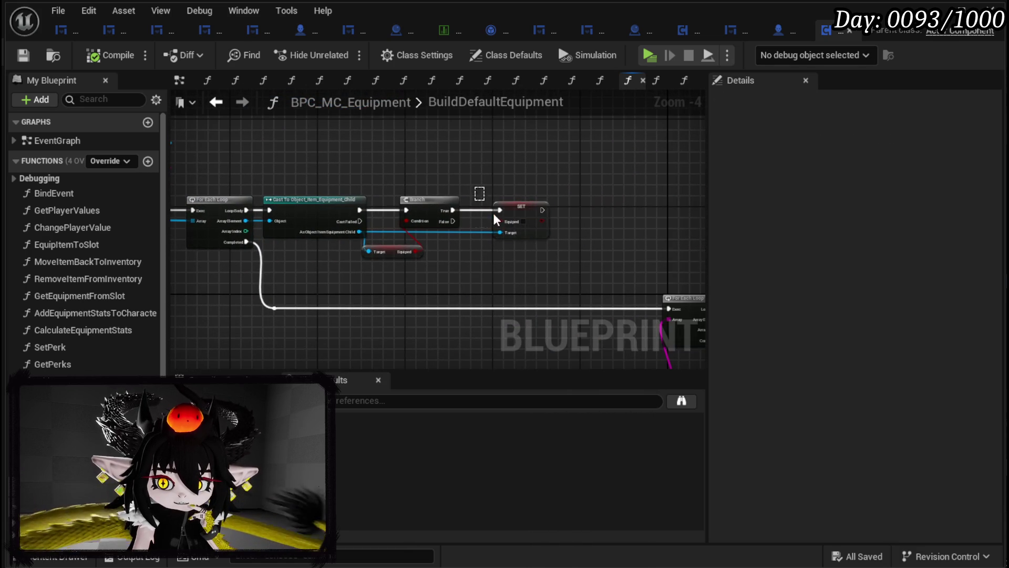
- Look over the Branch and Equiped SET nodes, then breakpoint the BuildDefaultEquipment entry node
{"action": "left_click", "coordinate": [505, 211]}
{"action": "left_click_drag", "start_coordinate": [521, 171], "coordinate": [530, 164]}
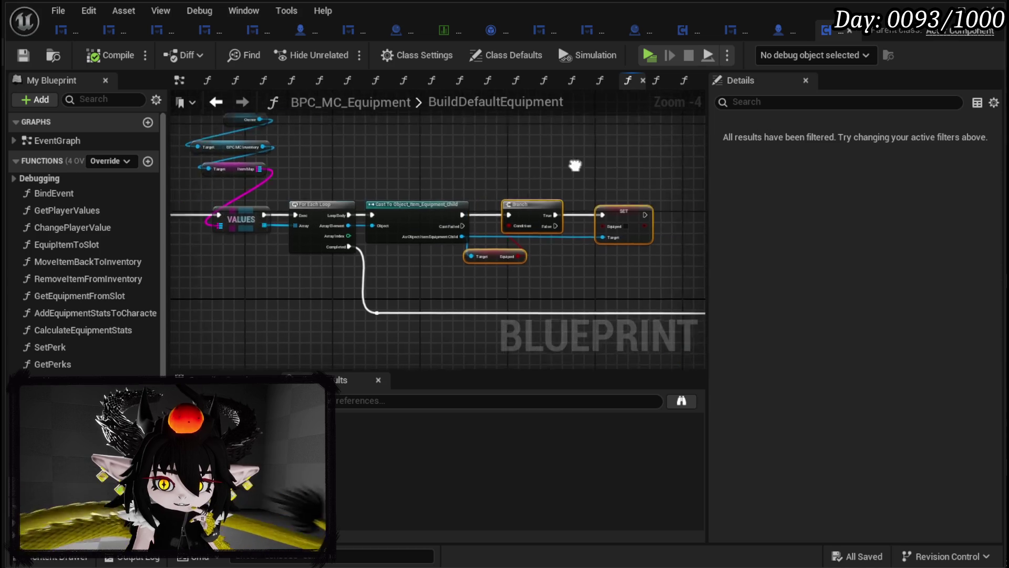
{"action": "left_click_drag", "start_coordinate": [459, 167], "coordinate": [649, 270]}
{"action": "scroll", "coordinate": [349, 266], "scroll_direction": "up", "scroll_amount": 2}
{"action": "left_click", "coordinate": [320, 310]}
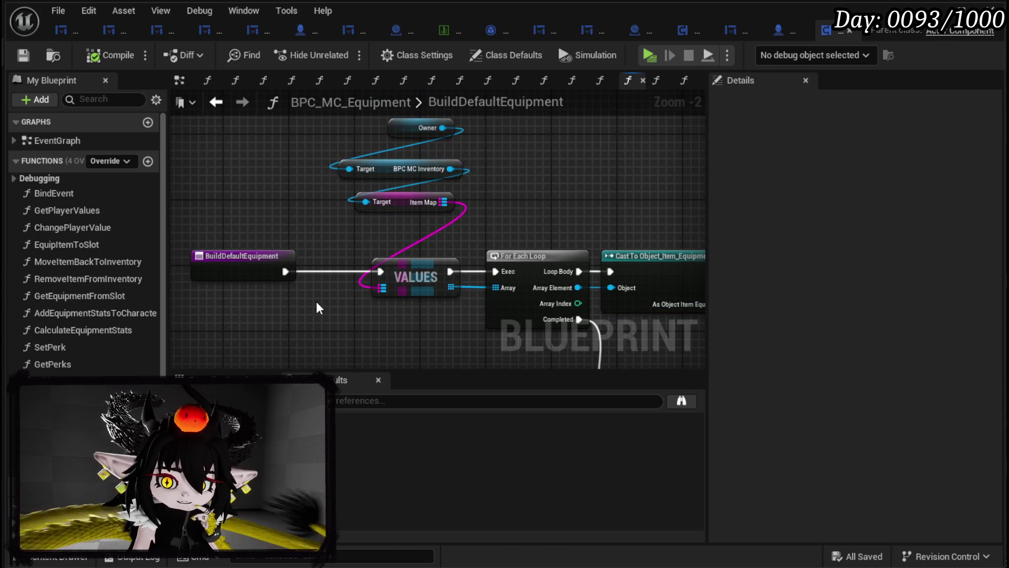
{"action": "right_click", "coordinate": [231, 257]}
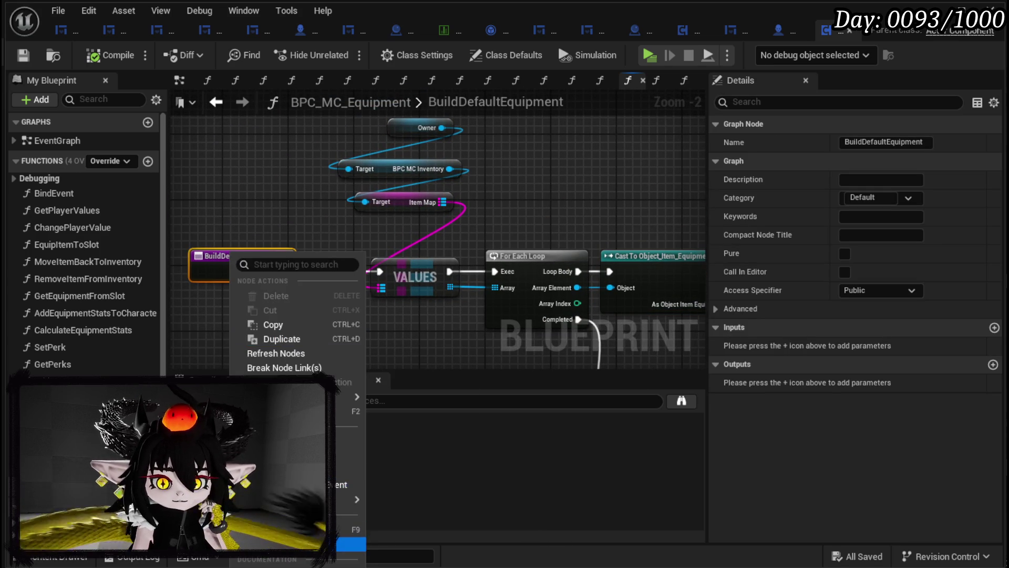
{"action": "left_click", "coordinate": [326, 544]}
{"action": "left_click", "coordinate": [96, 84]}
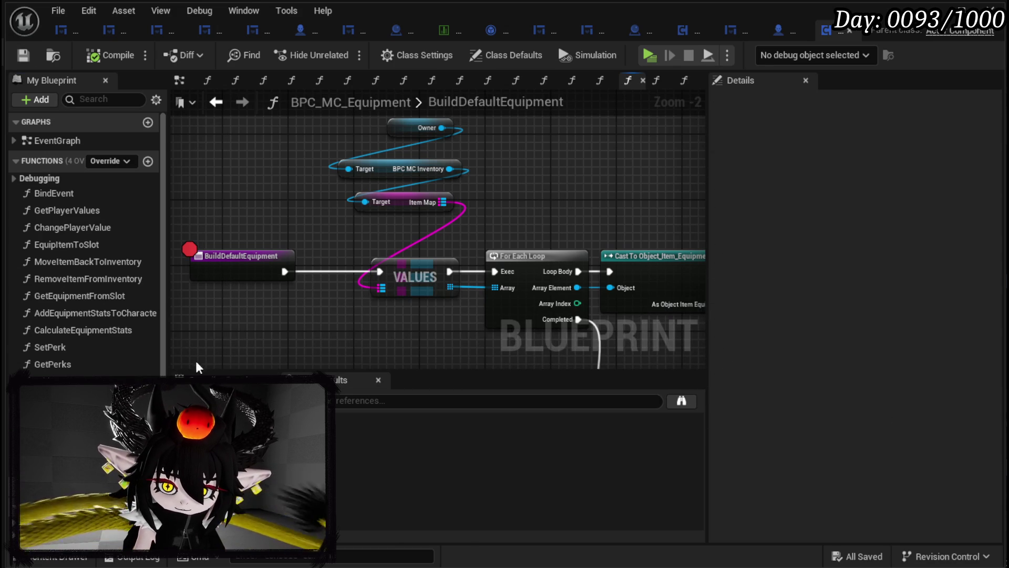
- Remove the breakpoint from the BuildEquipmentDefaultString entry node
{"action": "left_click", "coordinate": [684, 80]}
{"action": "right_click", "coordinate": [301, 211]}
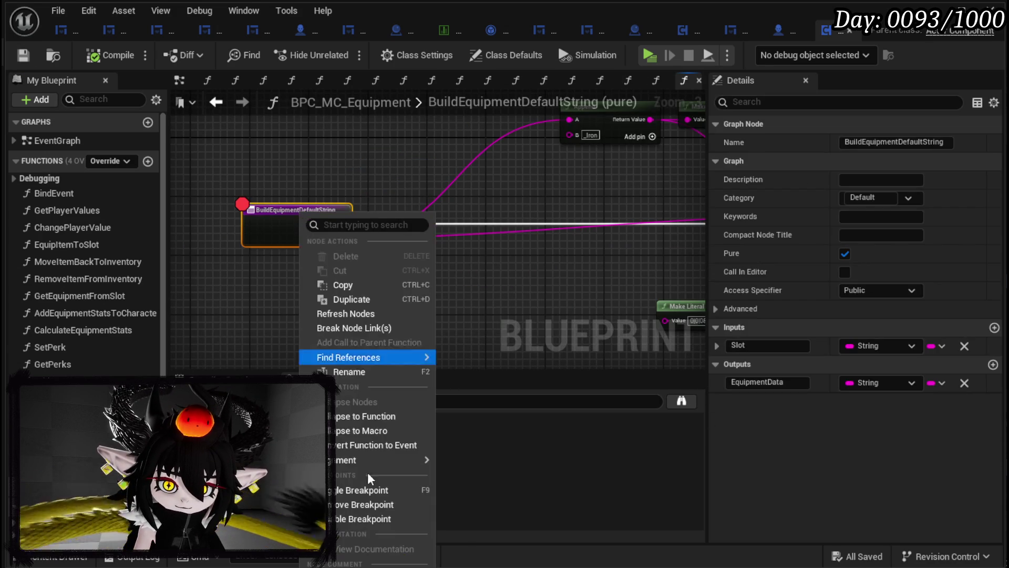
{"action": "left_click", "coordinate": [362, 504]}
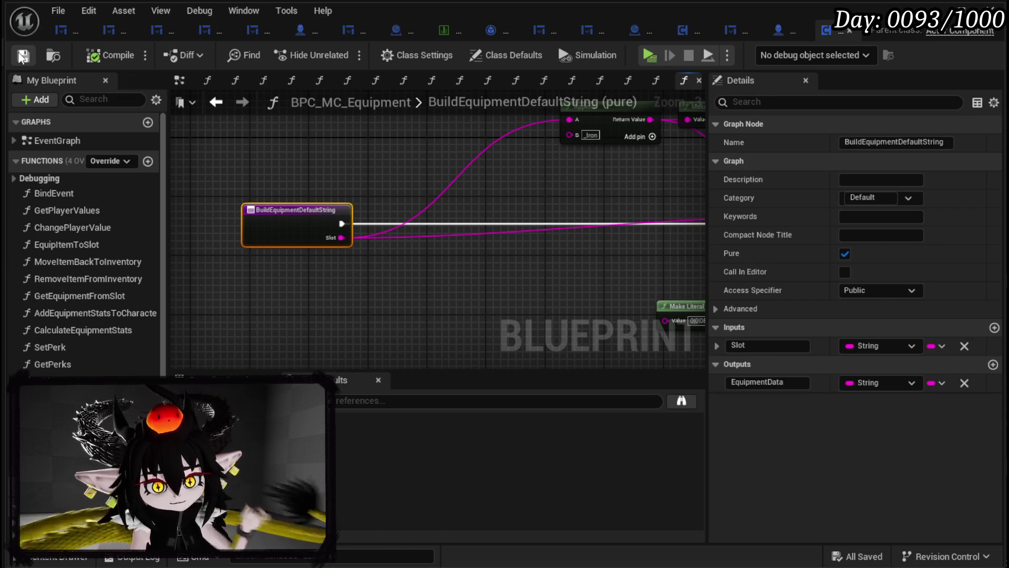